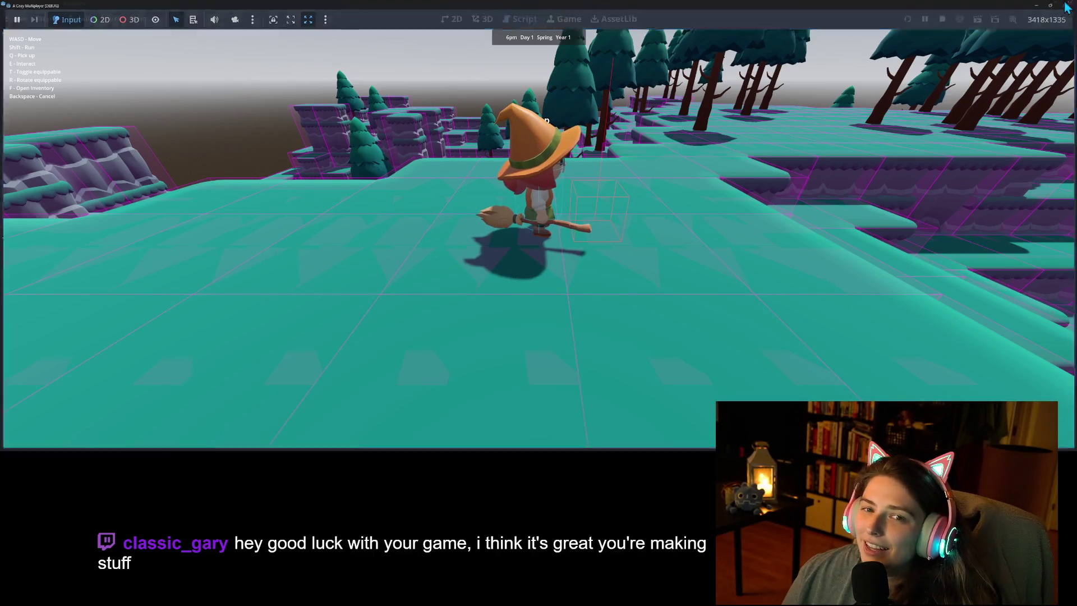
Close the running game window and bring up the world scene in the 3D workspace.
left_click(1072, 4)
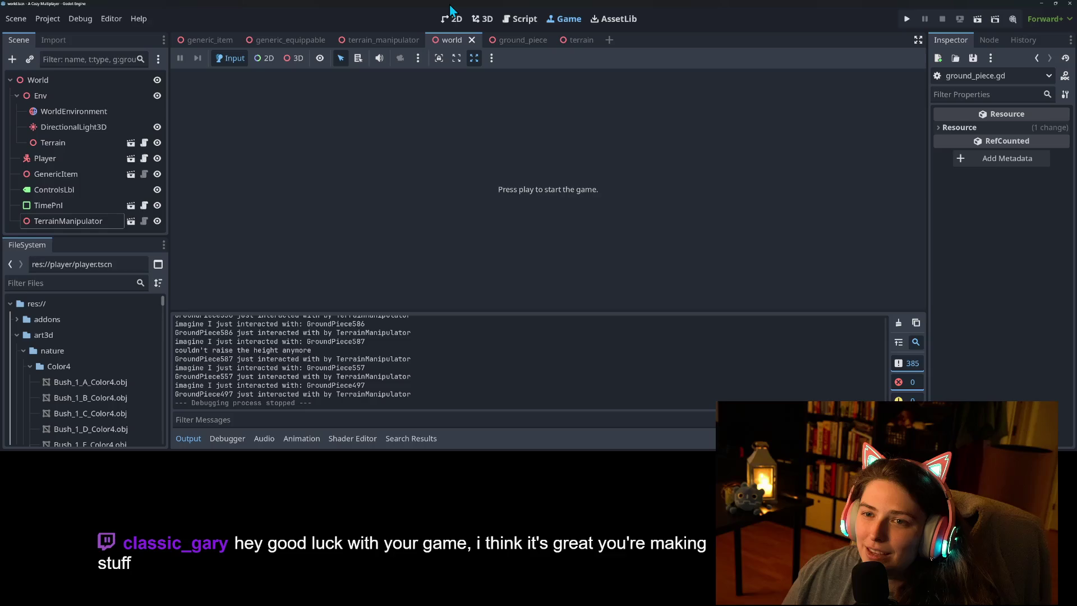
left_click(474, 21)
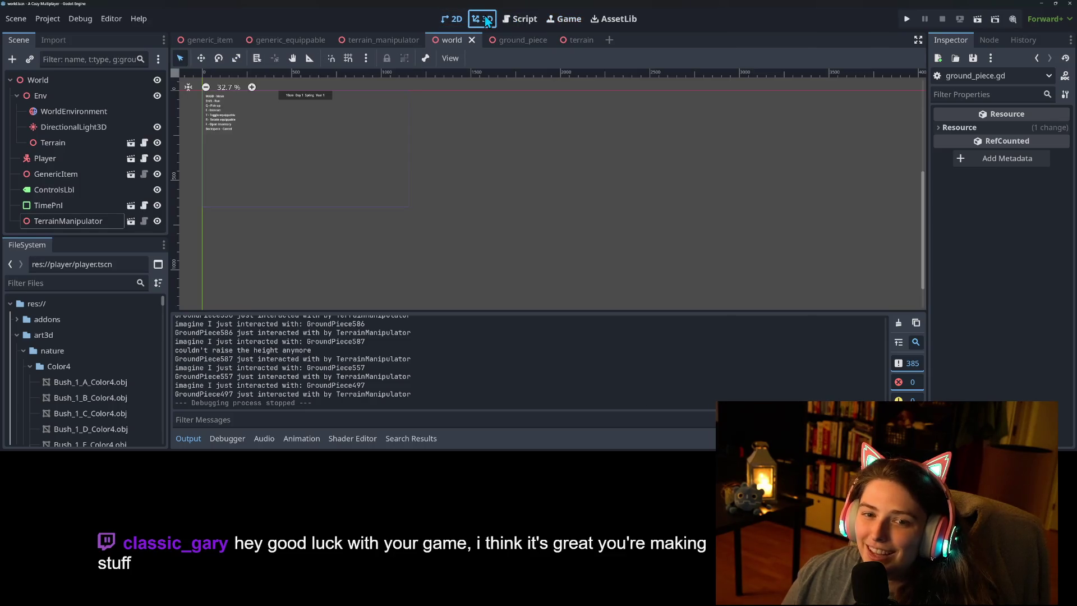
left_click(82, 18)
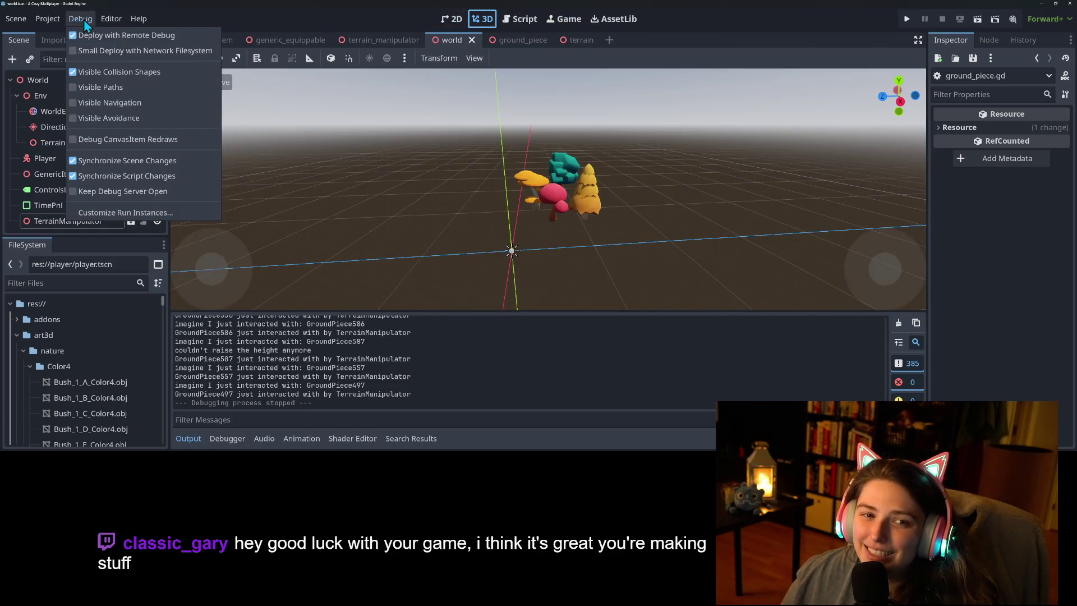
left_click(339, 10)
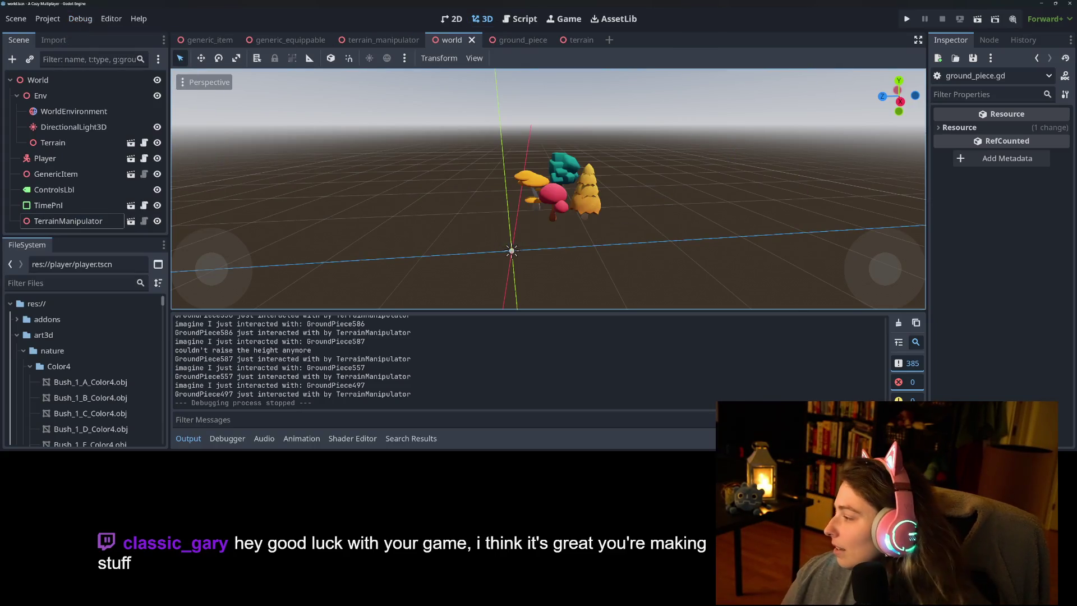
In GitHub Desktop, review the pending diffs for item.gd and player_movement.gd.
key("alt+Tab")
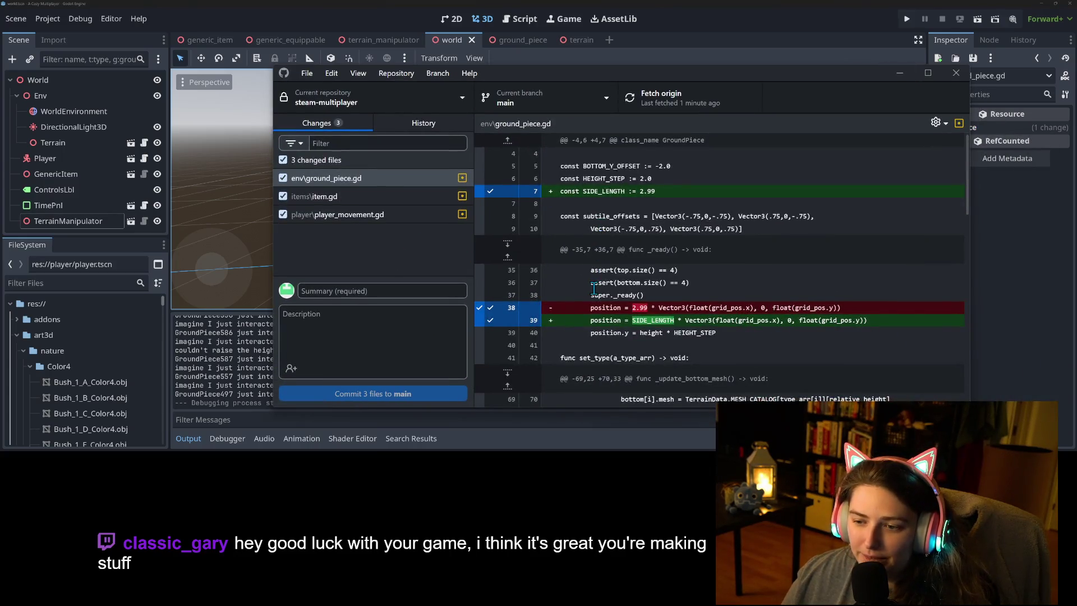
scroll(594, 289, "down", 6)
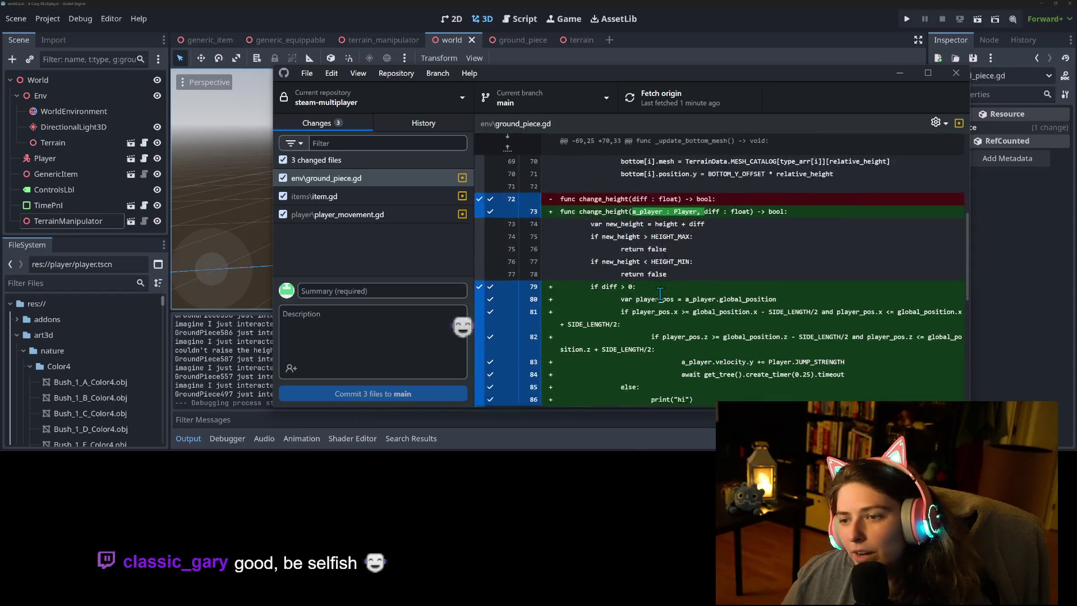
scroll(660, 294, "down", 5)
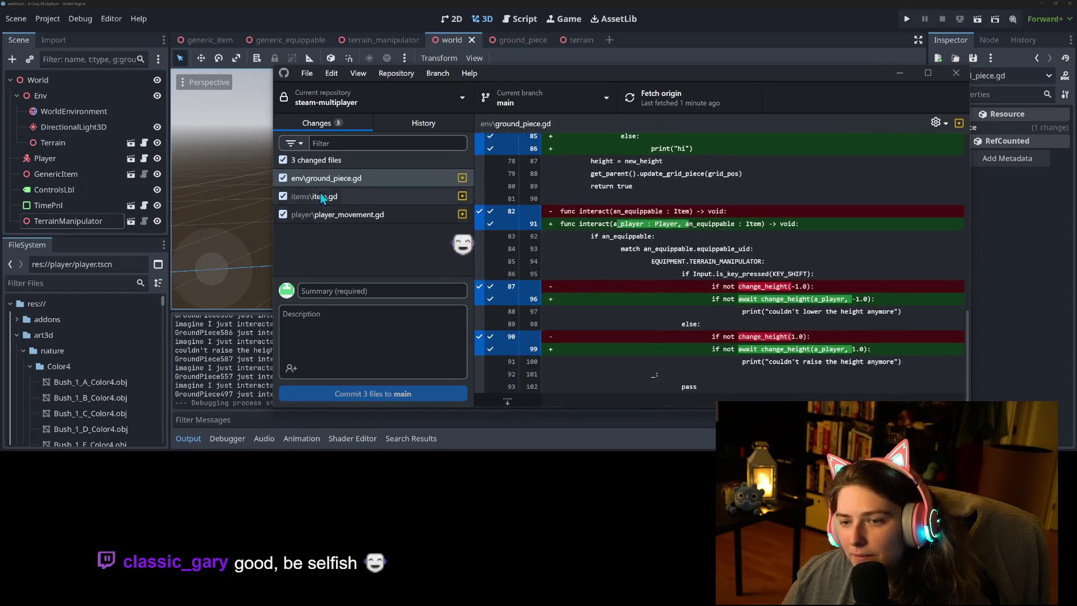
left_click(337, 196)
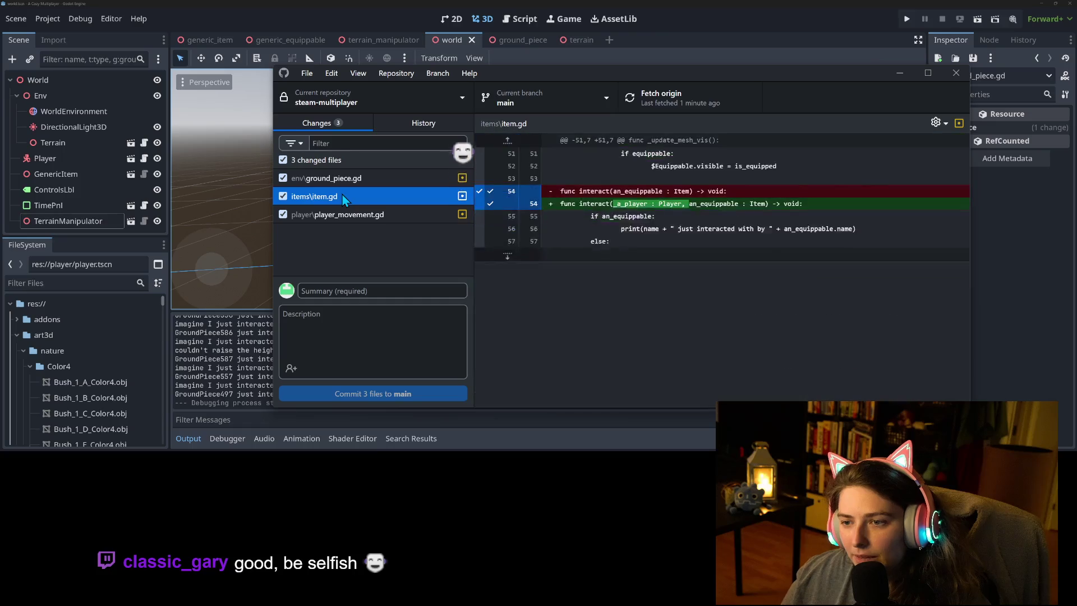
left_click(363, 217)
Write a commit summary about adding a player jump when trading ground pieces.
left_click(398, 287)
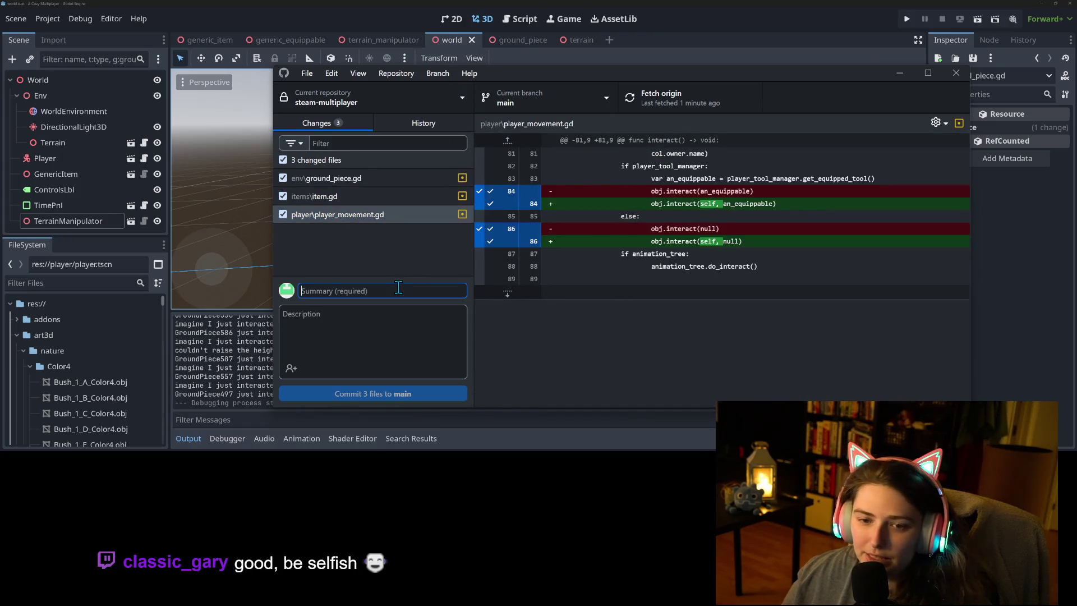
type("adds jump ")
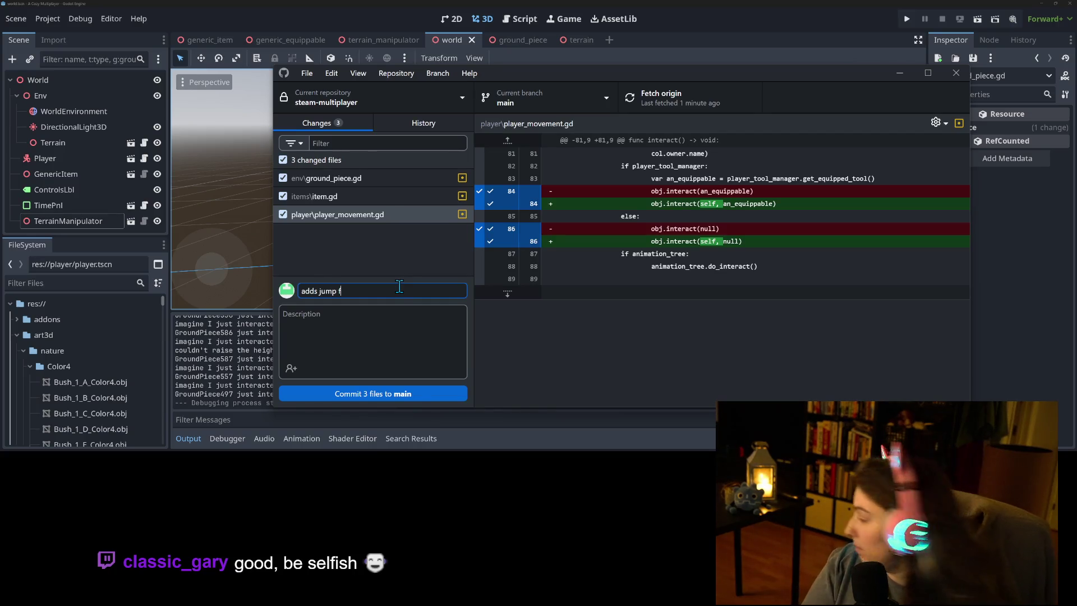
type("for player ")
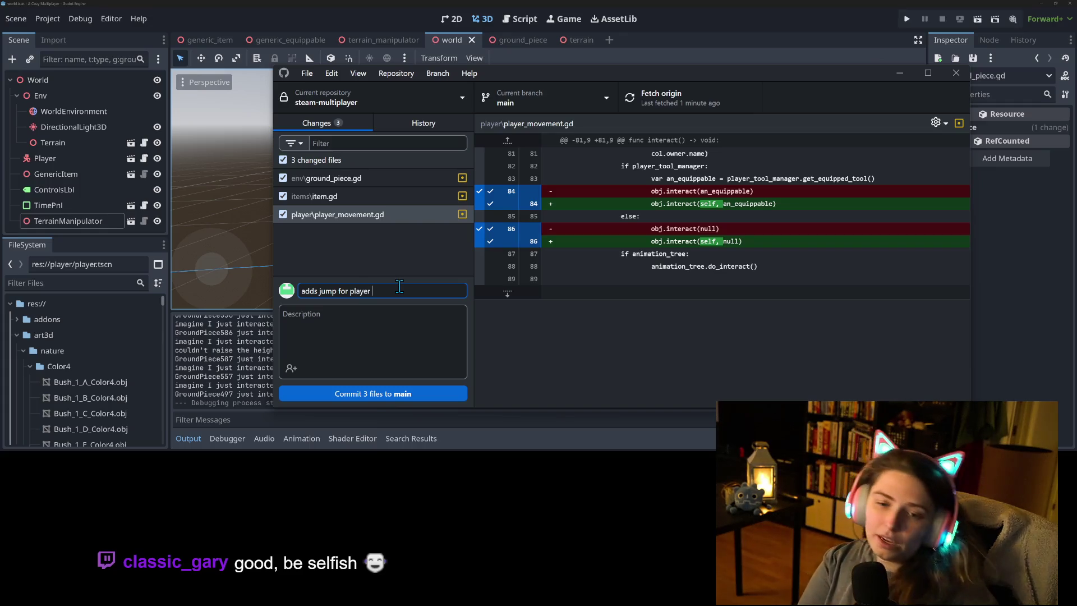
type("when tading")
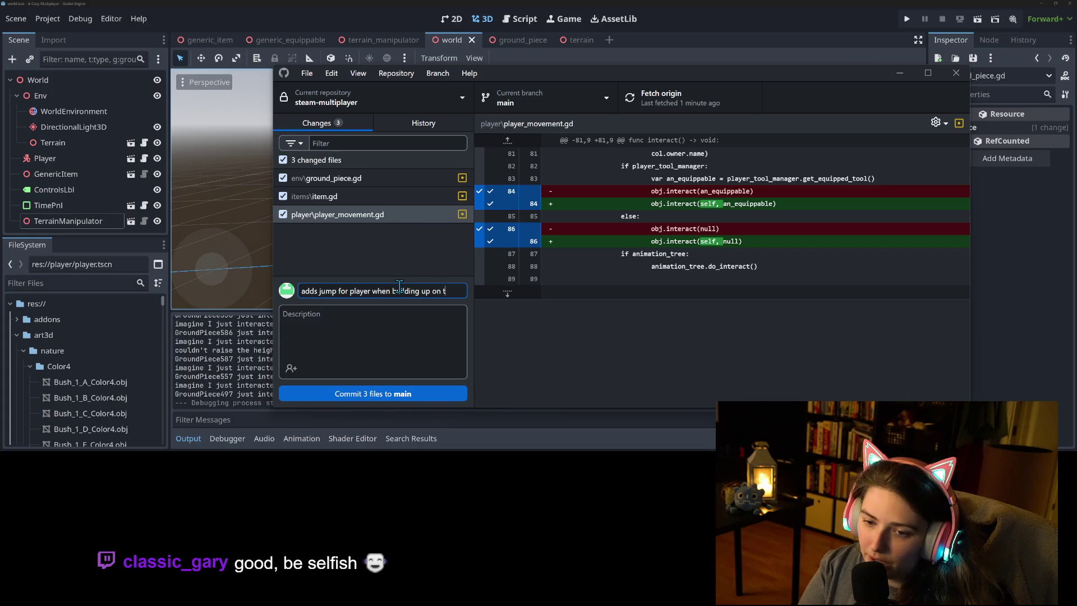
type("ground pei")
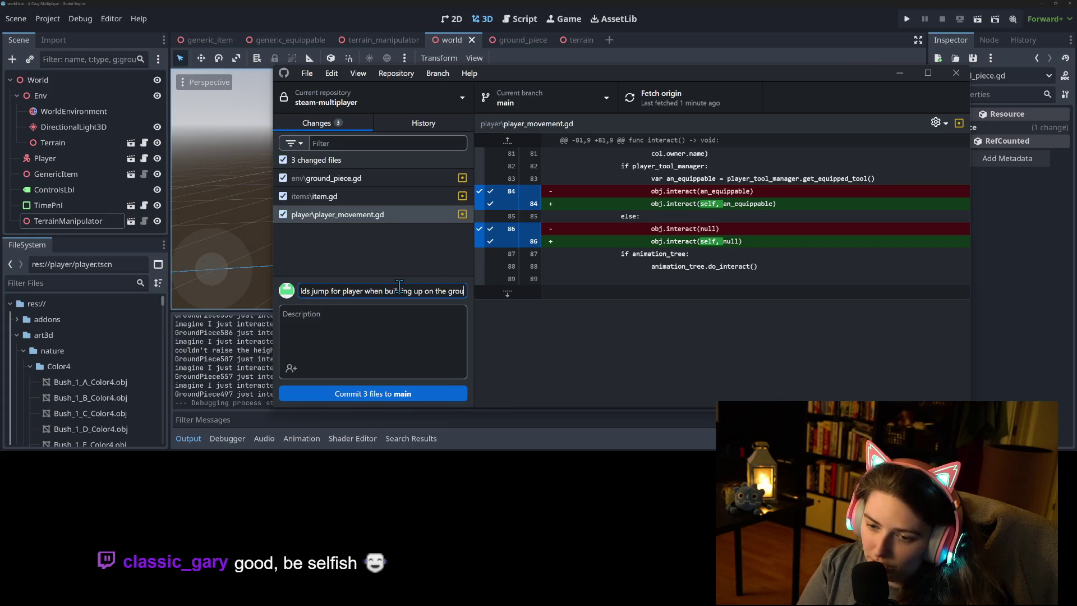
key("BackSpace")
key("BackSpace")
type("iece they are s")
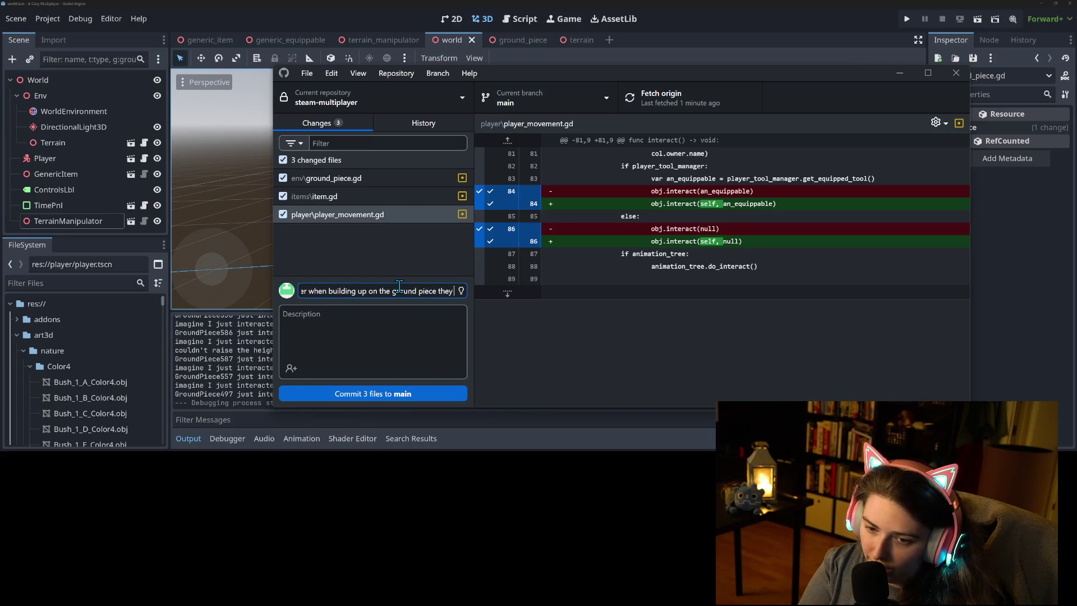
type("ta")
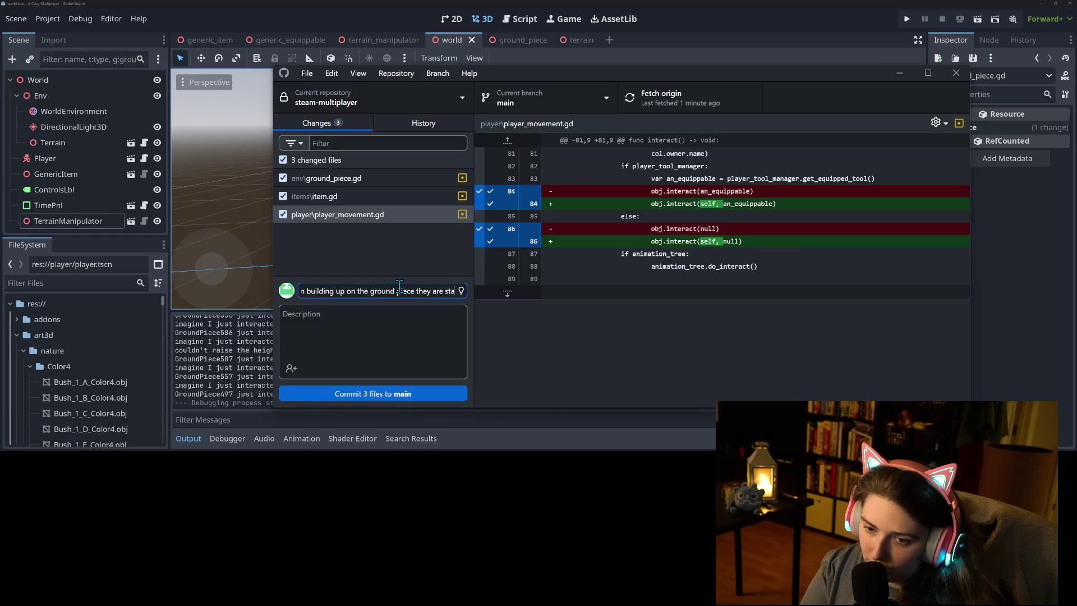
key("ctrl+Left")
key("ctrl+Left")
key("ctrl+Left")
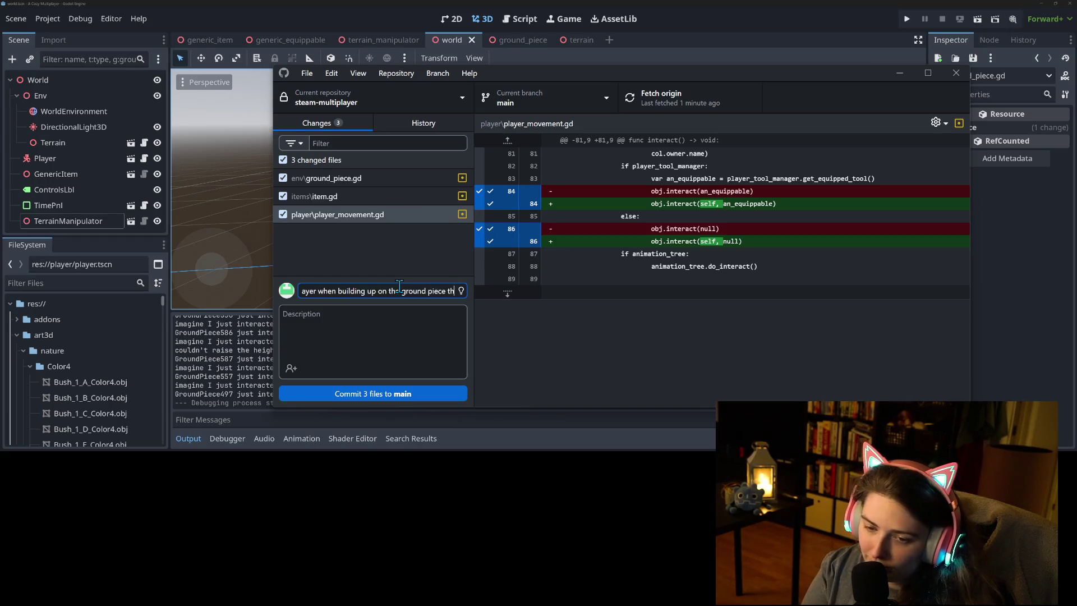
key("Right")
key("Right")
key("Right")
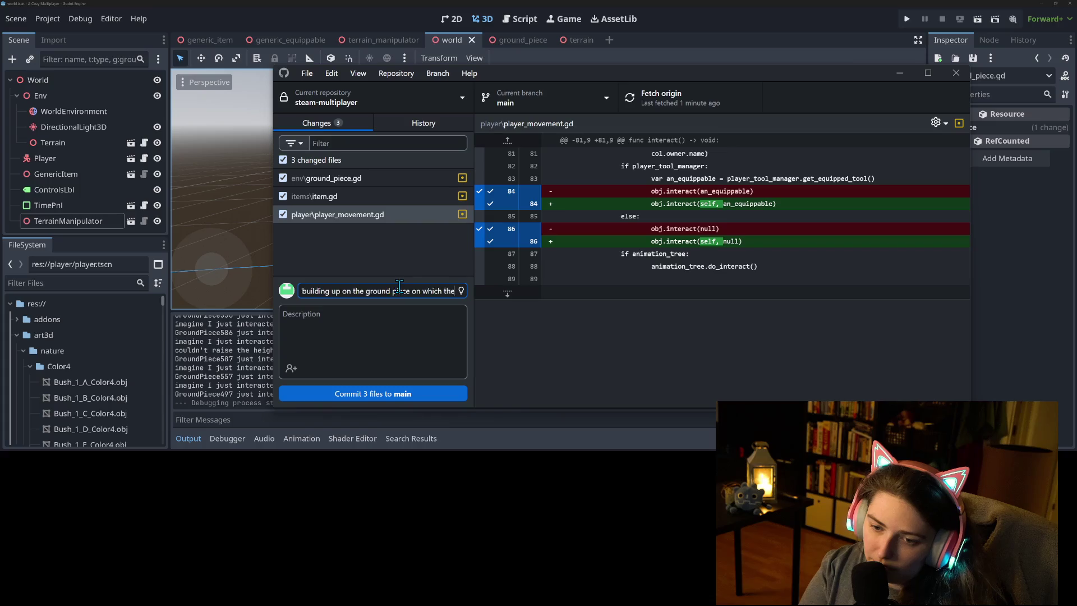
key("Right")
key("Right")
key("Right")
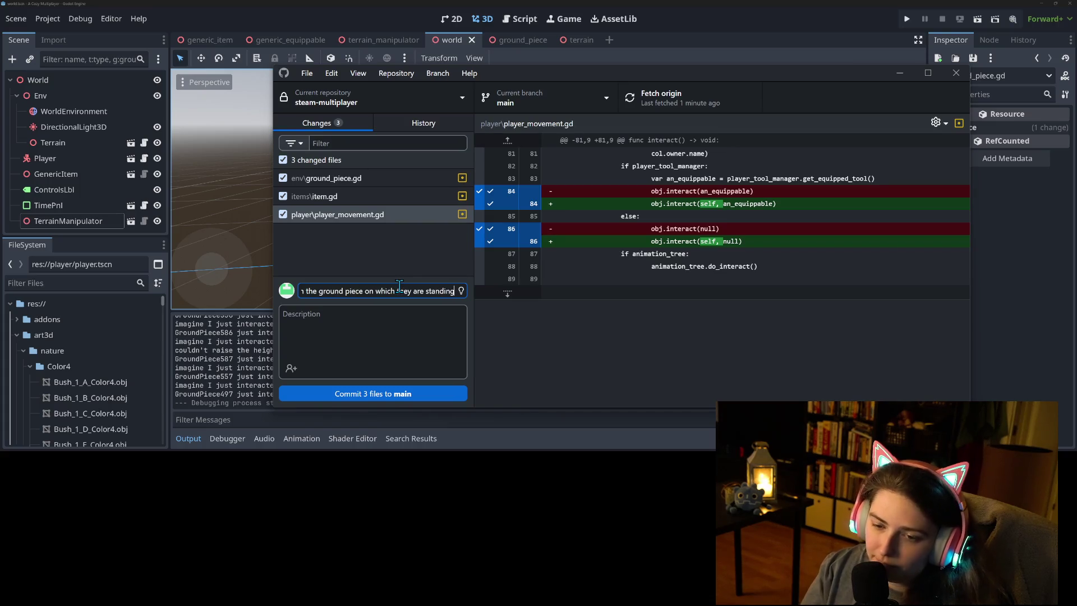
Commit the three files to main, push to origin, and minimize GitHub Desktop.
left_click(427, 392)
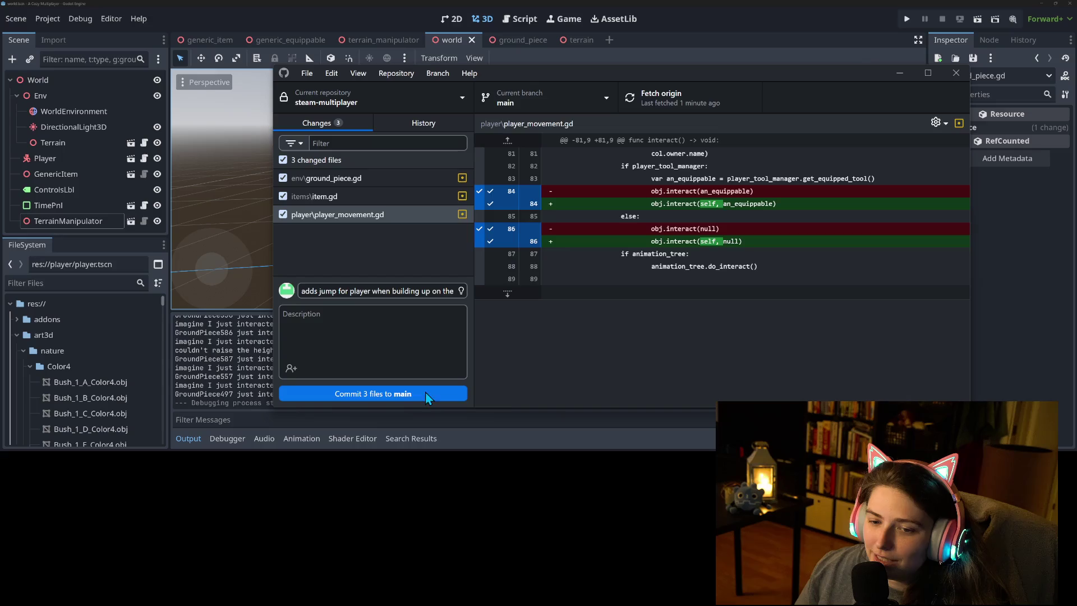
left_click(682, 110)
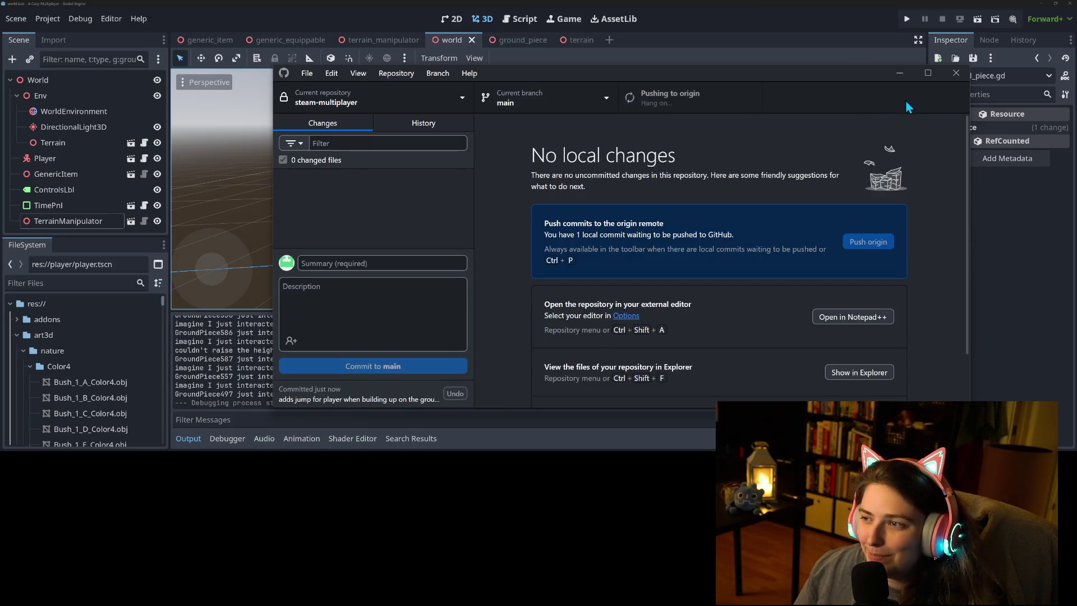
left_click(902, 74)
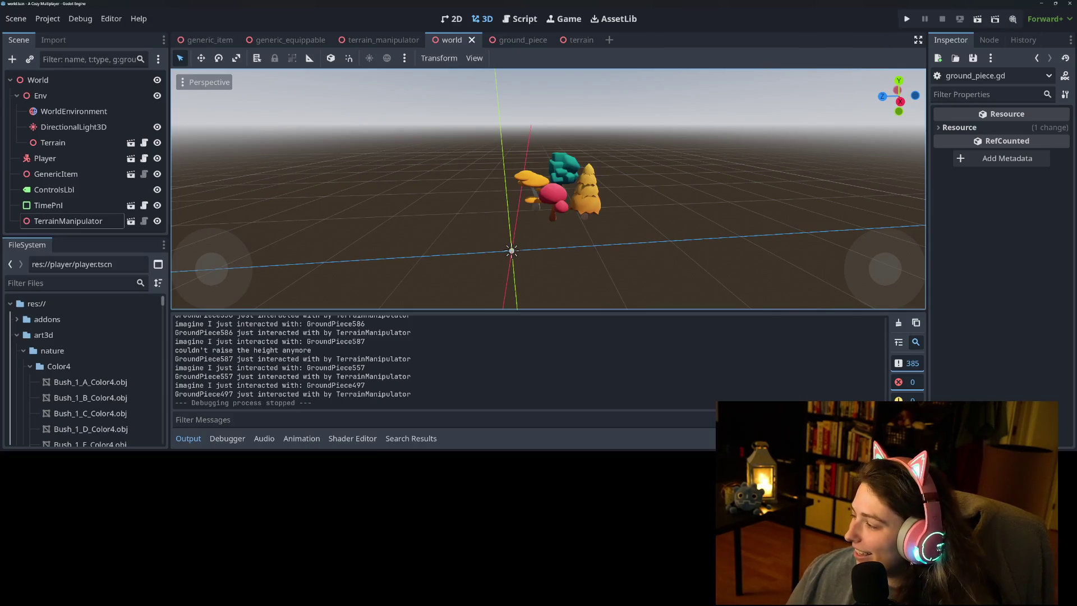
Back in Godot, collapse the Output panel and open the Terrain node's script terrain.gd.
key("alt+Tab")
key("alt+Tab")
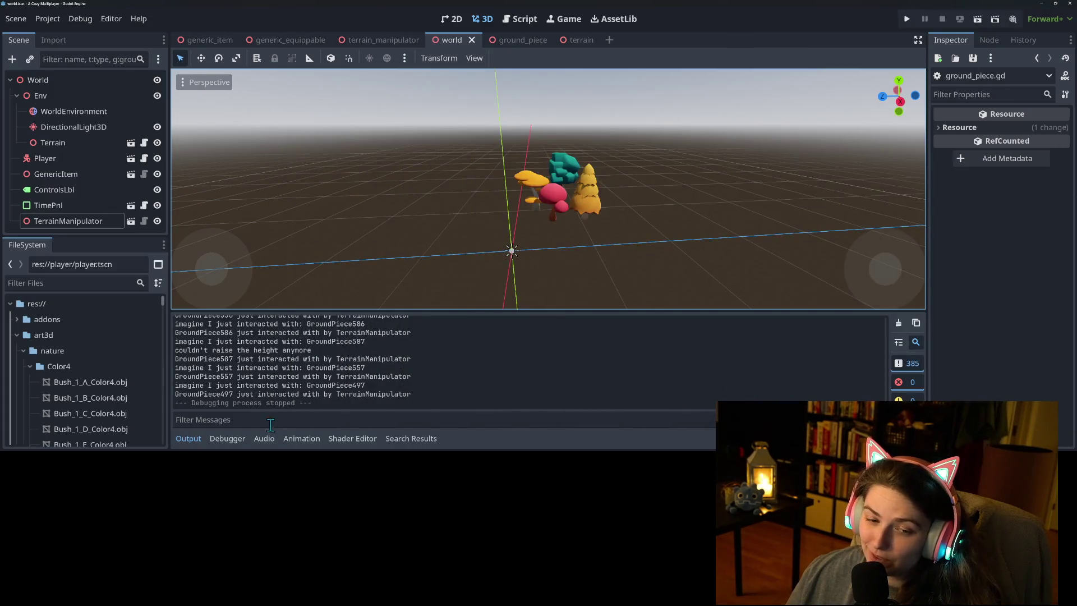
left_click(189, 439)
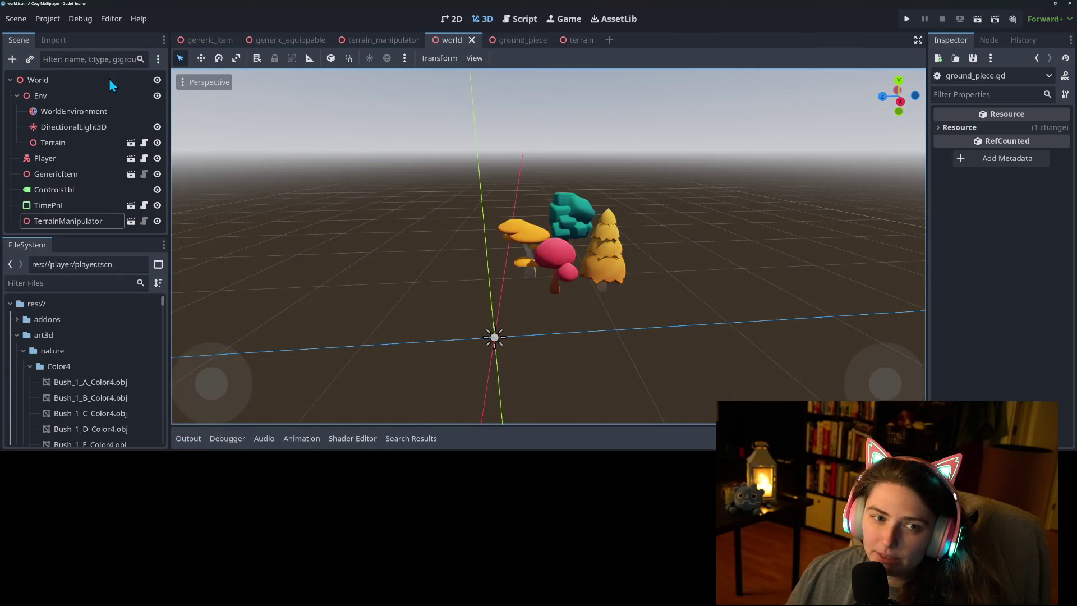
left_click(75, 143)
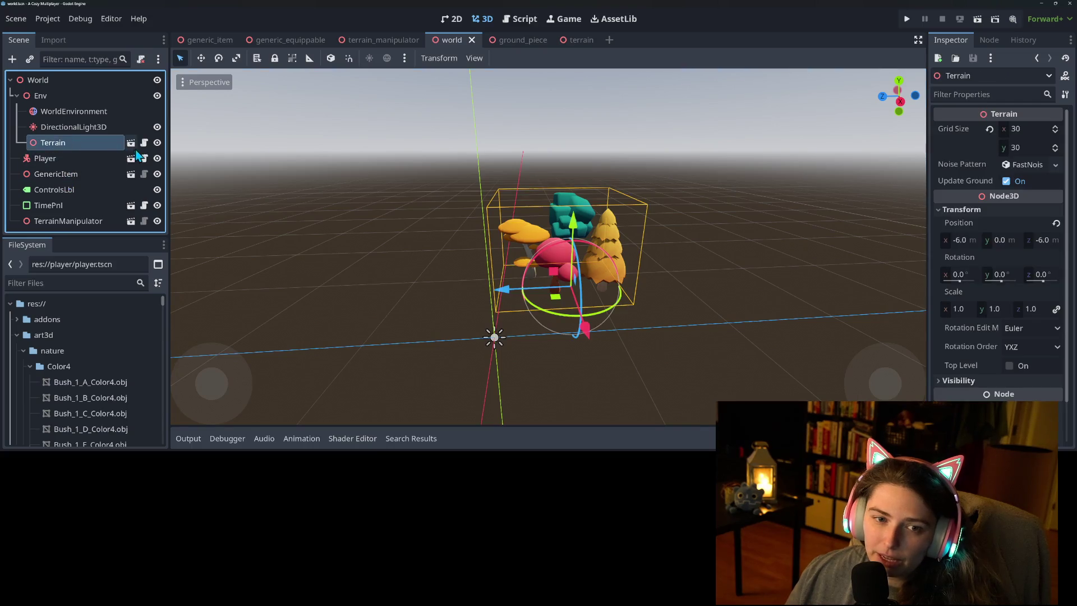
left_click(144, 143)
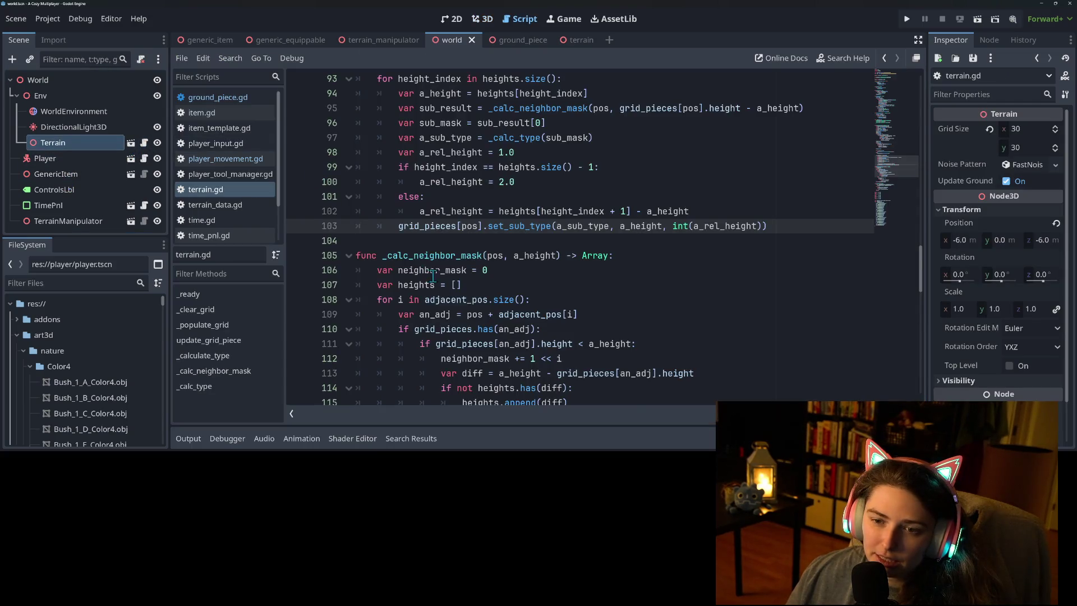
Scroll terrain.gd to the top, check the grid_size and grid_pieces declarations, then open the terrain scene.
scroll(435, 264, "up", 10)
scroll(435, 263, "up", 5)
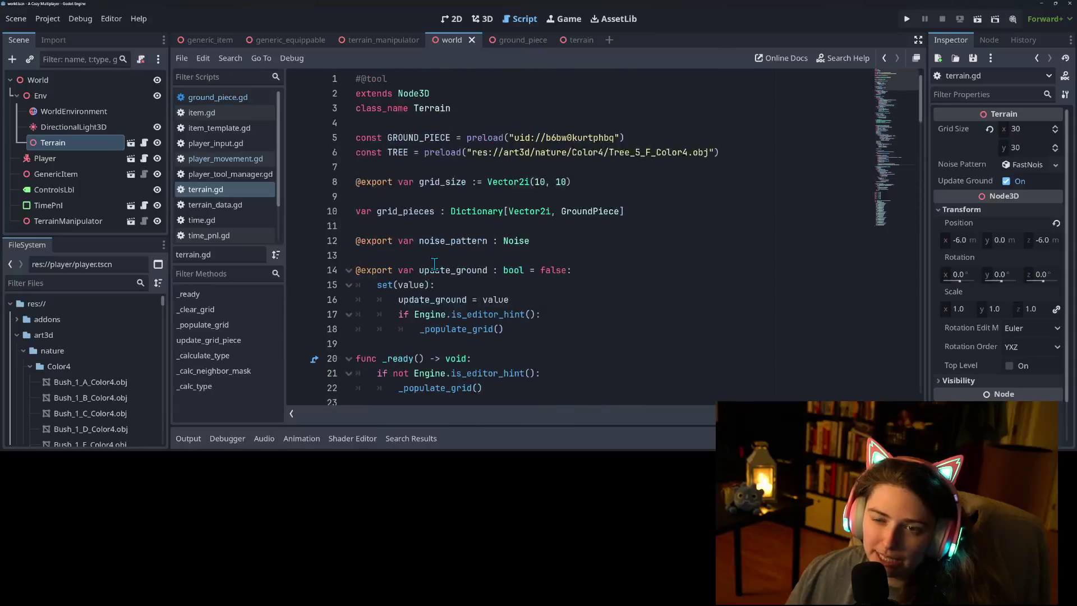
left_click(568, 182)
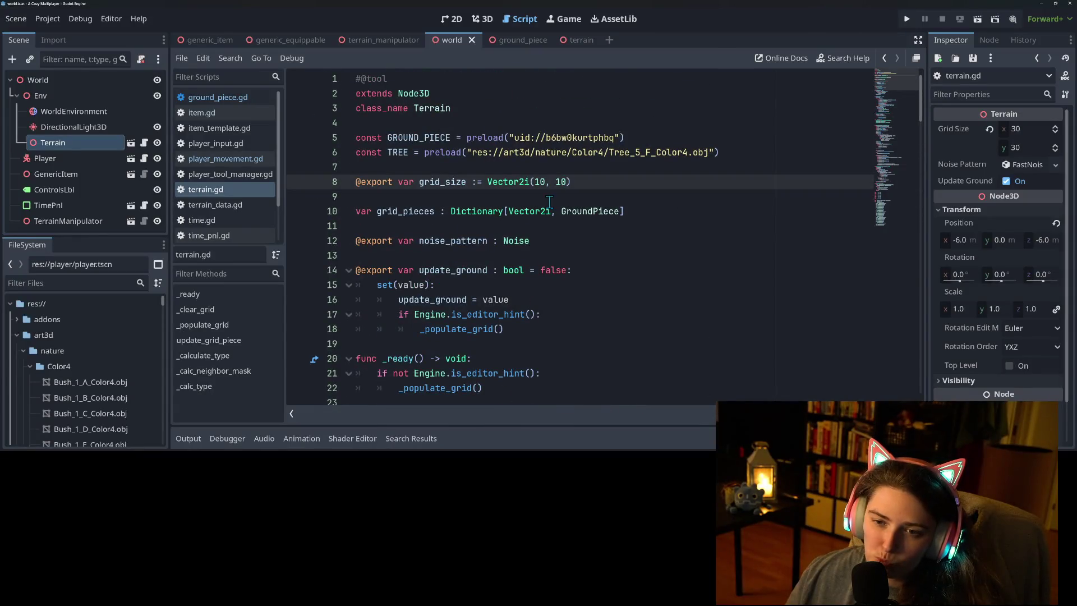
left_click(565, 217)
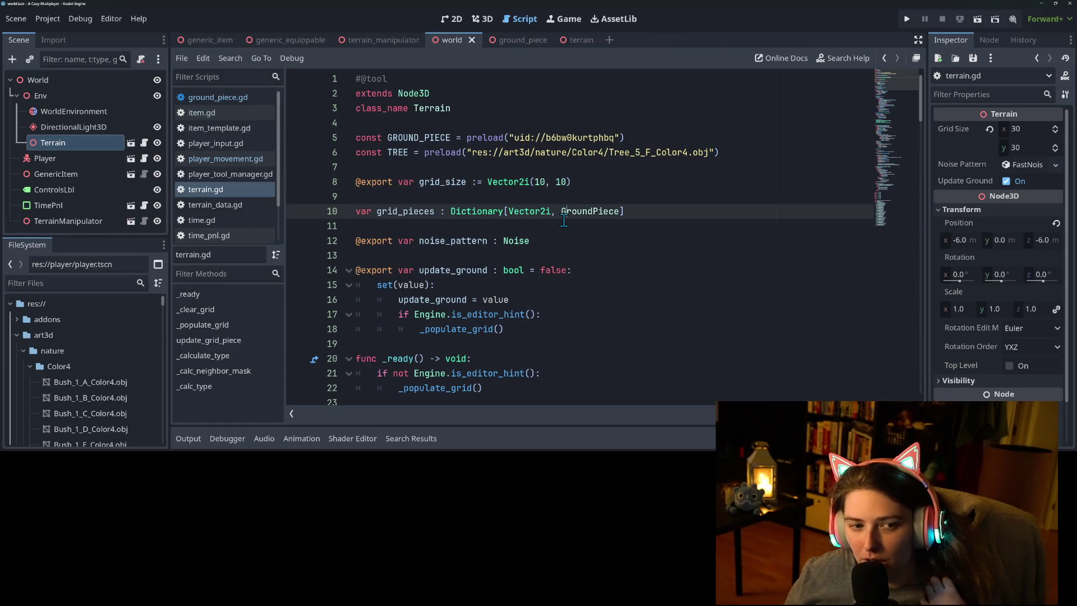
left_click(580, 41)
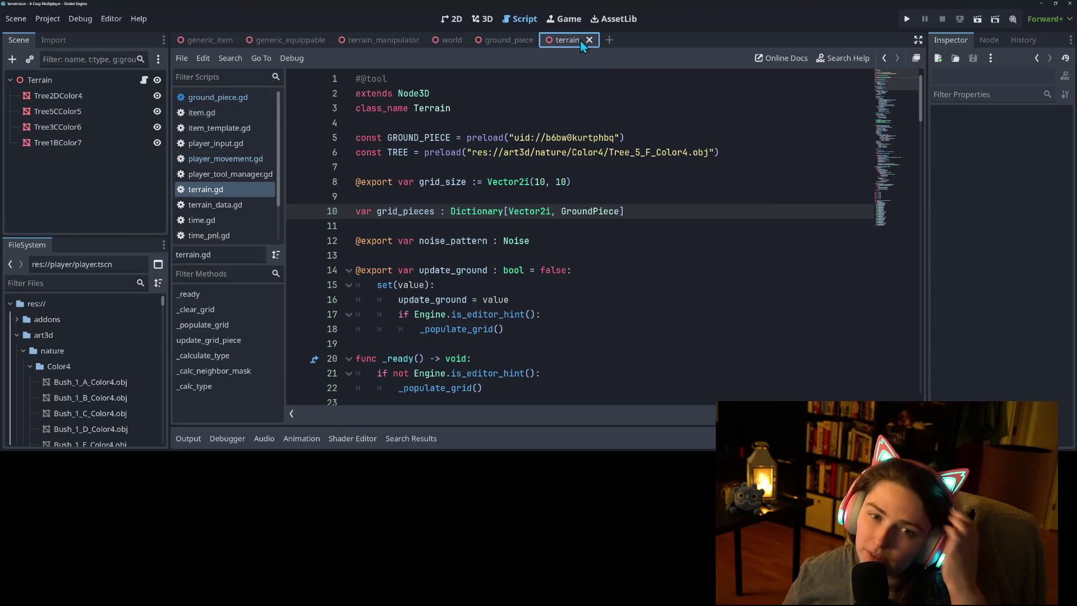
Add a StaticBody3D child under the Terrain root node.
left_click(478, 20)
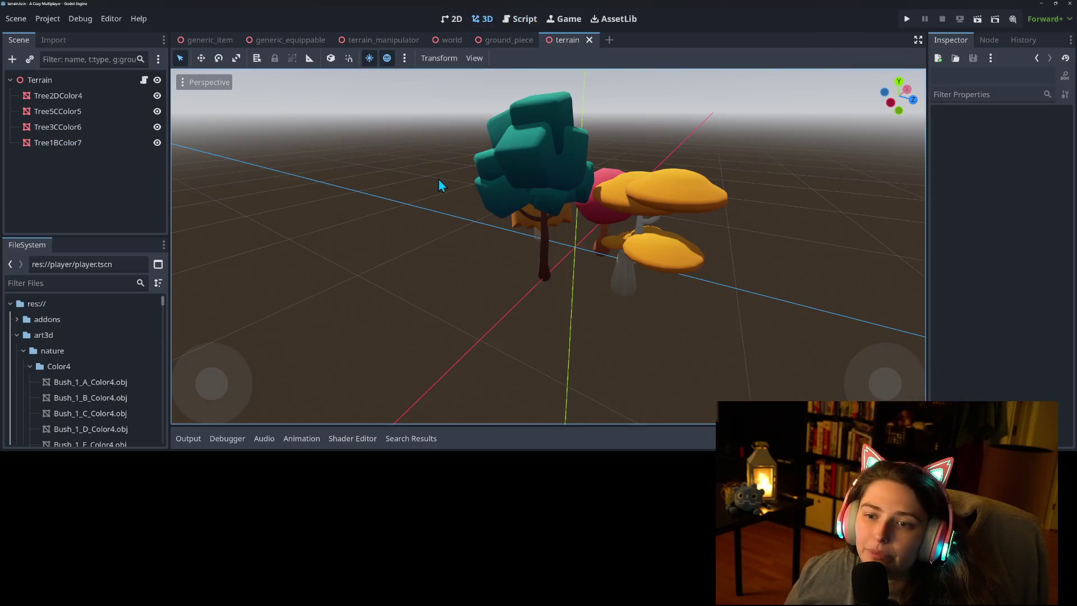
scroll(294, 238, "down", 5)
left_click(39, 79)
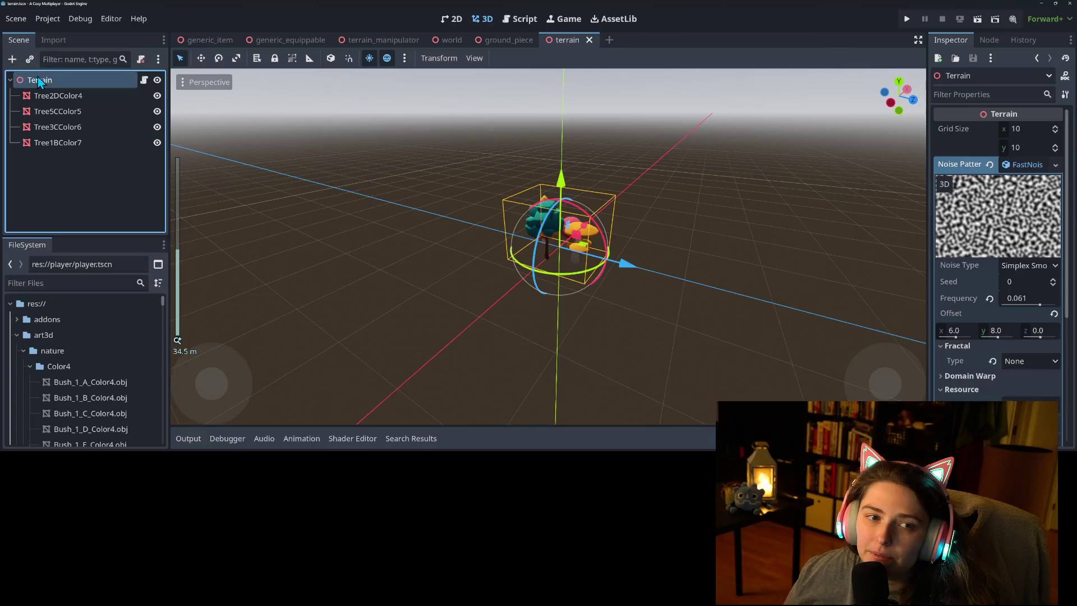
right_click(42, 79)
left_click(59, 86)
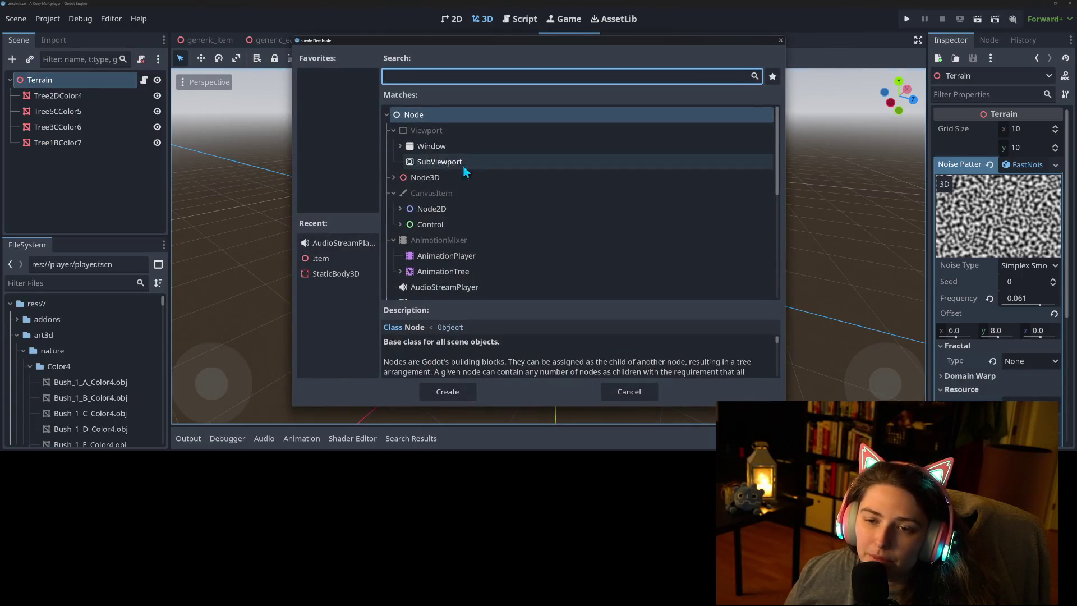
type("static")
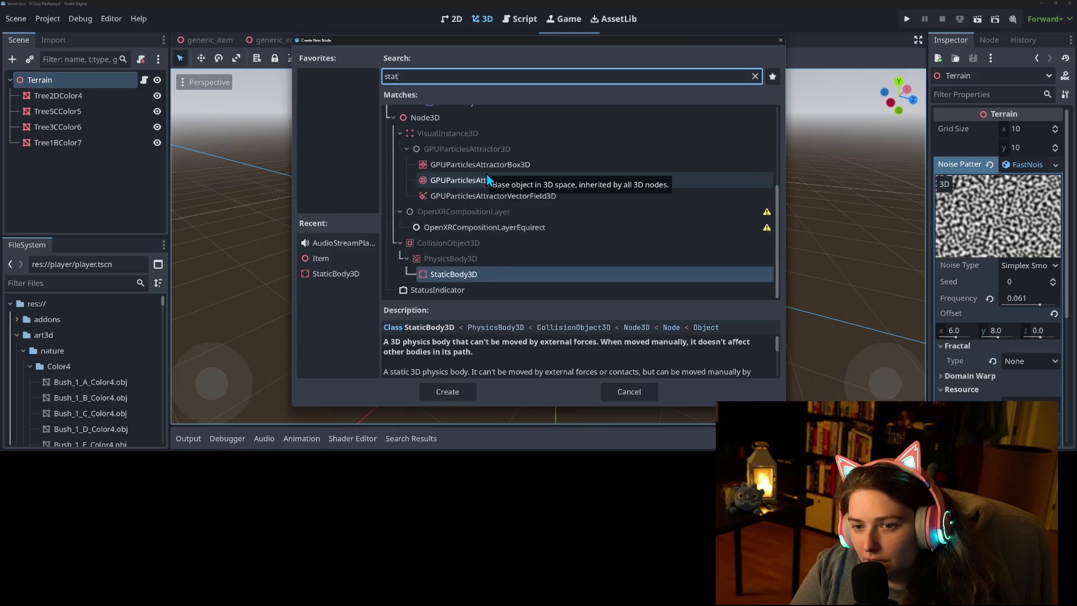
key("Return")
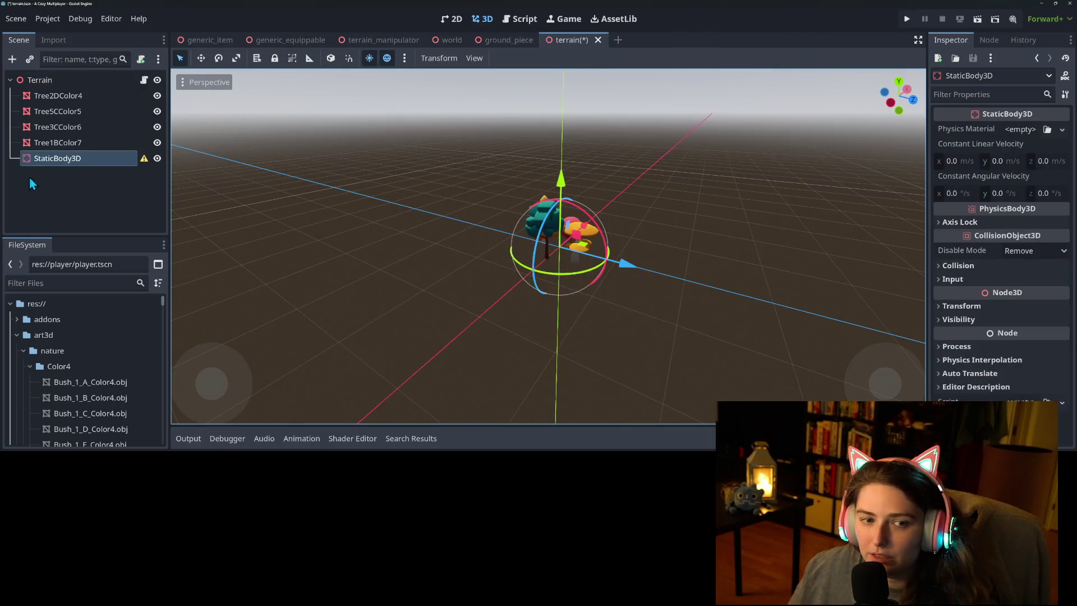
Rename the static body WorldBoundaries and give it a CollisionShape3D child.
right_click(47, 160)
left_click(99, 230)
type("WorldBoundaries")
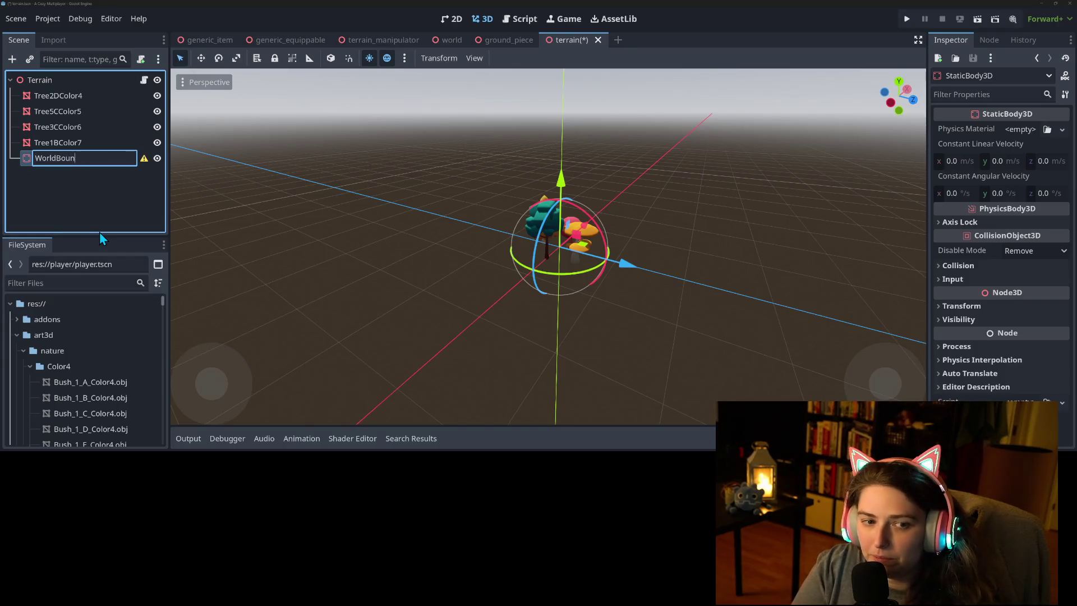
key("Return")
right_click(82, 159)
left_click(141, 119)
type("c")
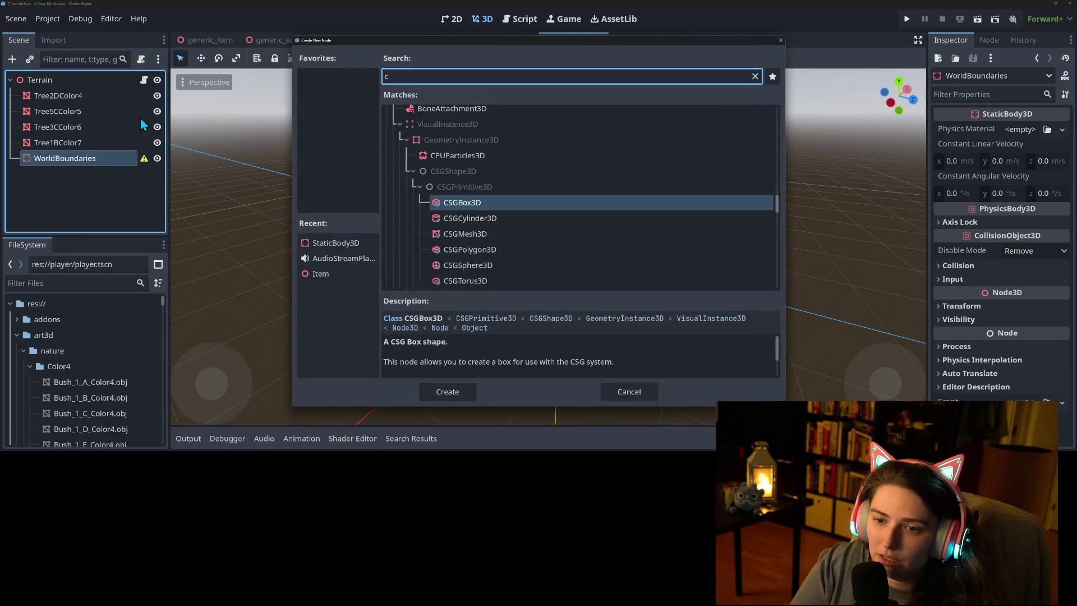
type("oll")
key("Return")
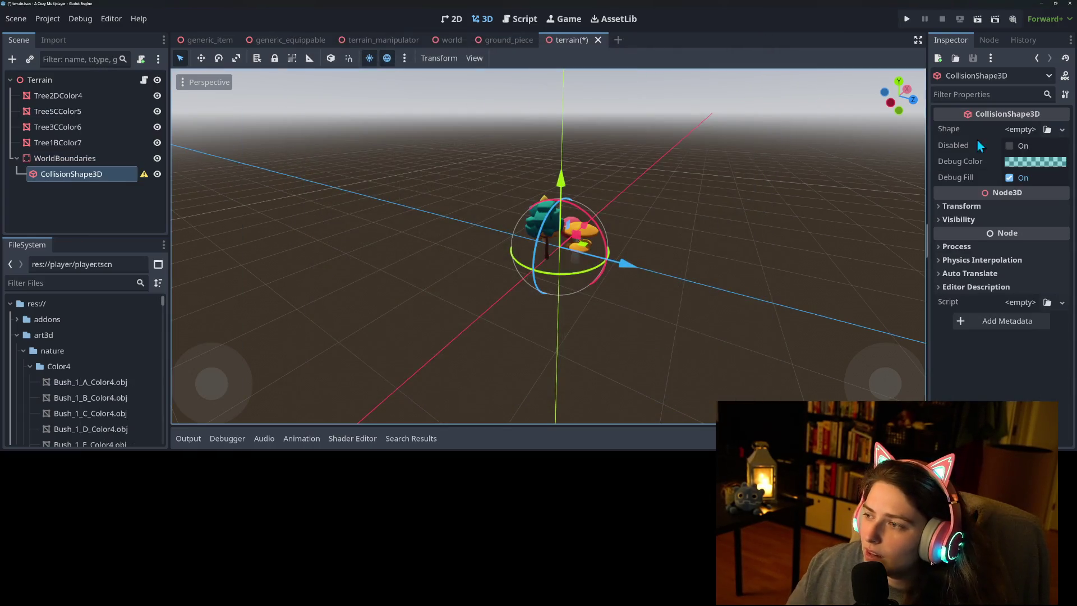
Give the collision shape a new WorldBoundaryShape3D with plane (0, 1, 0, 0).
left_click(1062, 130)
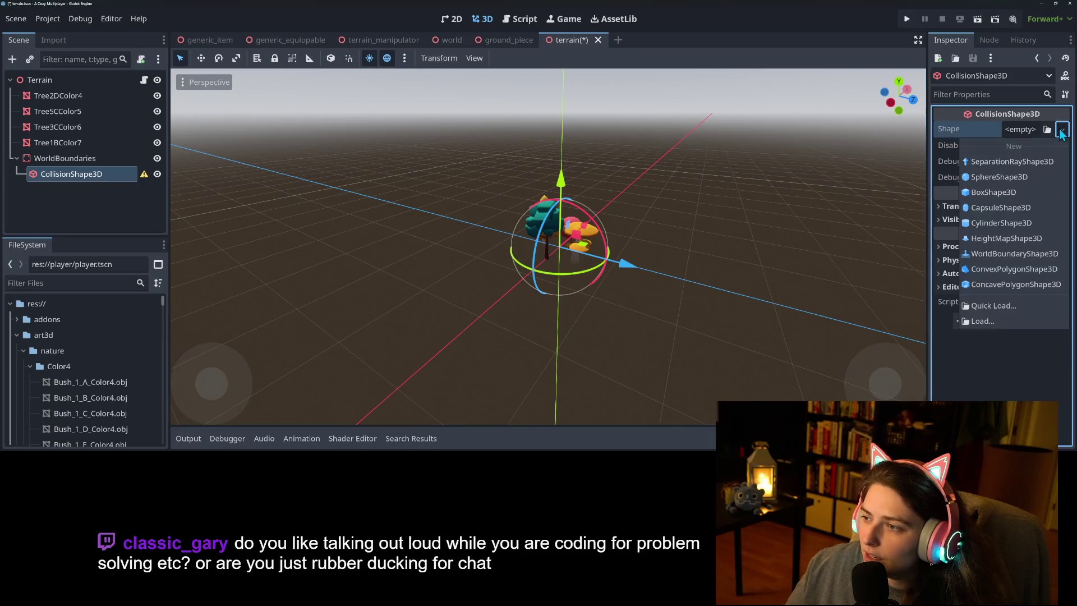
left_click(1015, 255)
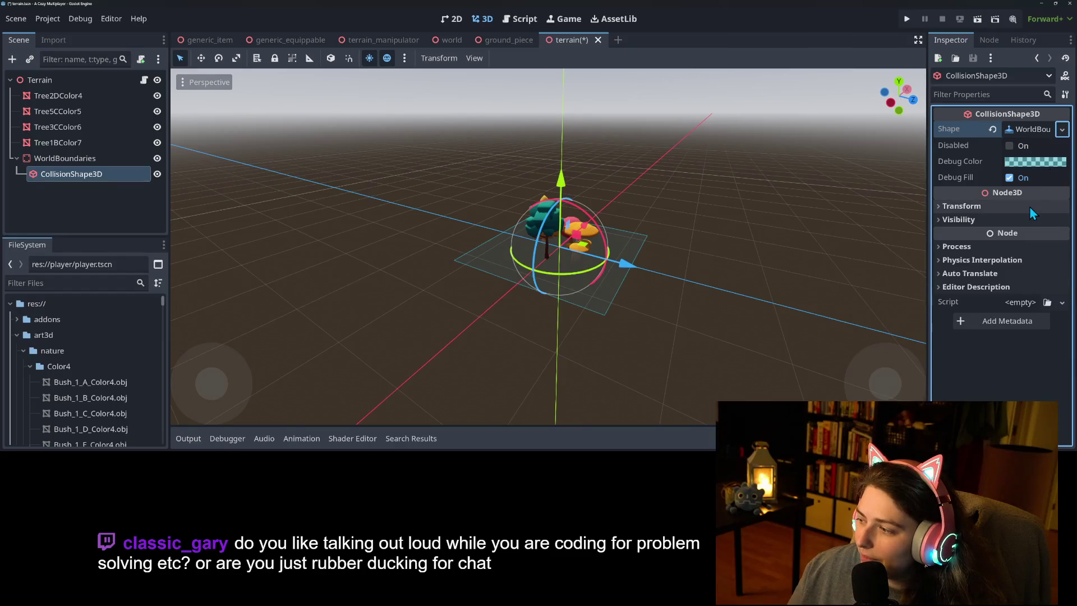
scroll(668, 258, "up", 5)
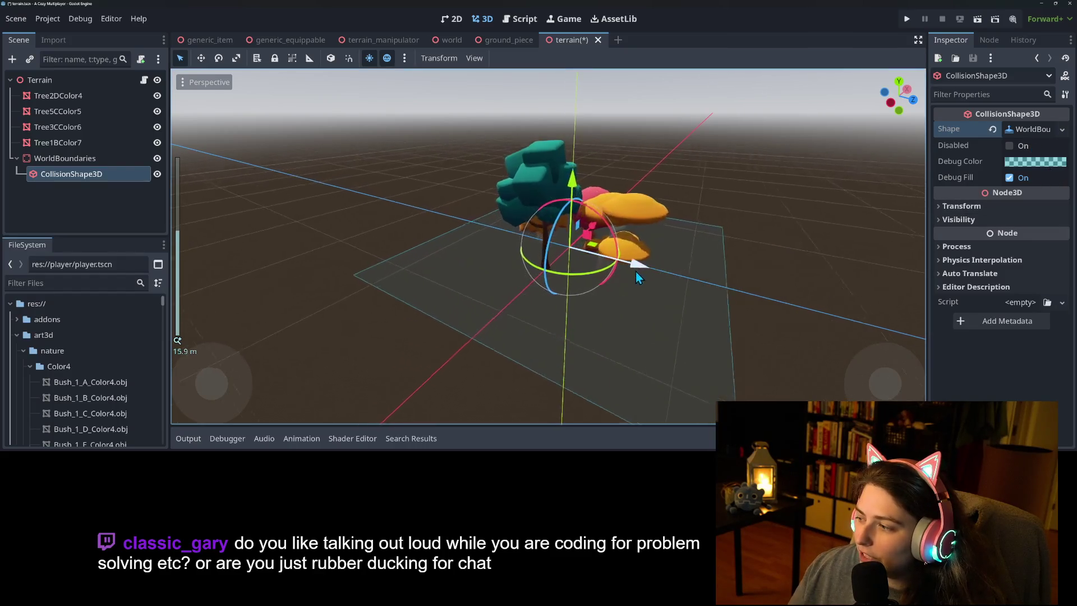
scroll(635, 271, "up", 3)
mouse_move(624, 281)
left_mouse_down()
mouse_move(669, 254)
mouse_move(694, 281)
mouse_move(652, 277)
left_mouse_up()
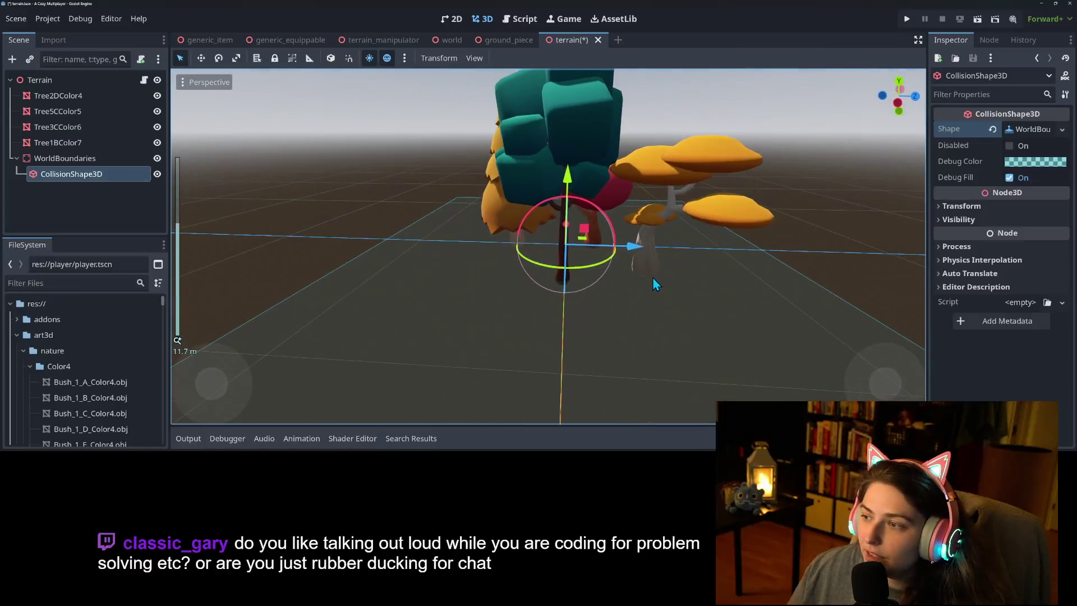
left_click(1034, 131)
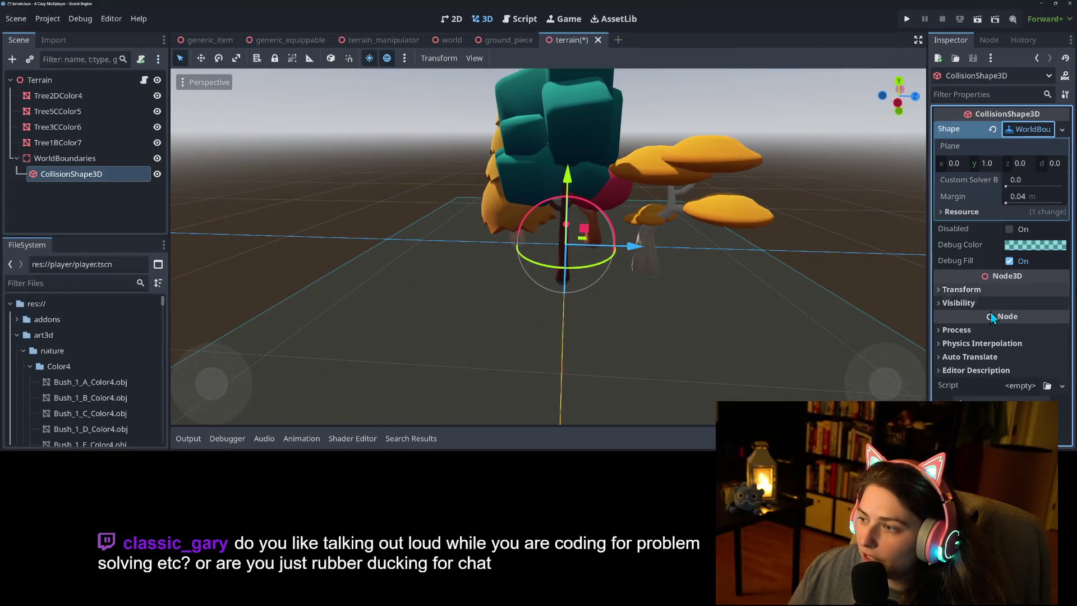
left_click(982, 292)
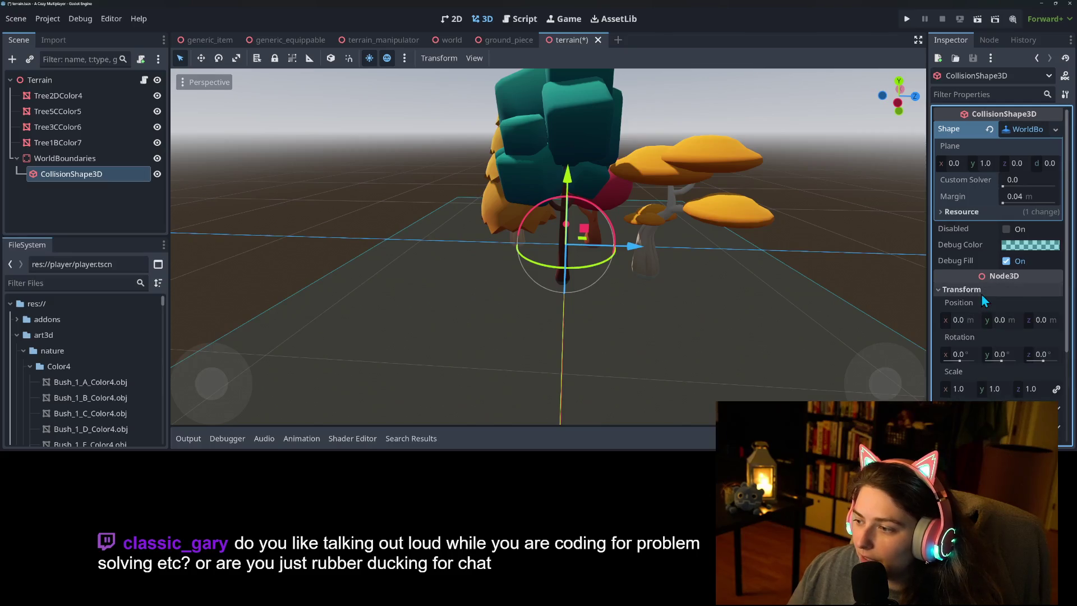
left_click(983, 294)
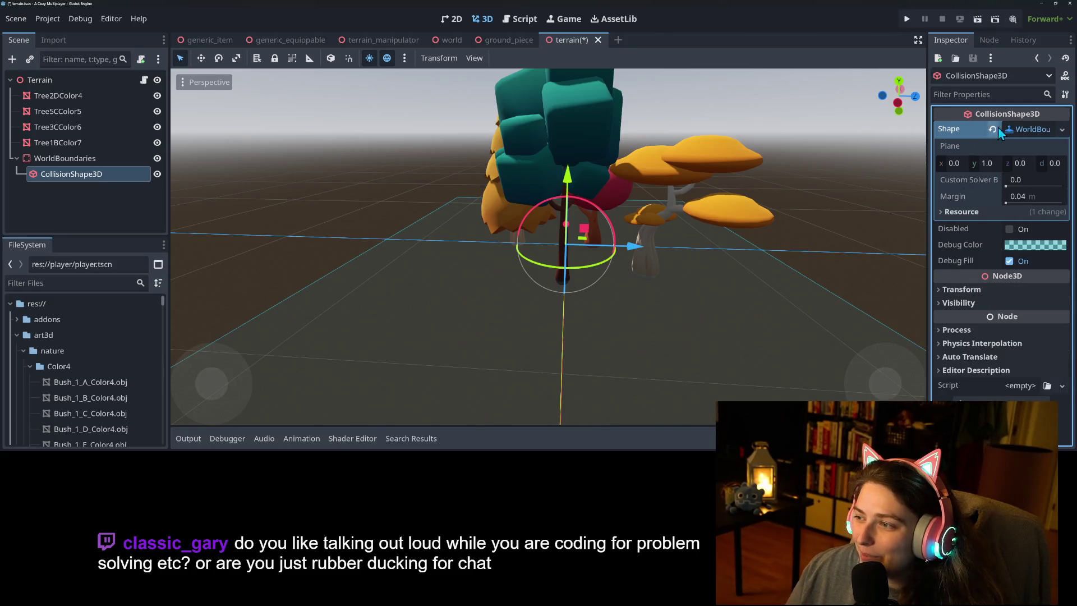
scroll(666, 310, "down", 5)
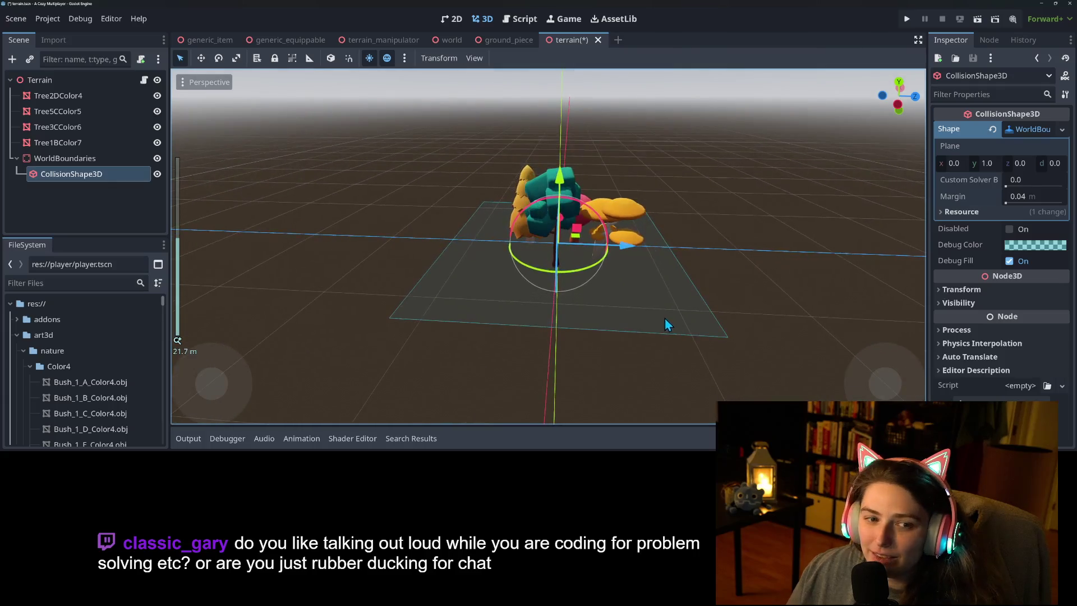
Rename the collision shape to Ground.
right_click(101, 176)
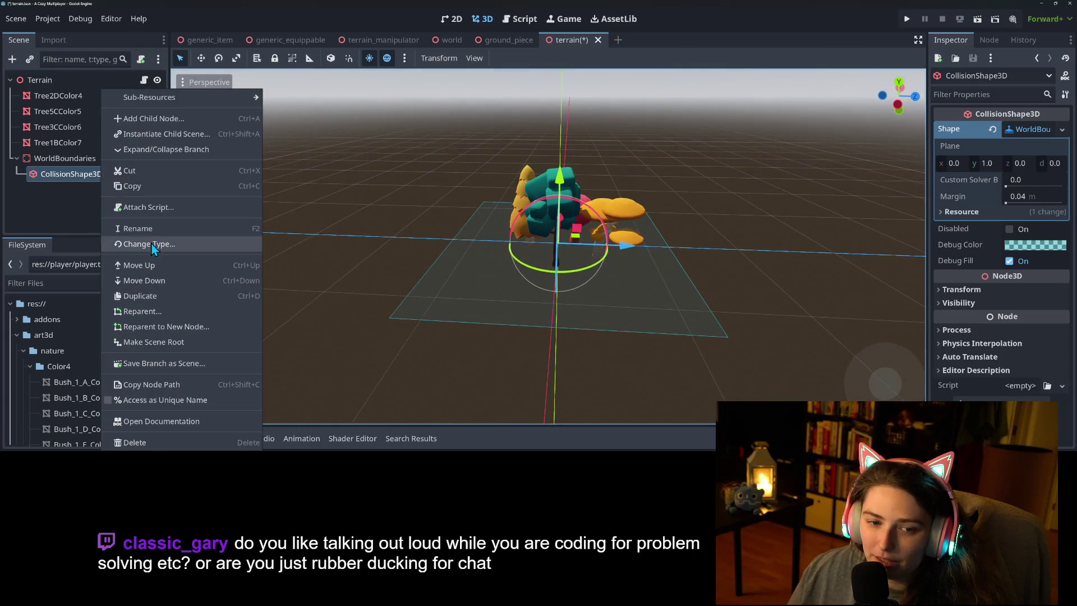
left_click(158, 230)
type("Ground")
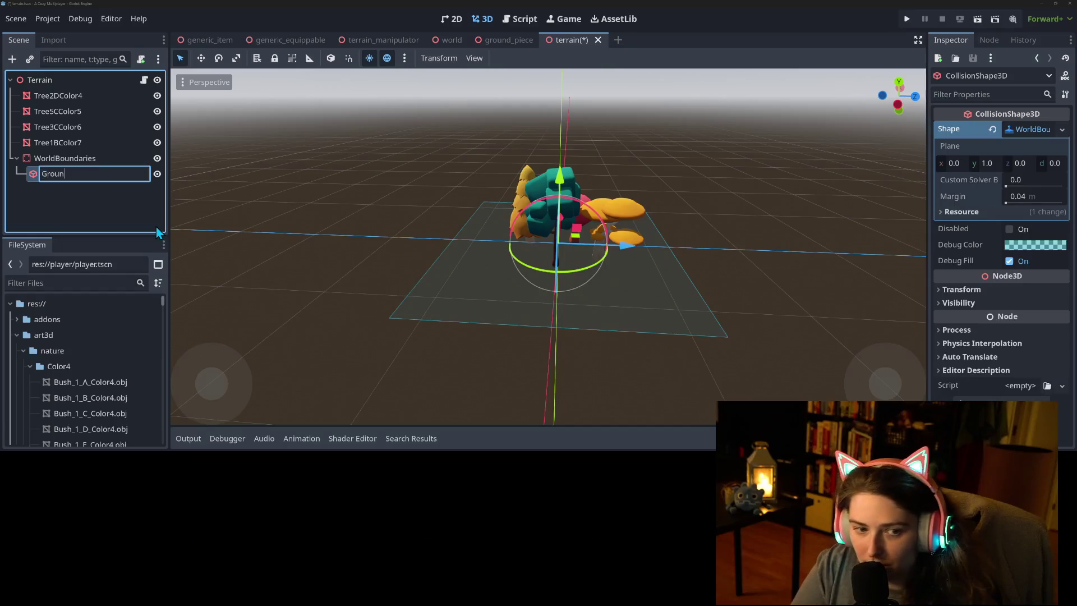
key("Return")
right_click(91, 158)
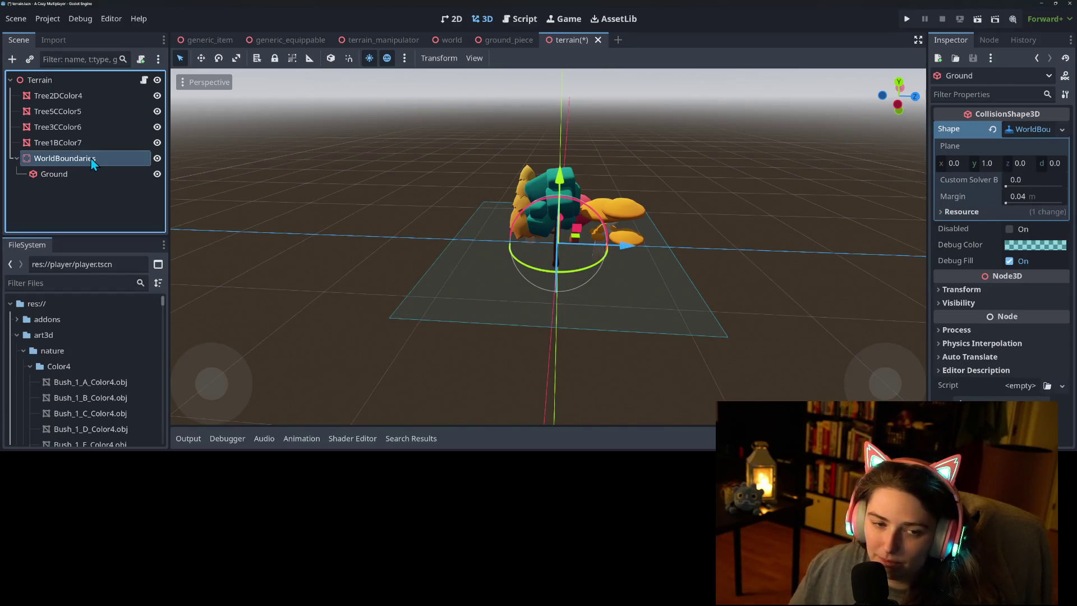
Add a second CollisionShape3D under WorldBoundaries with a WorldBoundaryShape3D plane of x 1, y 0.
left_click(119, 122)
left_click(464, 205)
double_click(464, 206)
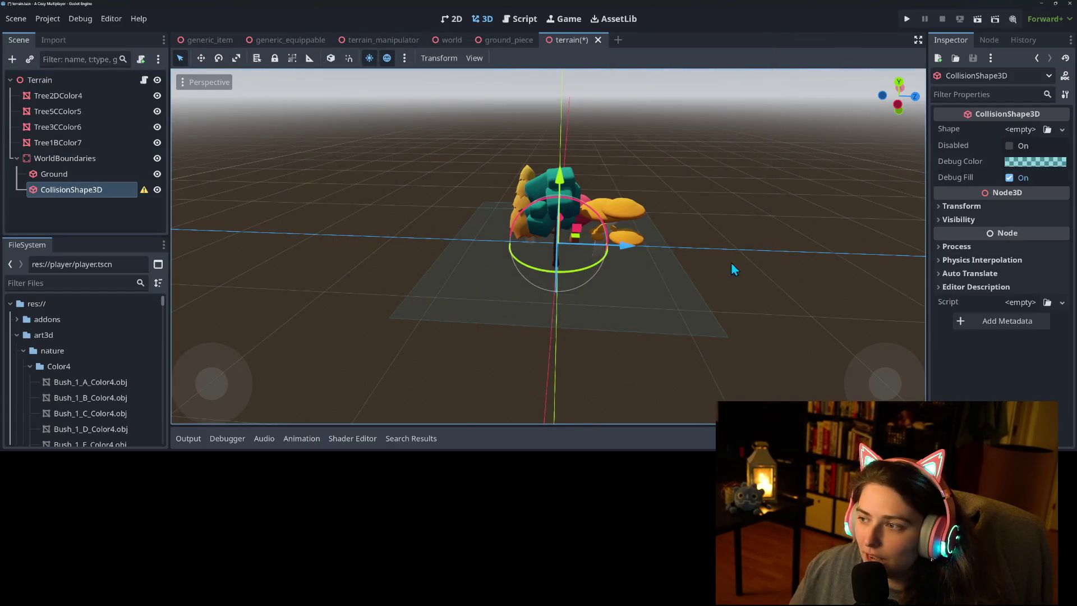
left_click(1058, 130)
left_click(1016, 248)
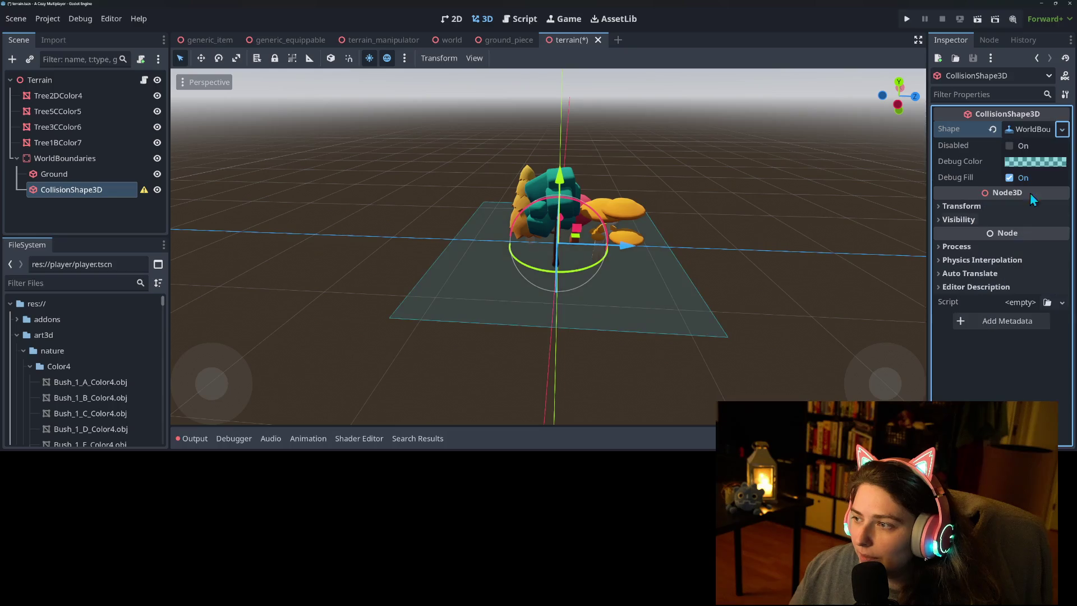
left_click(1039, 128)
left_click(954, 165)
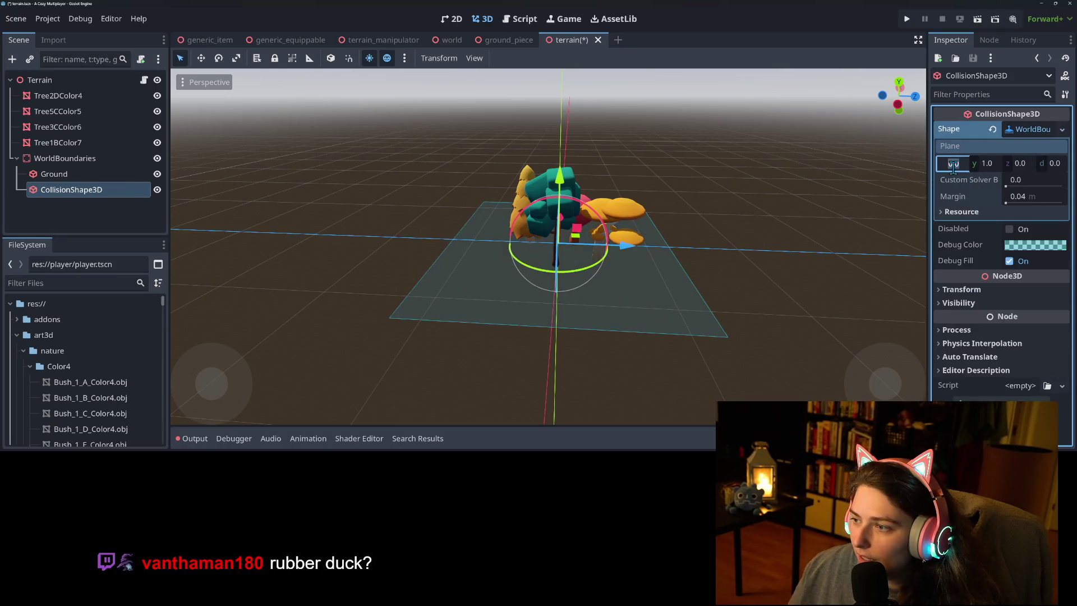
type("1")
key("Tab")
type("0")
key("Return")
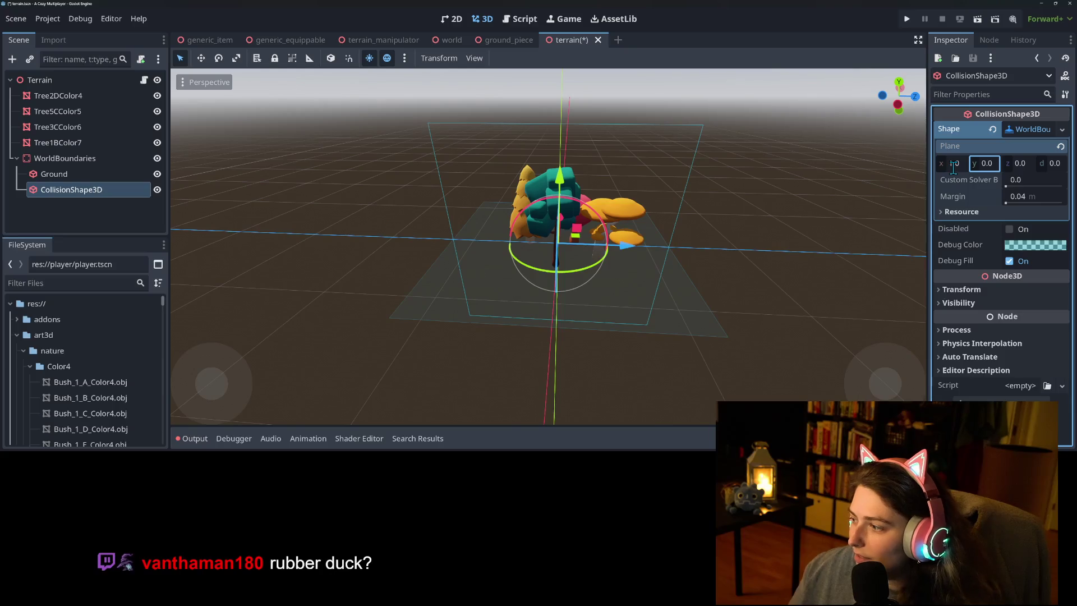
Slide the upright boundary plane sideways along X, then bring up terrain.gd.
mouse_move(611, 288)
left_mouse_down()
mouse_move(615, 301)
mouse_move(544, 301)
mouse_move(479, 275)
mouse_move(523, 291)
mouse_move(574, 275)
mouse_move(594, 295)
mouse_move(503, 313)
left_mouse_up()
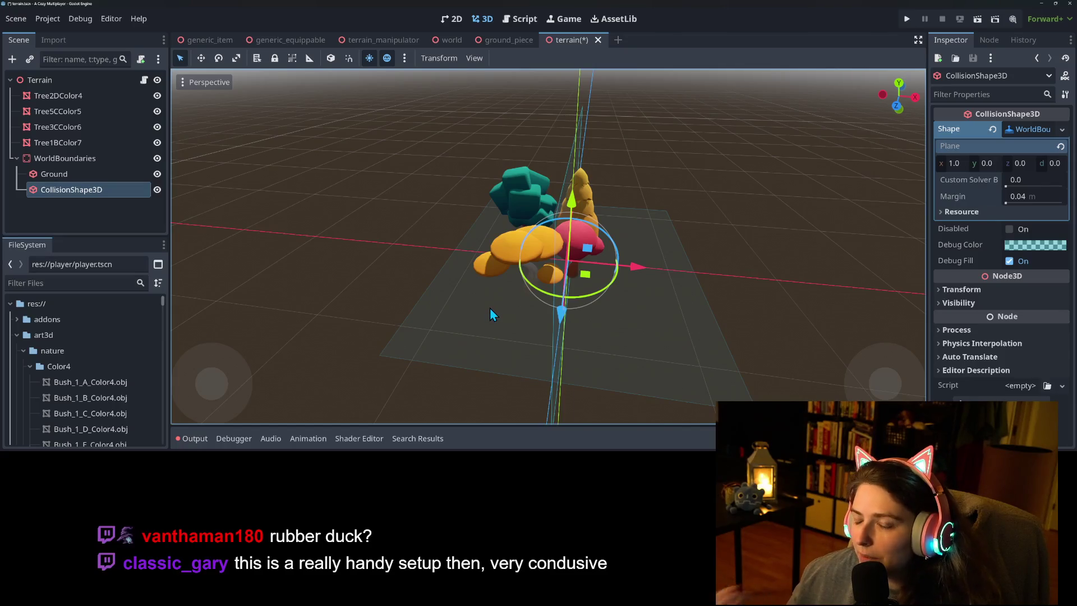
mouse_move(621, 271)
left_mouse_down()
mouse_move(466, 281)
mouse_move(436, 261)
mouse_move(422, 308)
mouse_move(452, 288)
mouse_move(400, 318)
mouse_move(452, 325)
mouse_move(447, 336)
mouse_move(548, 335)
mouse_move(495, 339)
left_mouse_up()
left_click(399, 318)
scroll(398, 325, "down", 3)
left_click(493, 320)
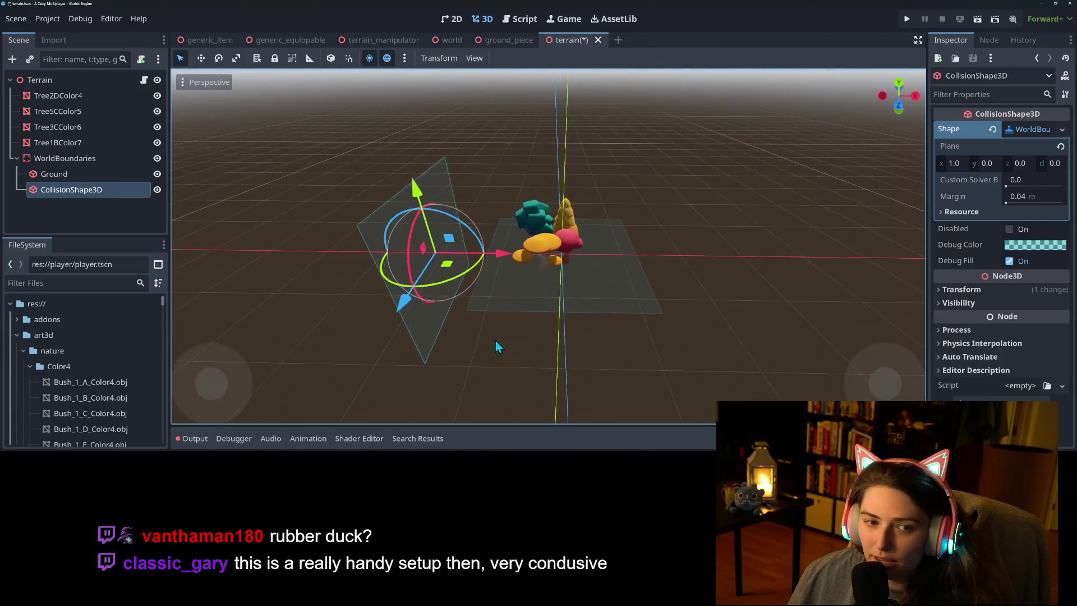
left_click(143, 80)
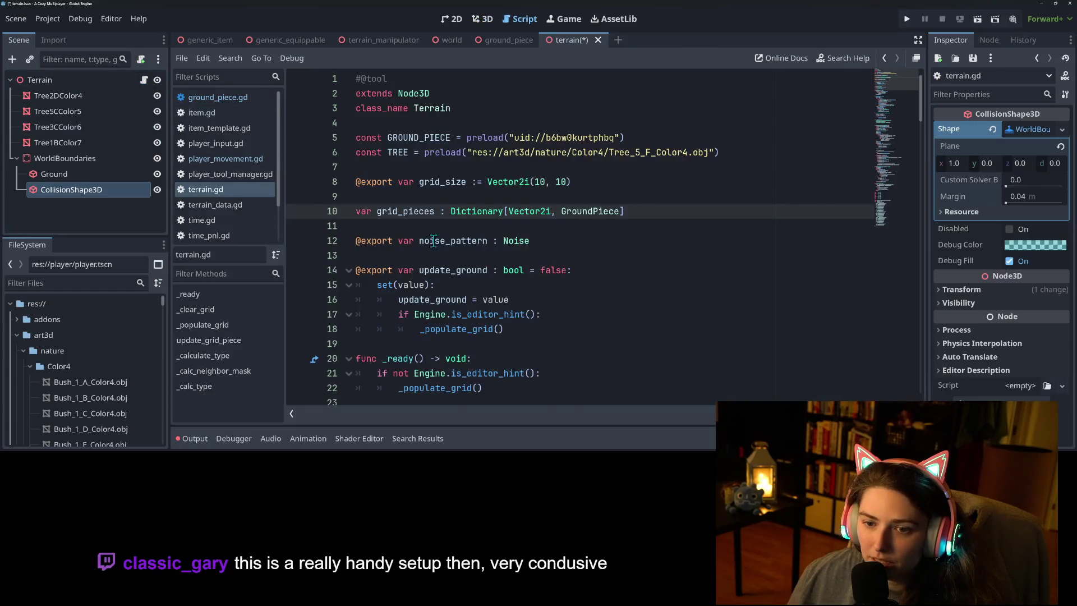
Read update_ground's a_ground.height, add_child and grid_pieces.merge lines, then return to the 3D view.
scroll(492, 295, "down", 4)
mouse_move(492, 290)
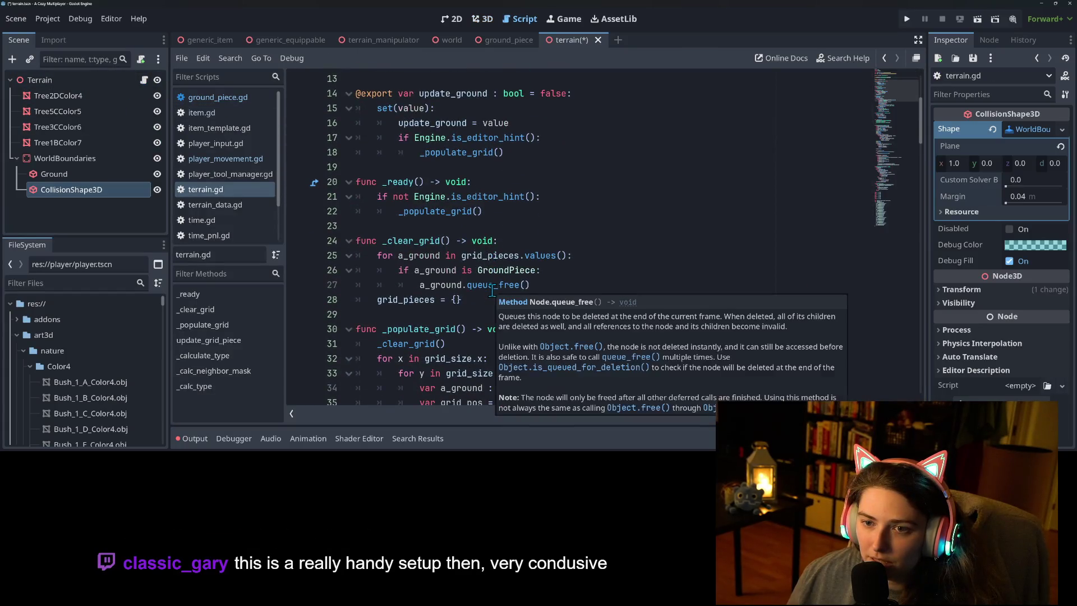
scroll(419, 240, "down", 1)
scroll(449, 168, "up", 2)
double_click(451, 137)
scroll(431, 246, "down", 5)
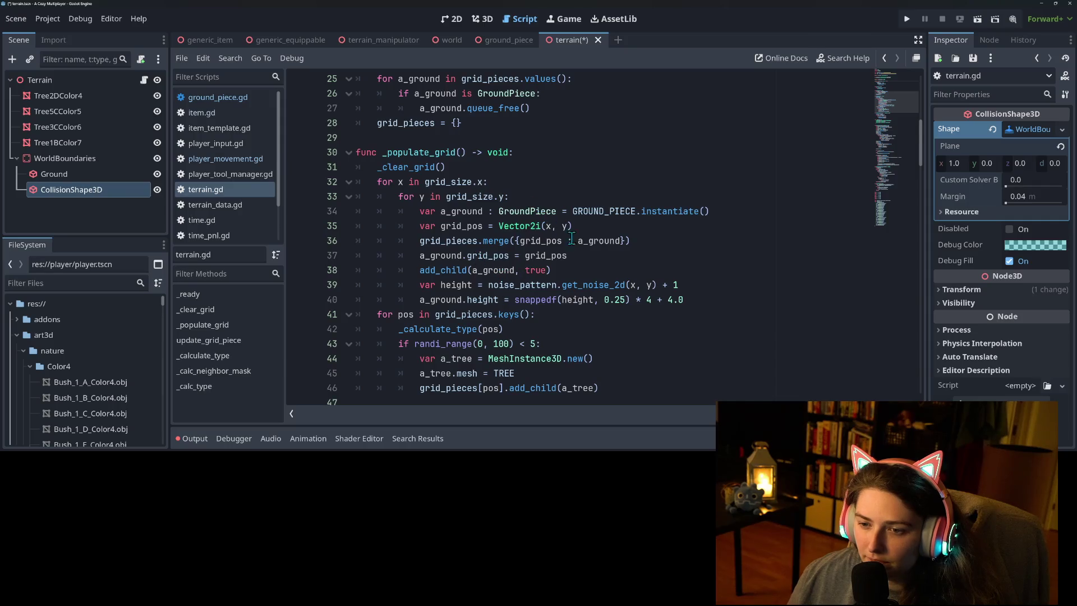
left_click(478, 299)
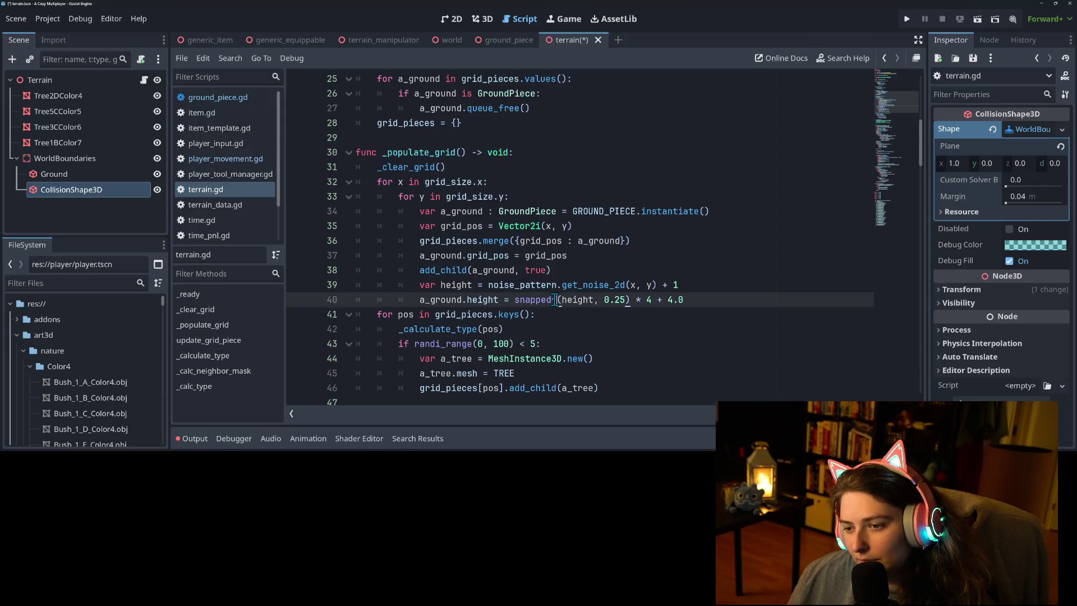
type("f")
left_click(498, 271)
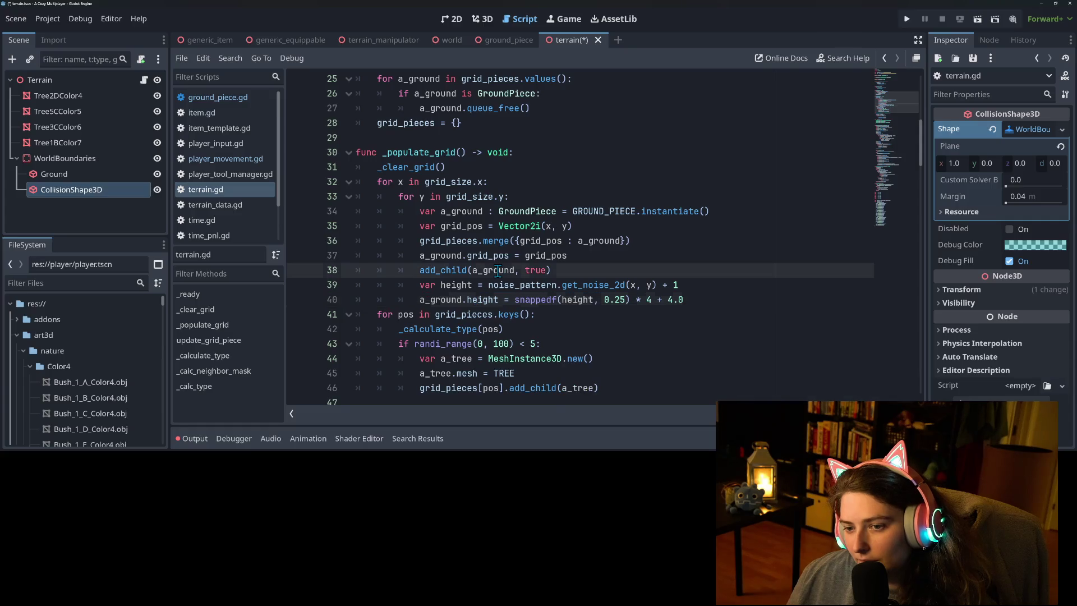
left_click(542, 245)
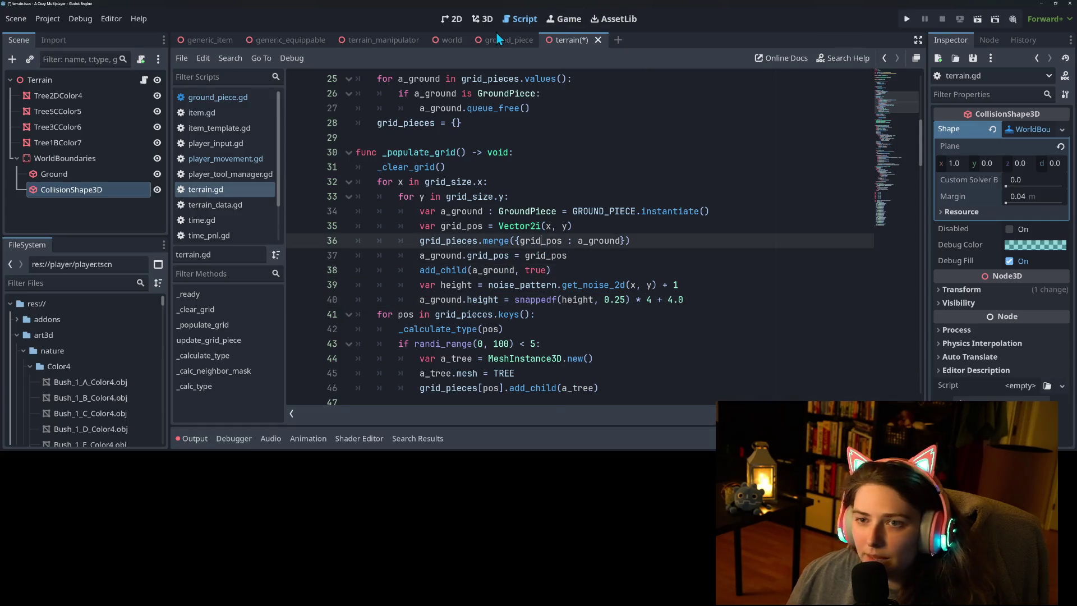
left_click(483, 20)
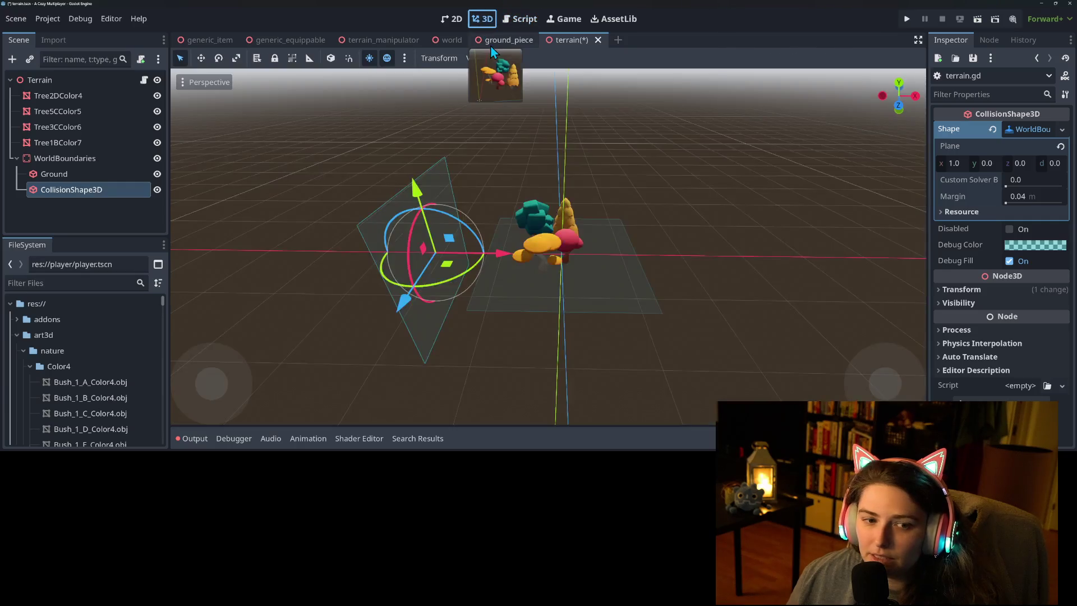
Move the upright boundary collision shape to position x 0.
mouse_move(518, 254)
left_mouse_down()
mouse_move(512, 288)
mouse_move(530, 269)
mouse_move(489, 259)
mouse_move(609, 246)
left_mouse_up()
left_click(962, 290)
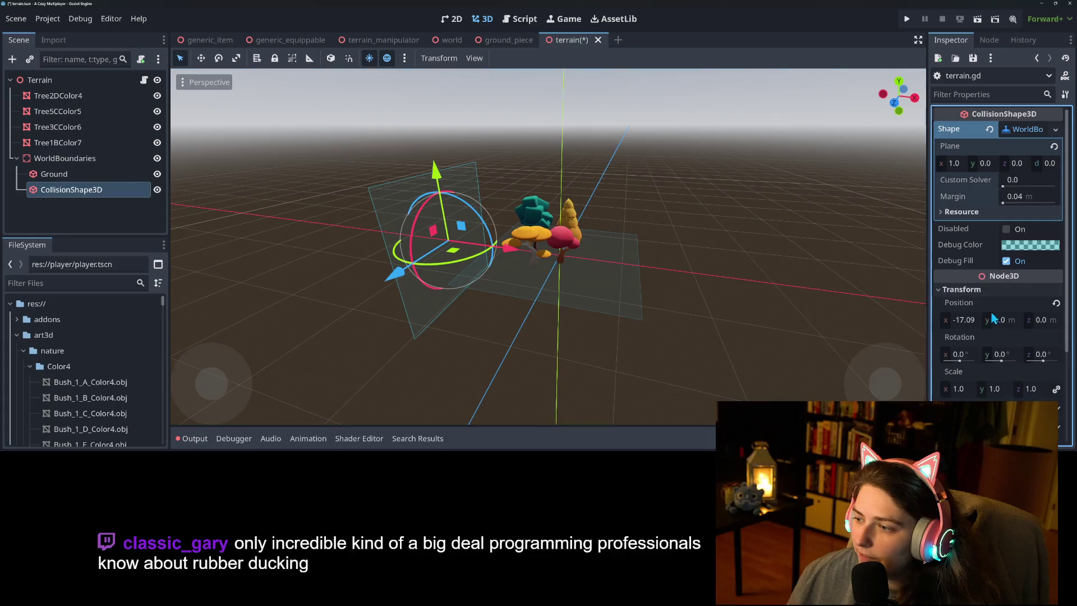
left_click(968, 321)
type("0")
key("Return")
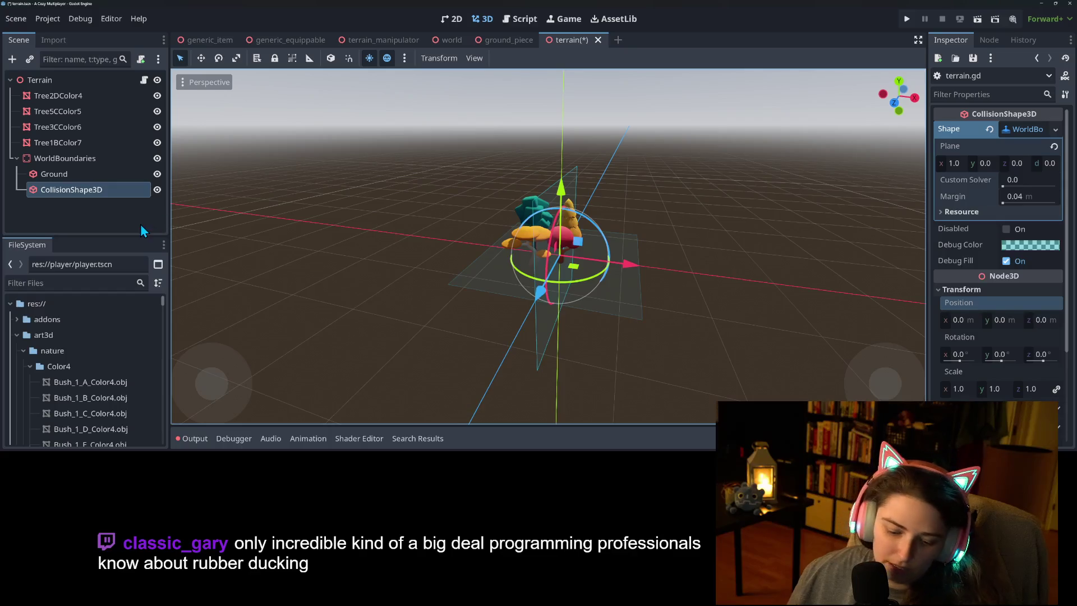
Duplicate the boundary shape, make its shape unique, and set its plane normal to (0, 0, 1).
key("ctrl+d")
left_click(1029, 129)
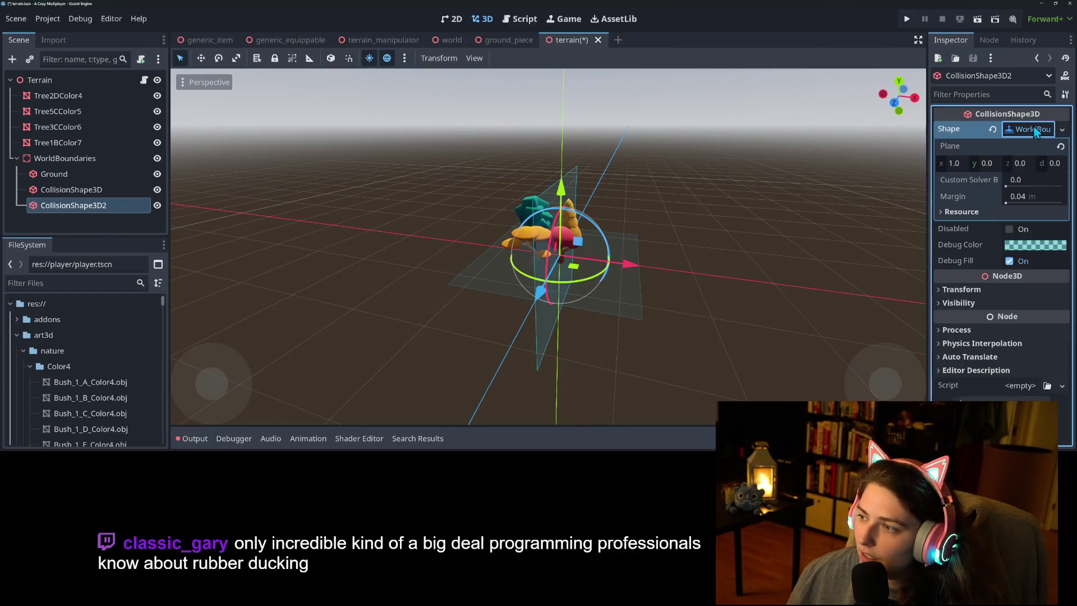
left_click(1062, 131)
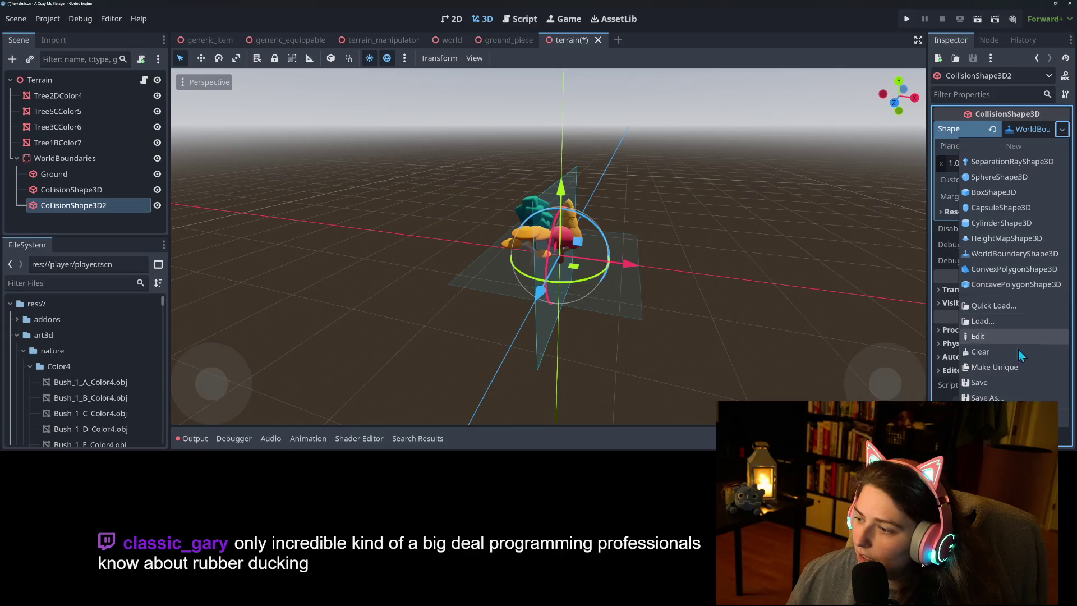
left_click(1008, 369)
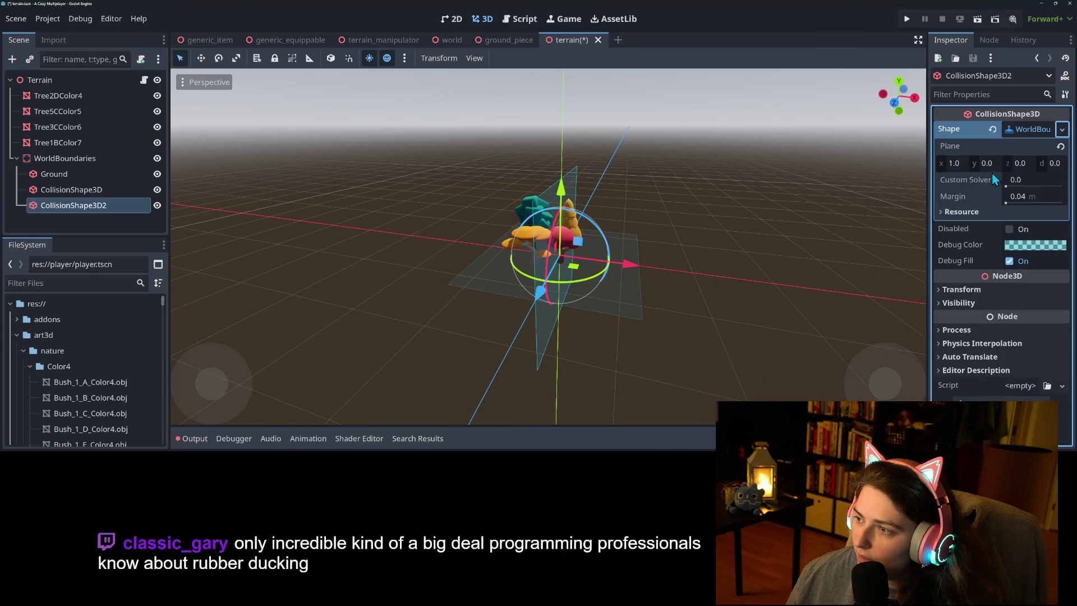
left_click(1027, 164)
type("1")
key("Return")
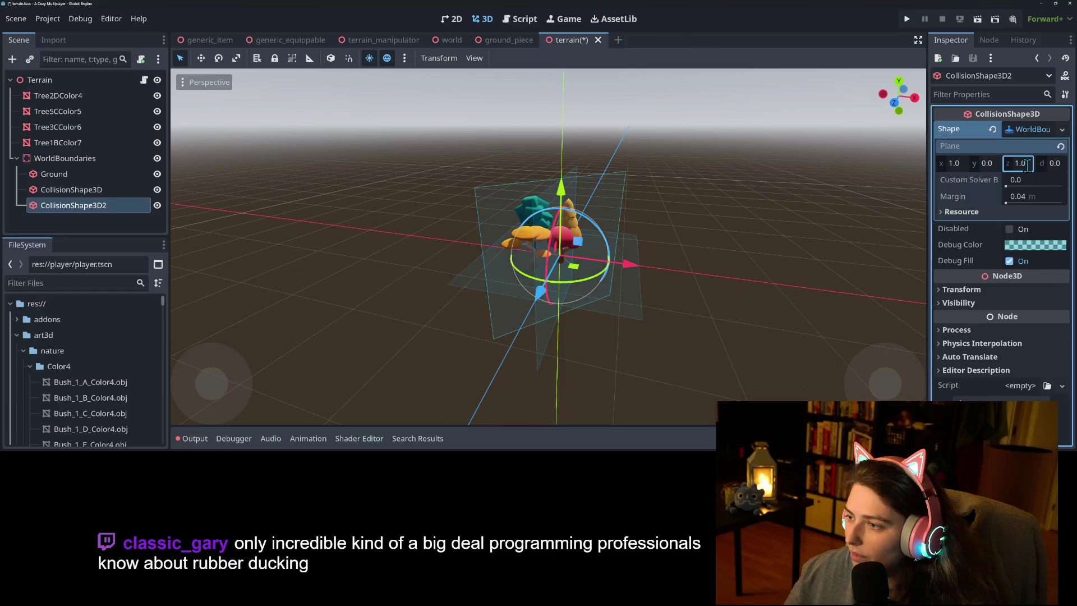
left_click(958, 164)
type("0")
key("Return")
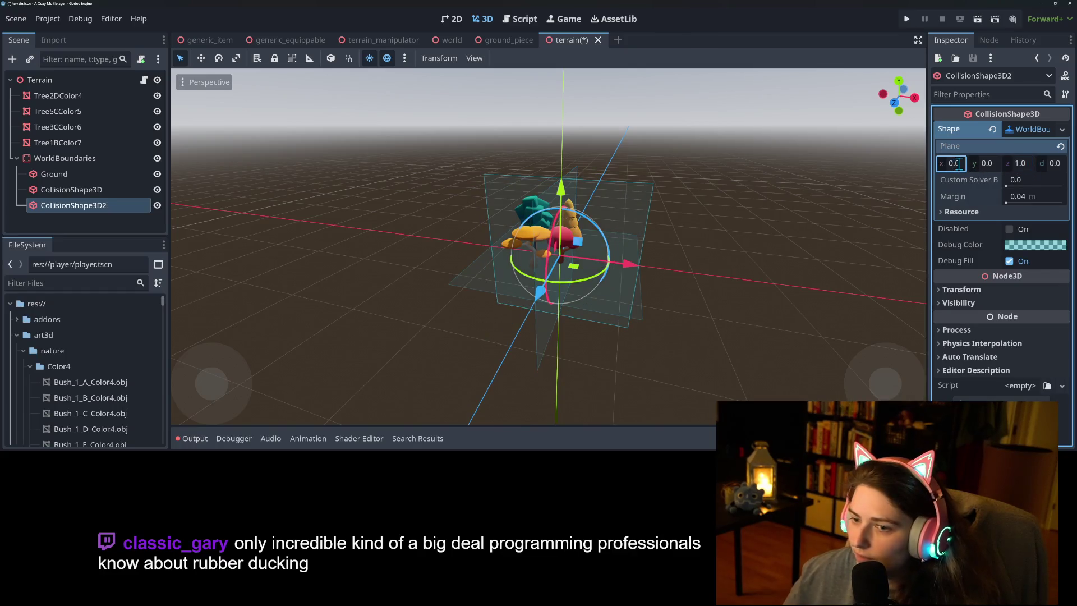
Rename the two boundary shapes x0 and z0 and save the terrain scene.
left_click(100, 190)
left_click(101, 190)
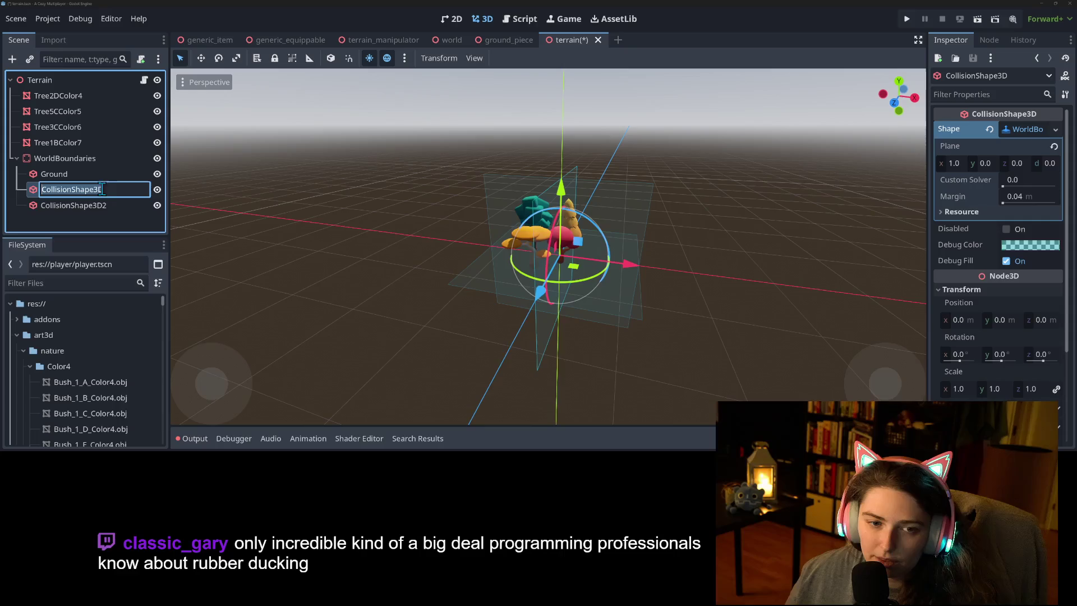
type("x0")
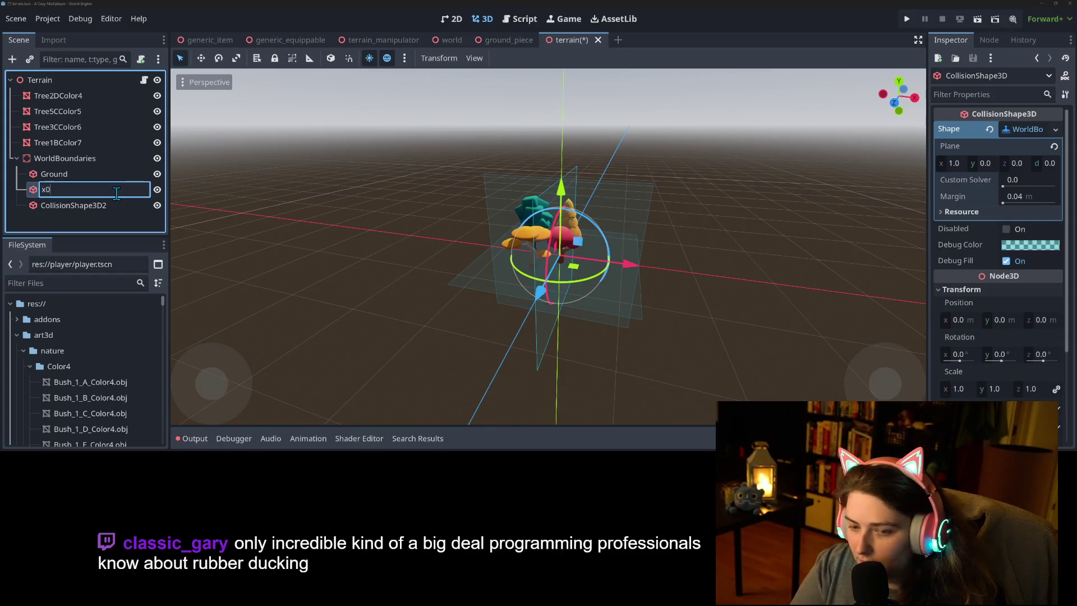
key("Return")
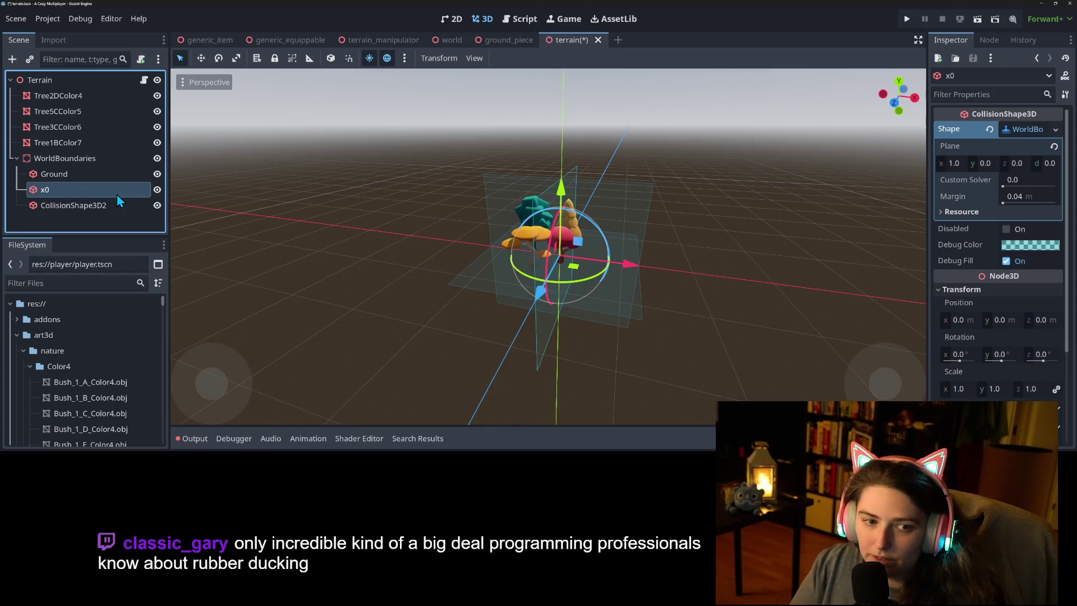
left_click(104, 203)
left_click(115, 204)
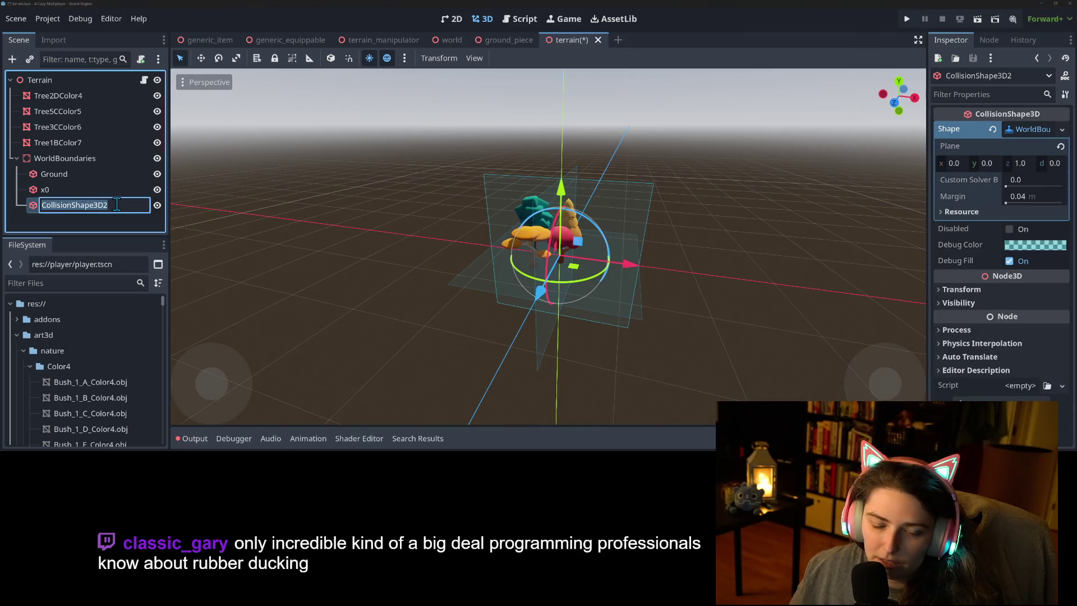
type("z0")
key("Return")
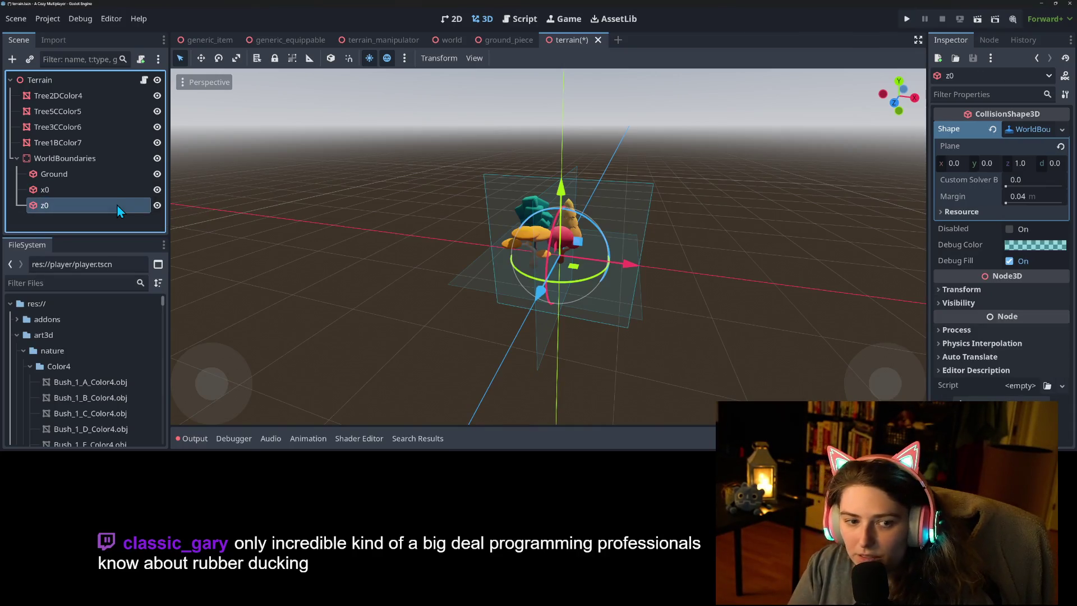
key("ctrl+s")
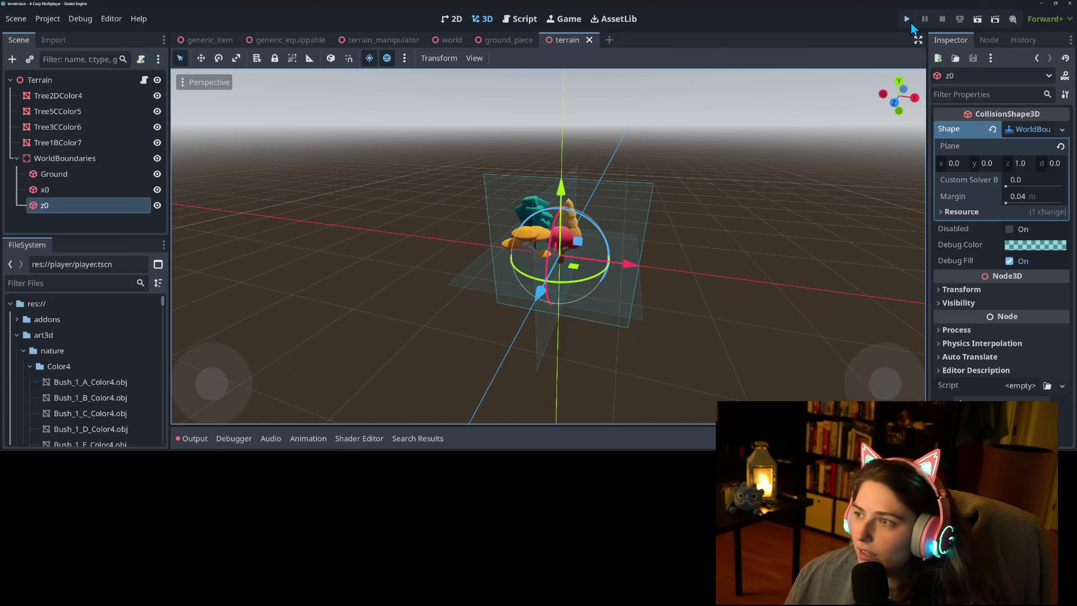
Run the project, walk the character around the platforms and trees with WASD, then close the game.
left_click(910, 24)
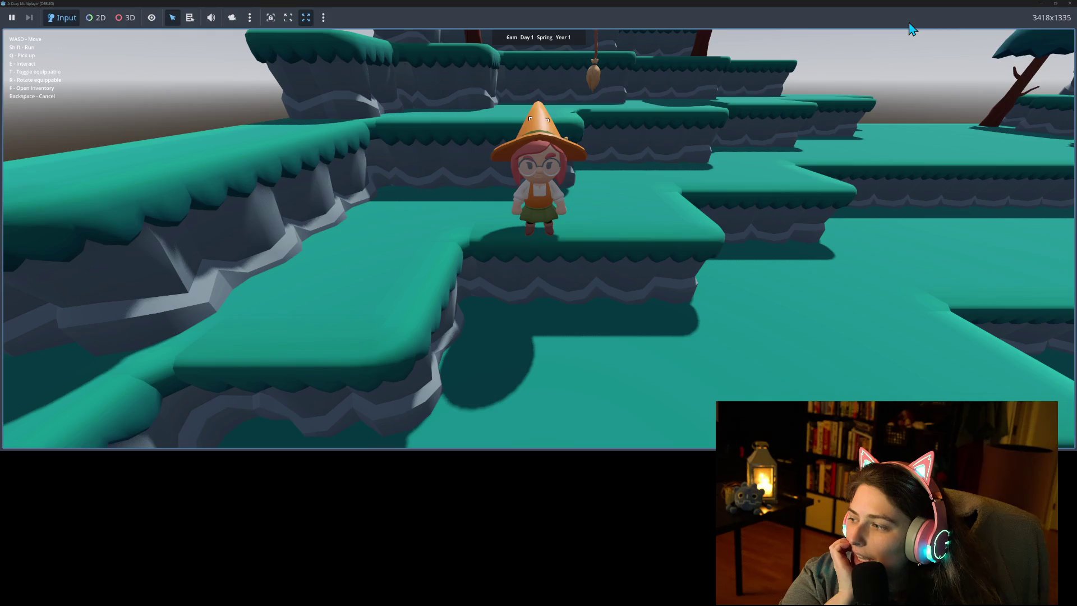
key("w")
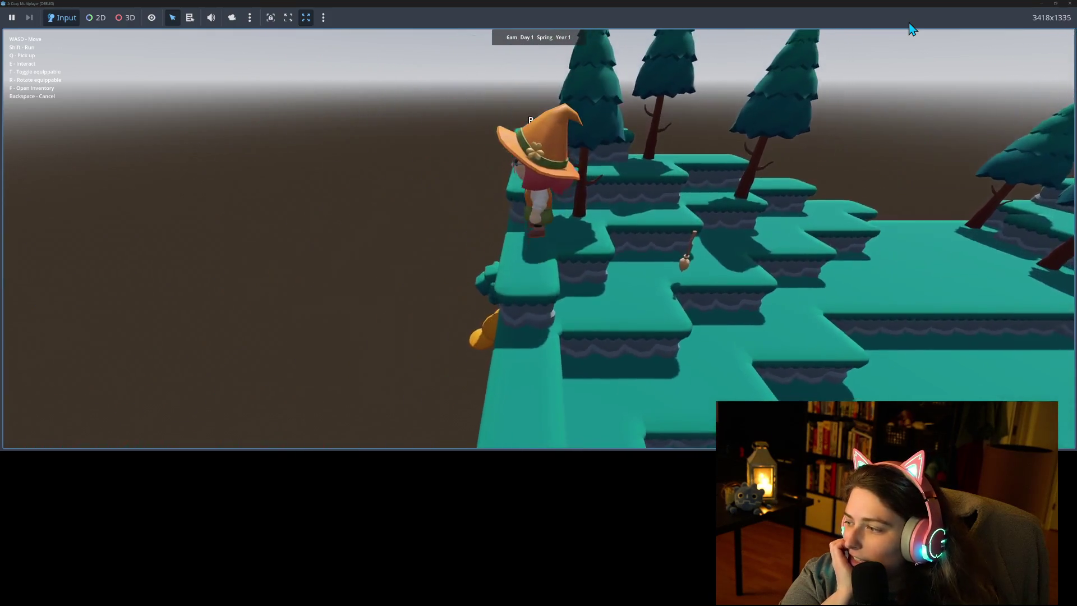
key("w")
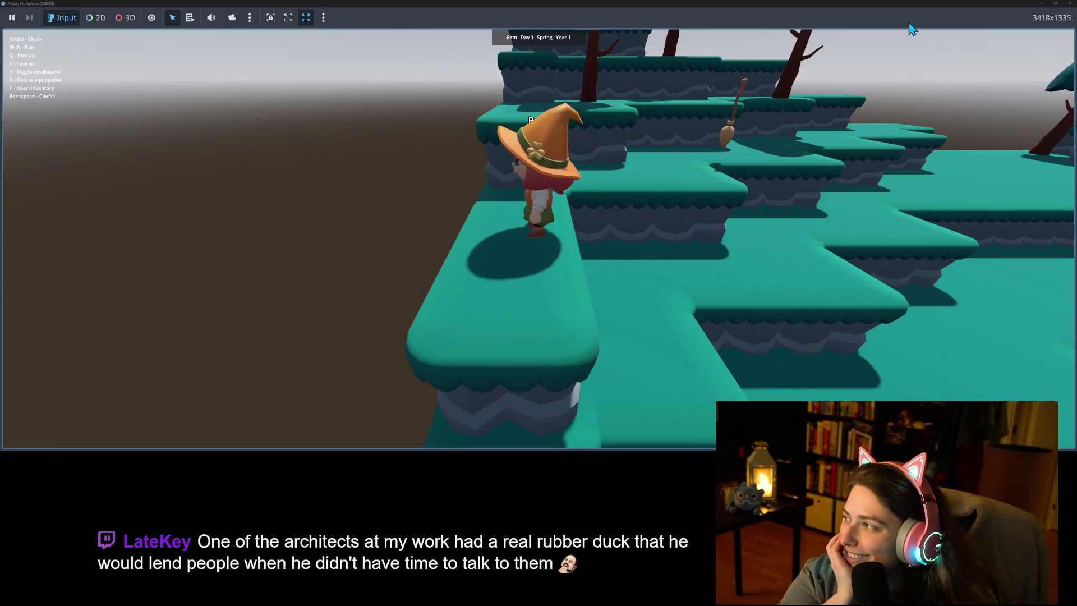
key("w")
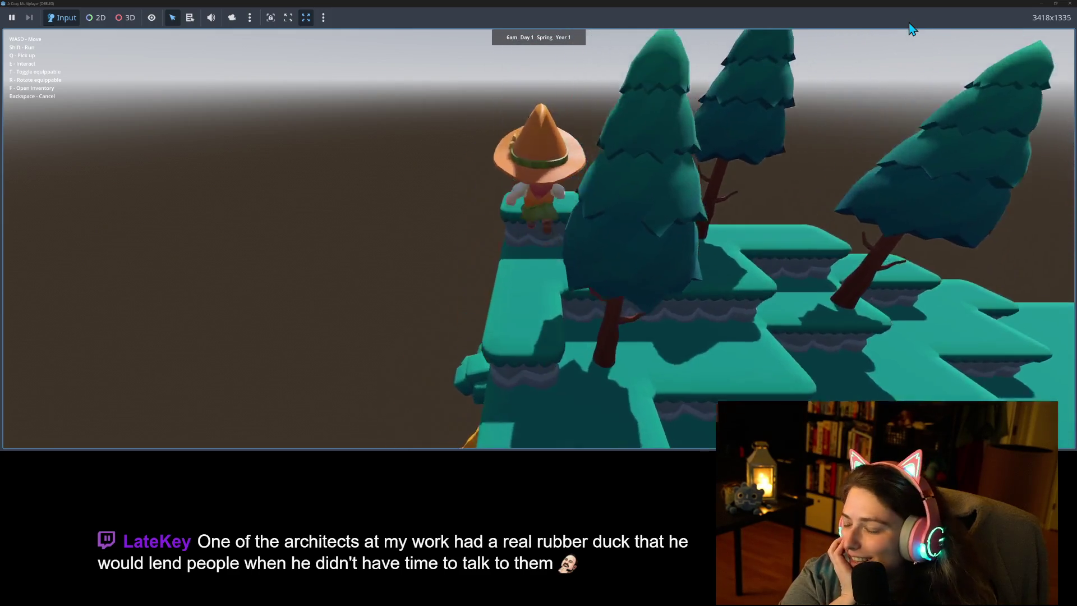
key("d")
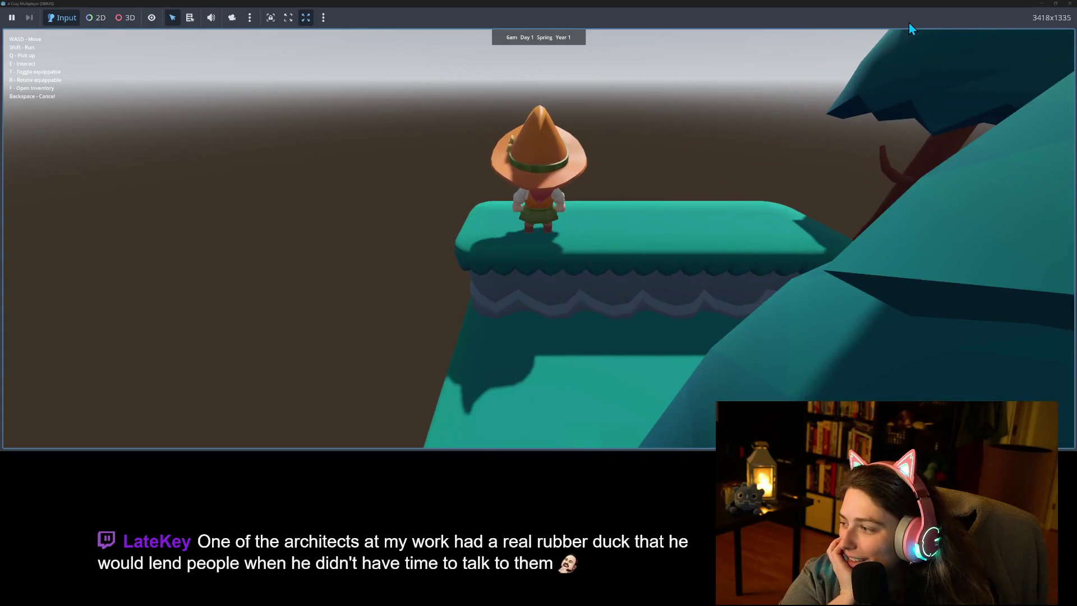
key("a")
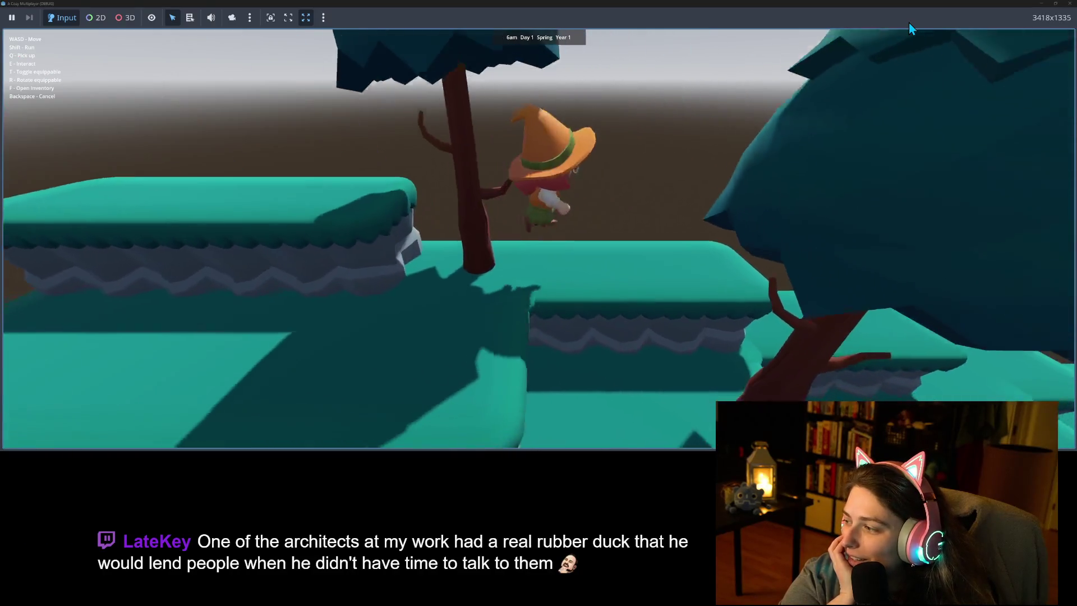
key("w")
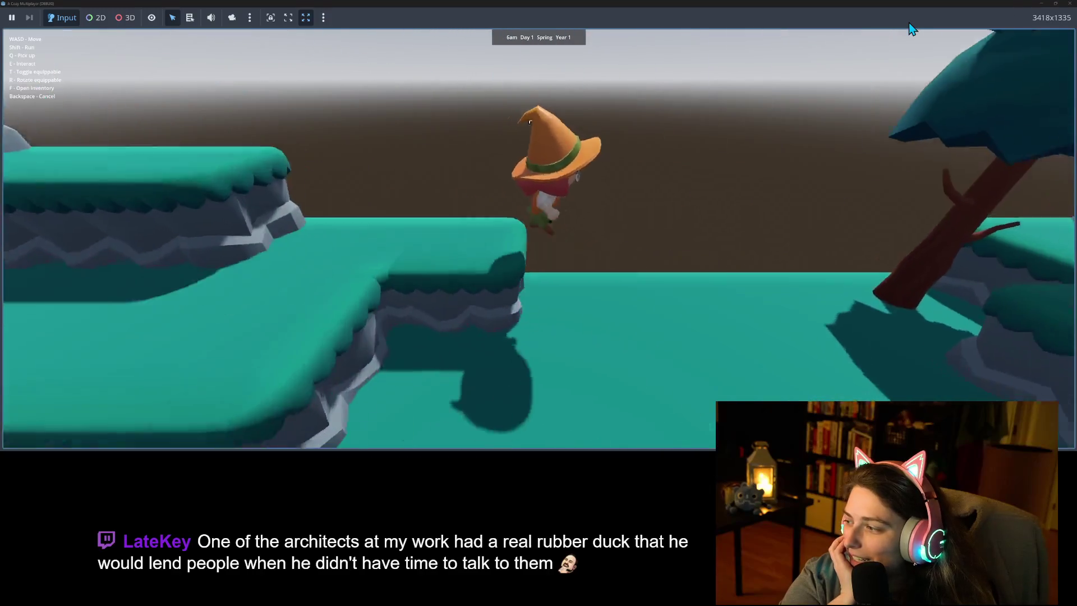
key("w")
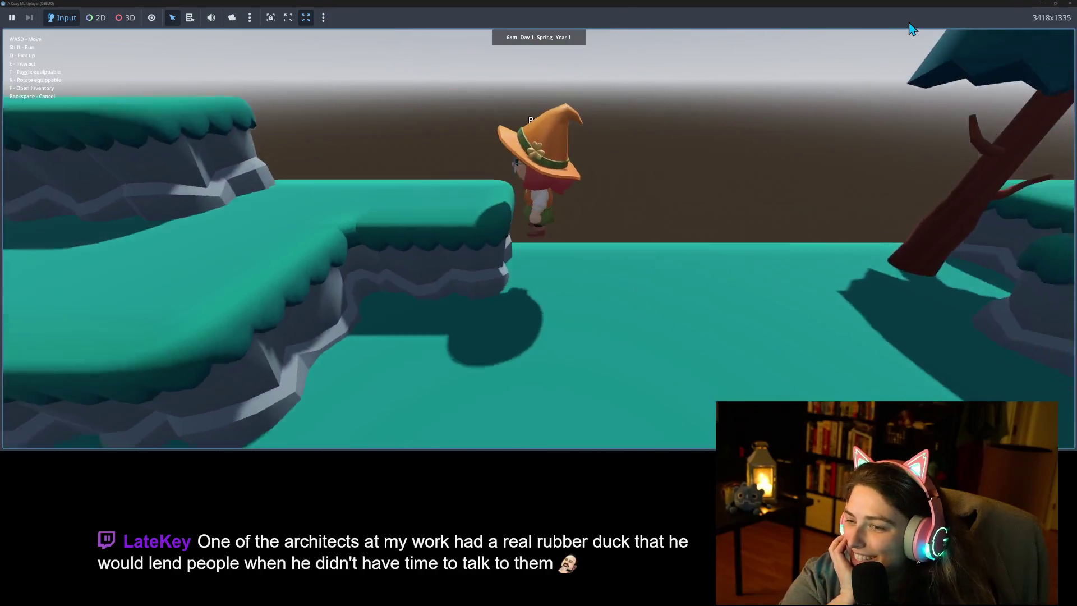
key("w")
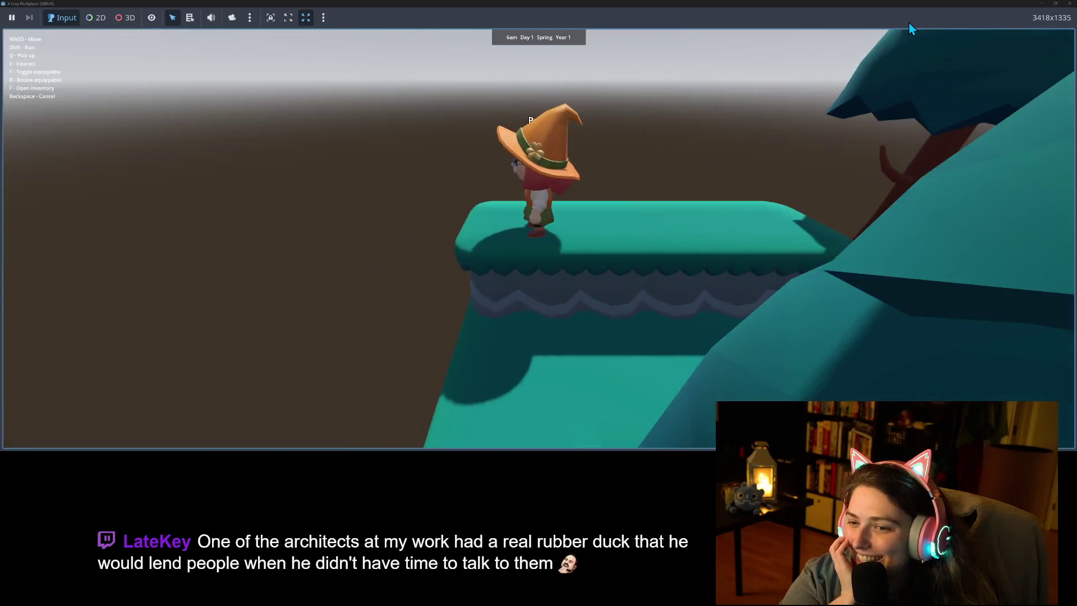
key("w")
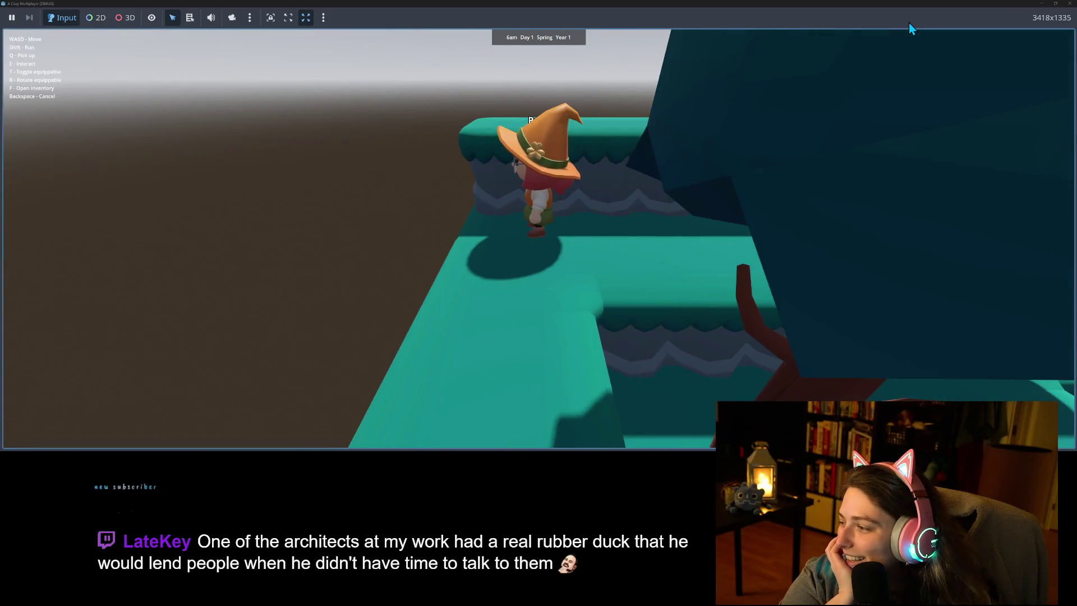
key("w")
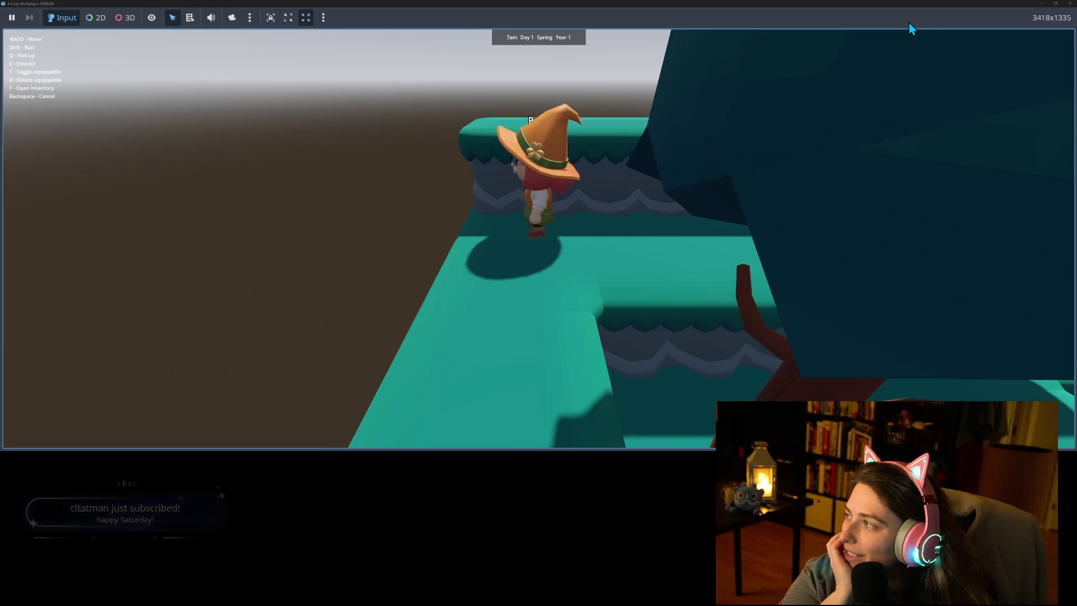
key("s")
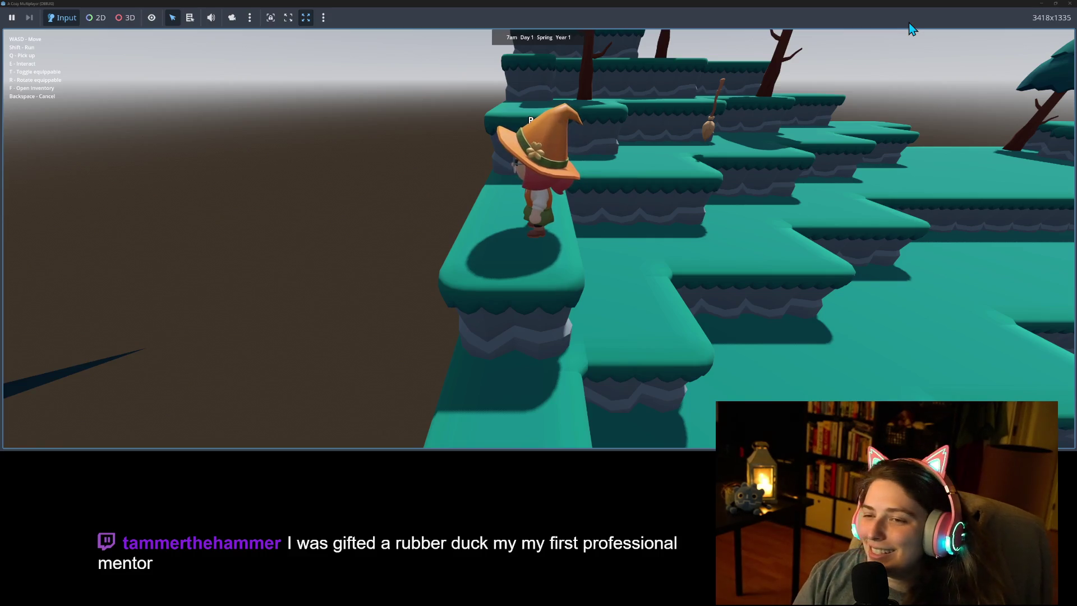
key("w")
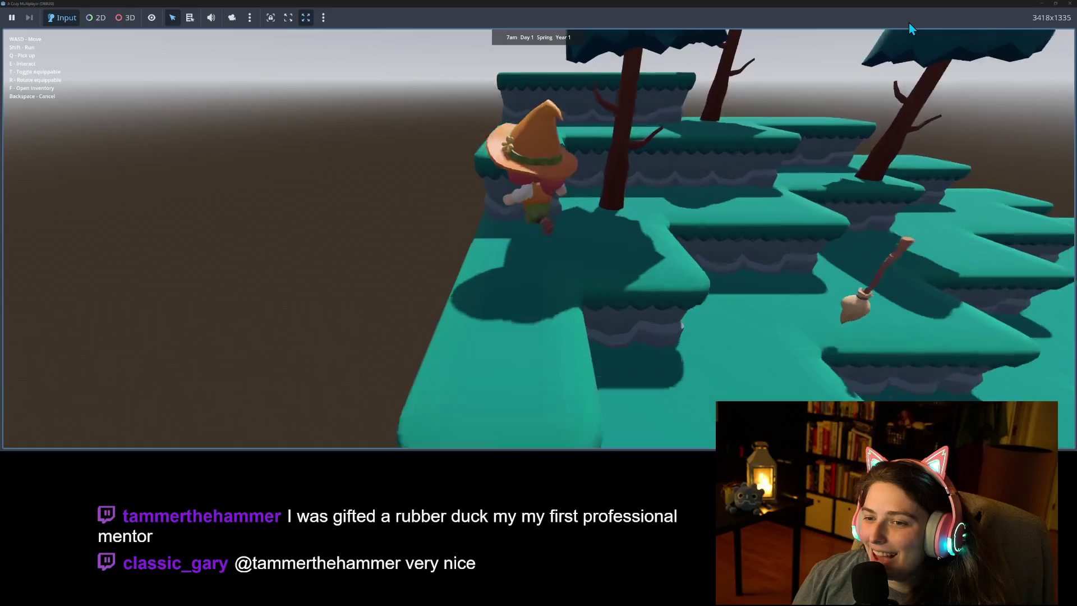
key("w")
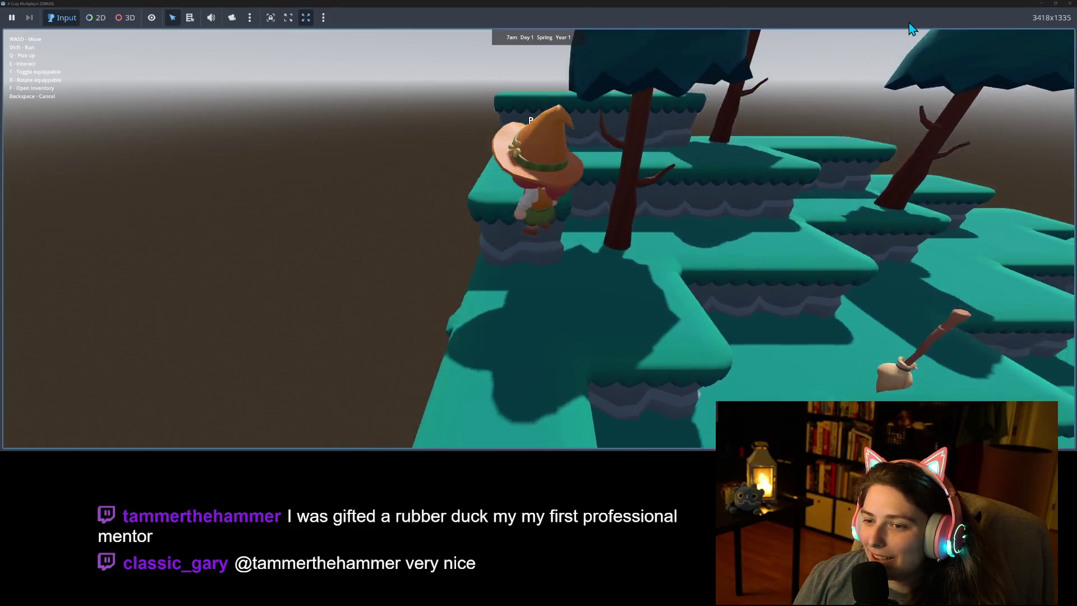
key("w")
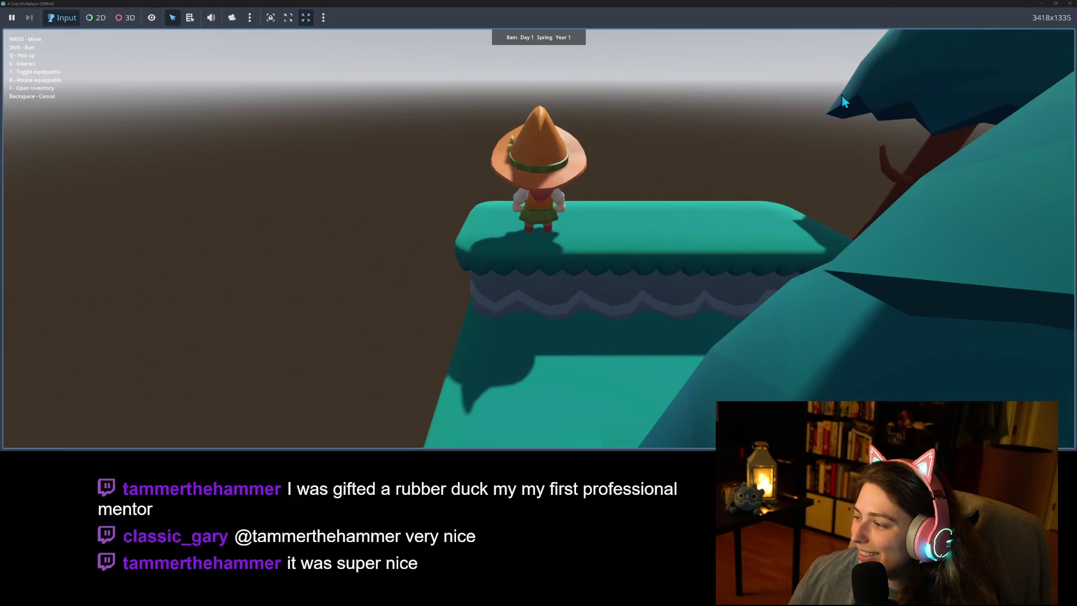
left_click(1070, 3)
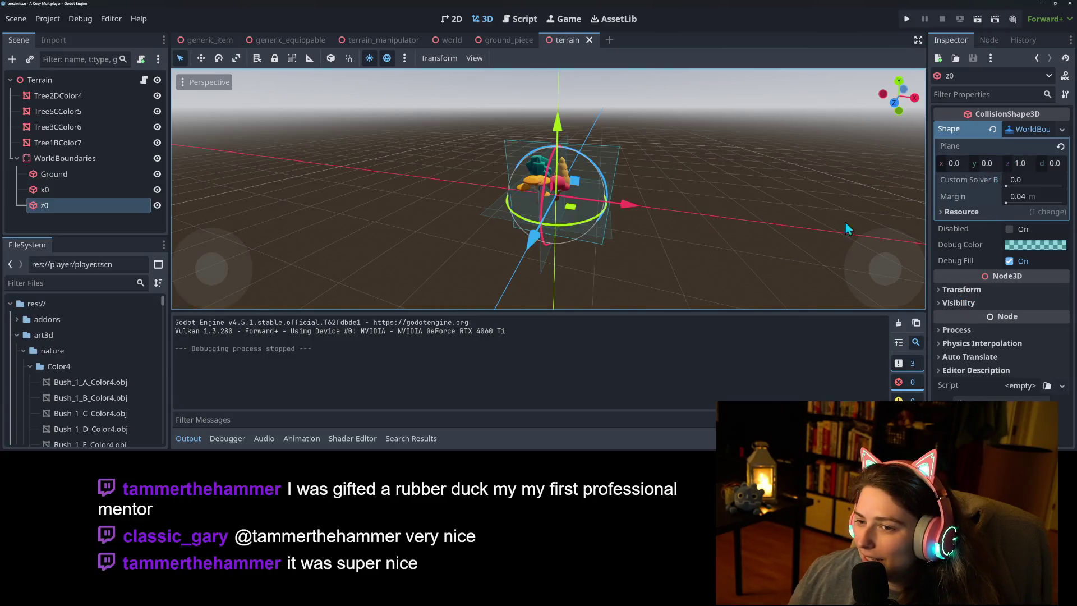
Open terrain.gd and select the add_child call on line 38.
scroll(528, 242, "up", 1)
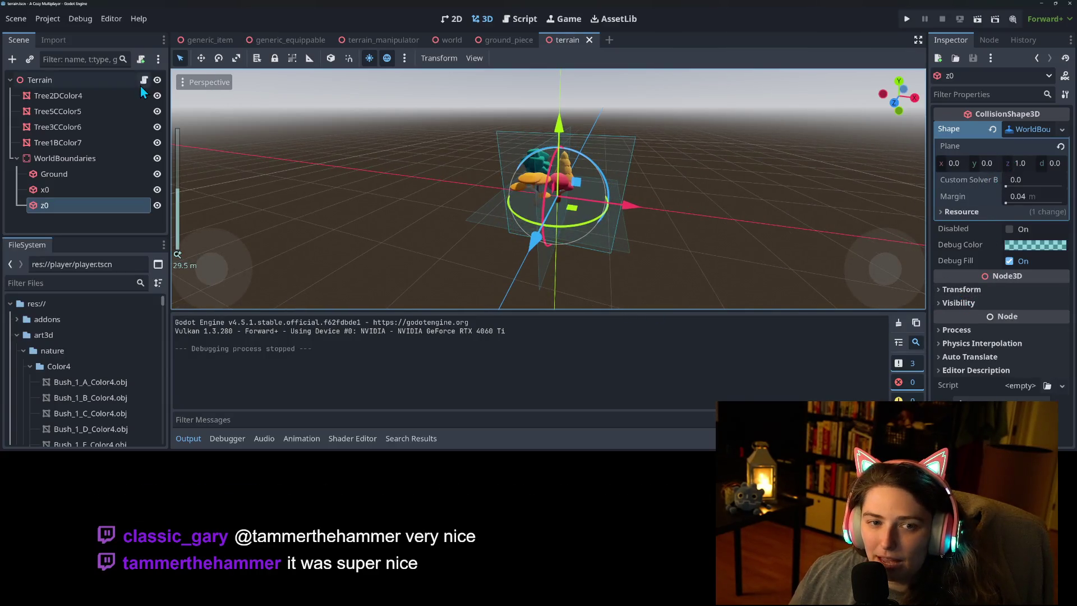
left_click(145, 81)
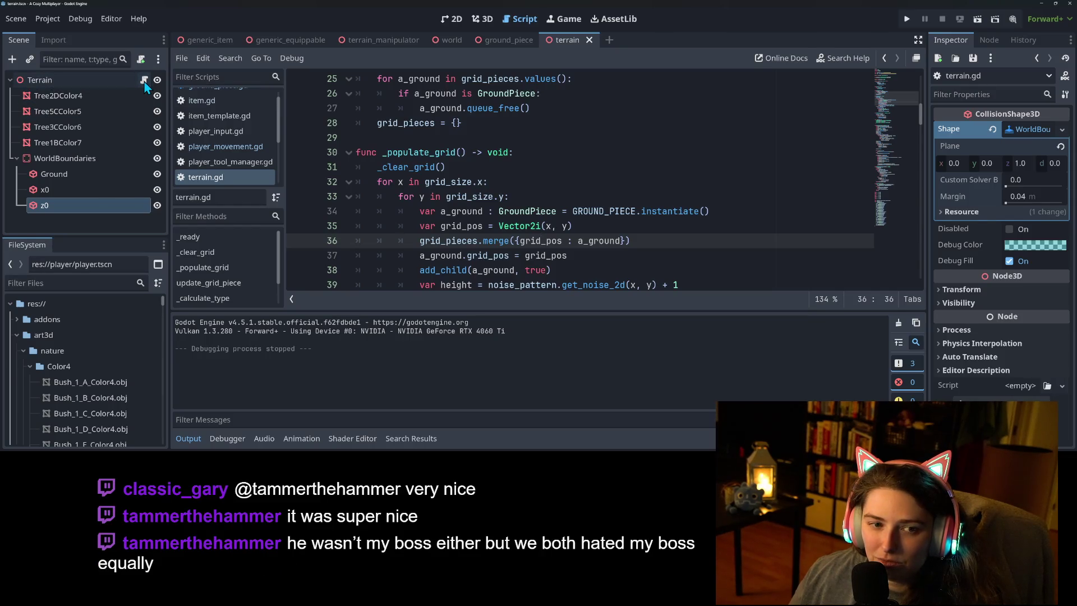
scroll(475, 249, "down", 1)
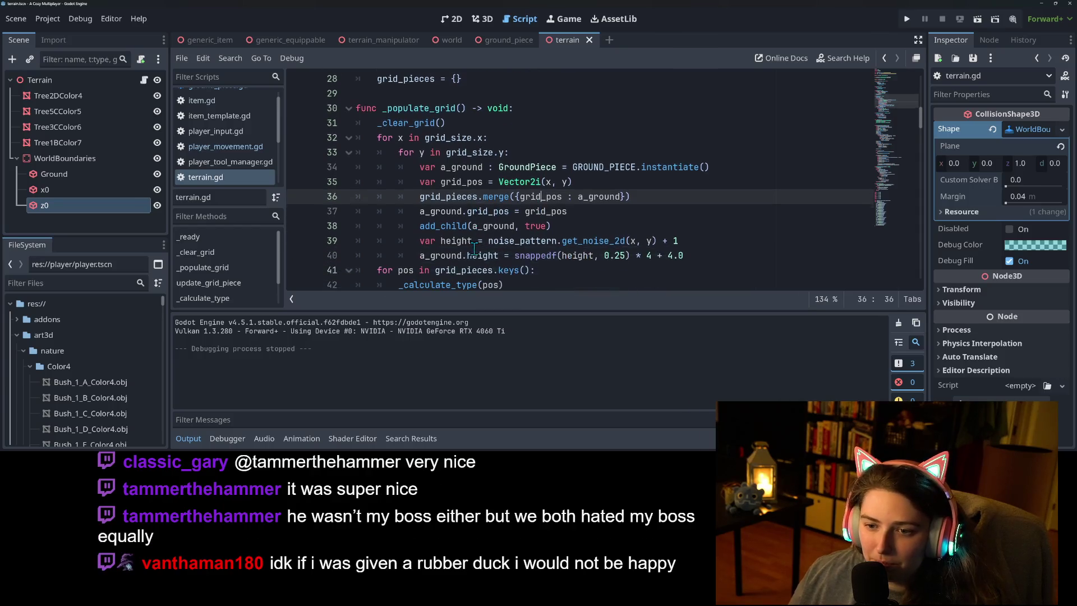
double_click(463, 226)
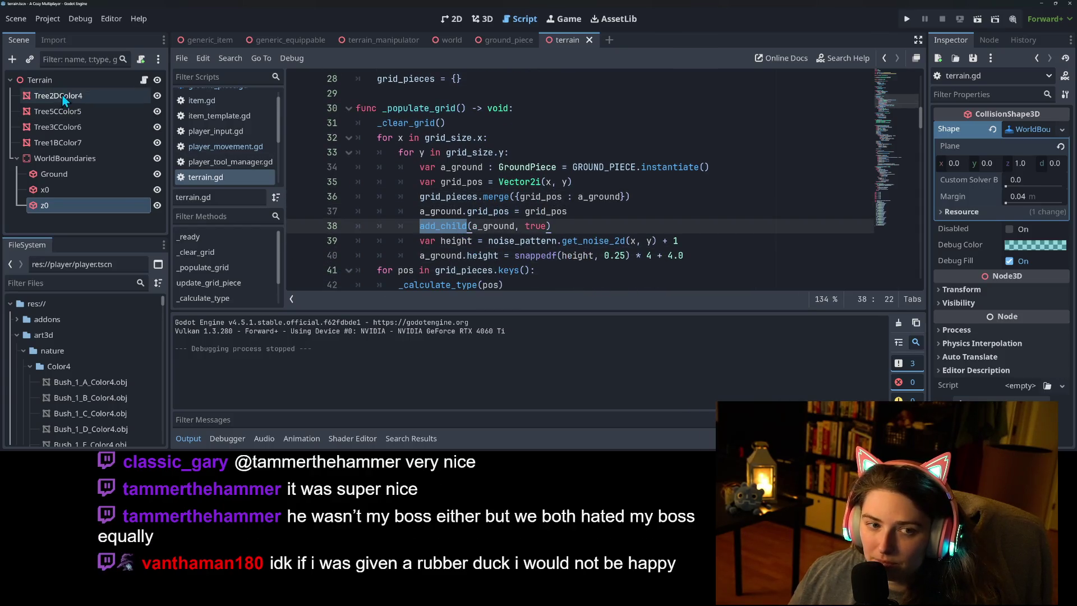
Add a plain Node3D child under the Terrain node.
right_click(60, 79)
left_click(93, 107)
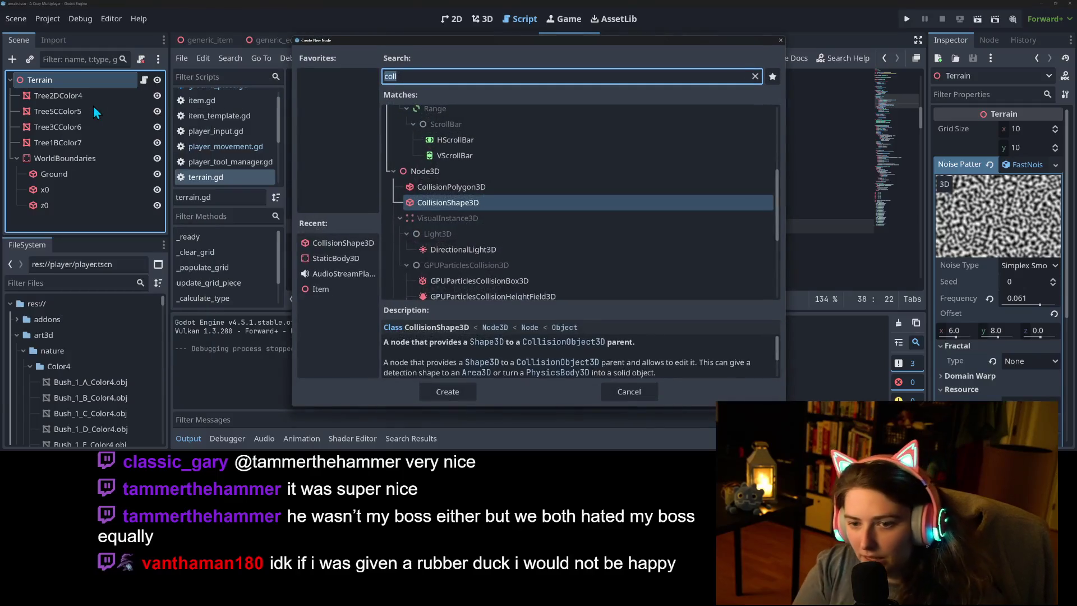
key("Up")
key("Up")
key("Return")
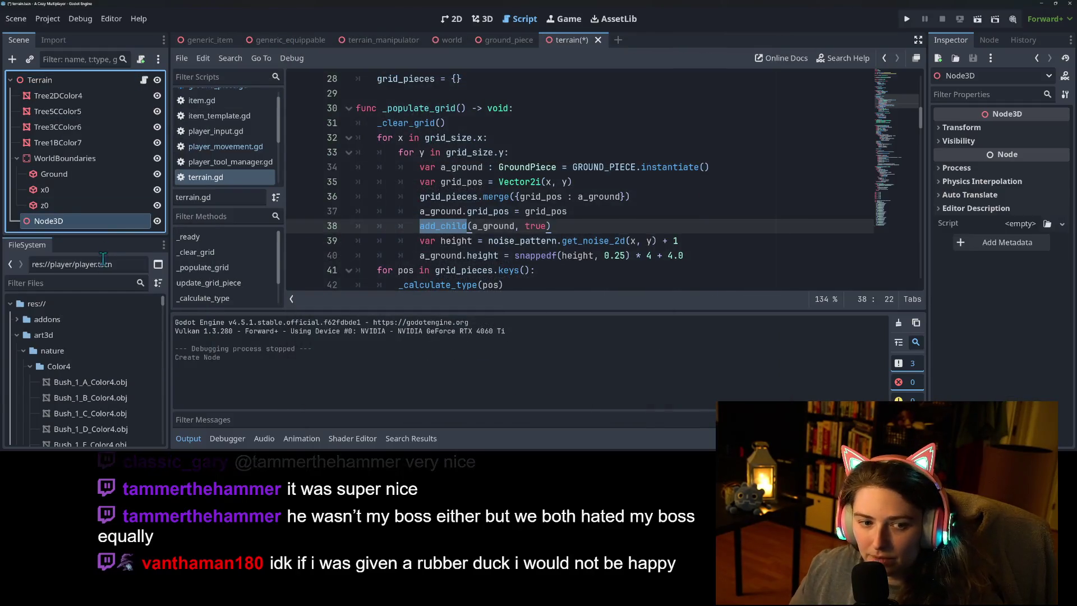
Rename the new Node3D to TerrainPieces.
right_click(107, 221)
left_click(158, 227)
type("TerrainP")
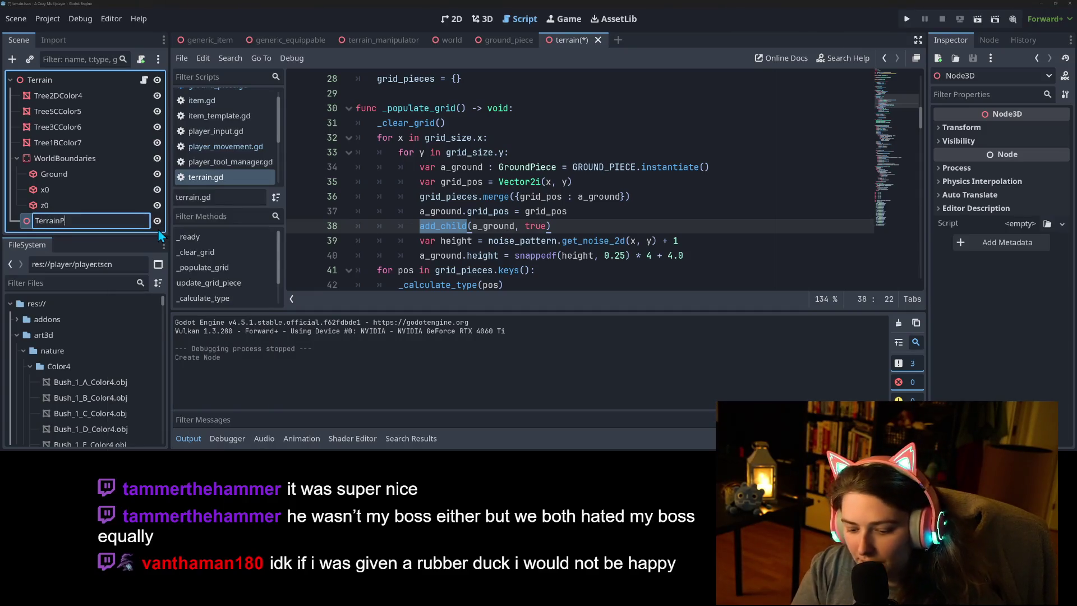
type("ieces")
key("Return")
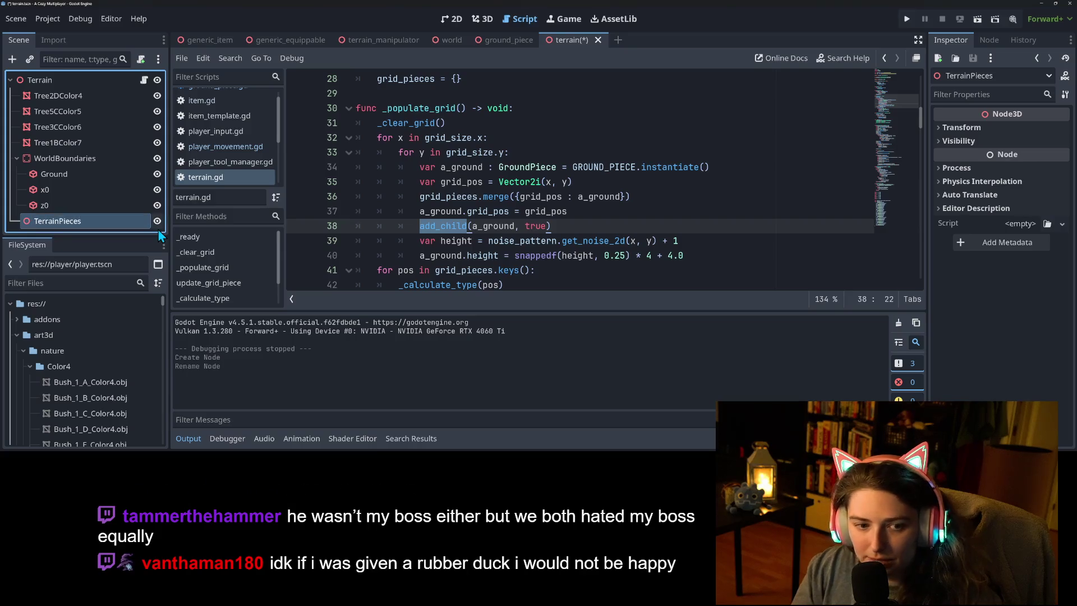
Set TerrainPieces' position to x 1.5 and z 1.5, then save.
left_click(985, 129)
left_click(970, 159)
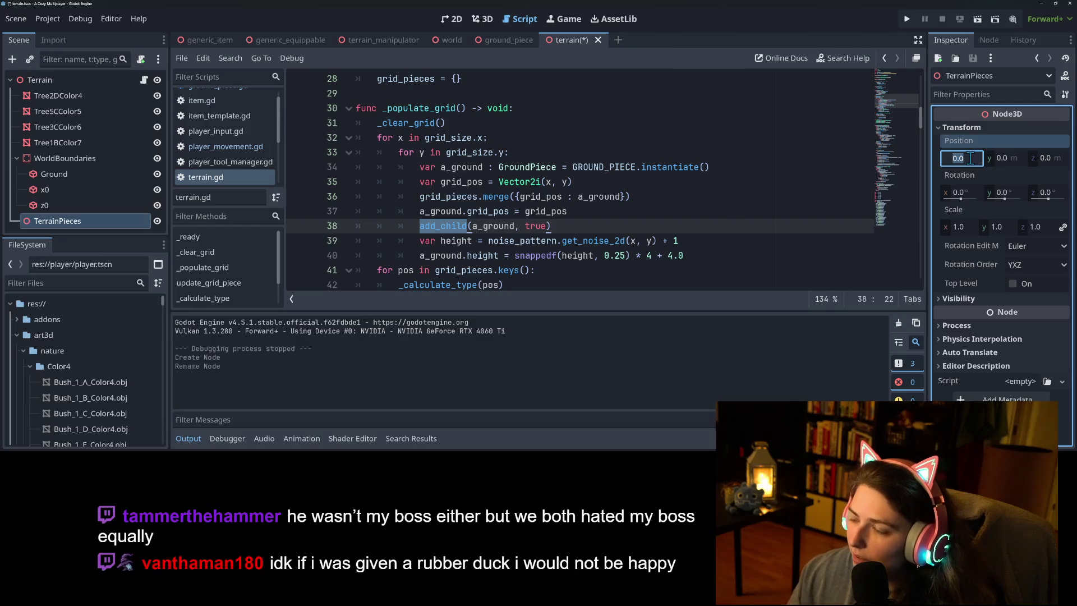
key("Tab")
key("Tab")
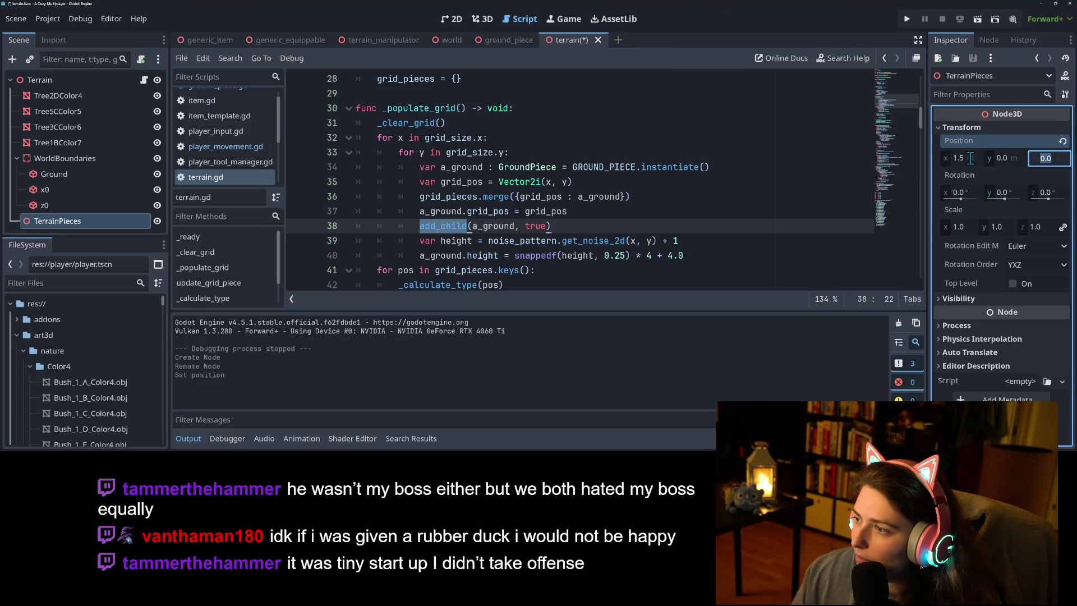
type("1.5")
key("ctrl+s")
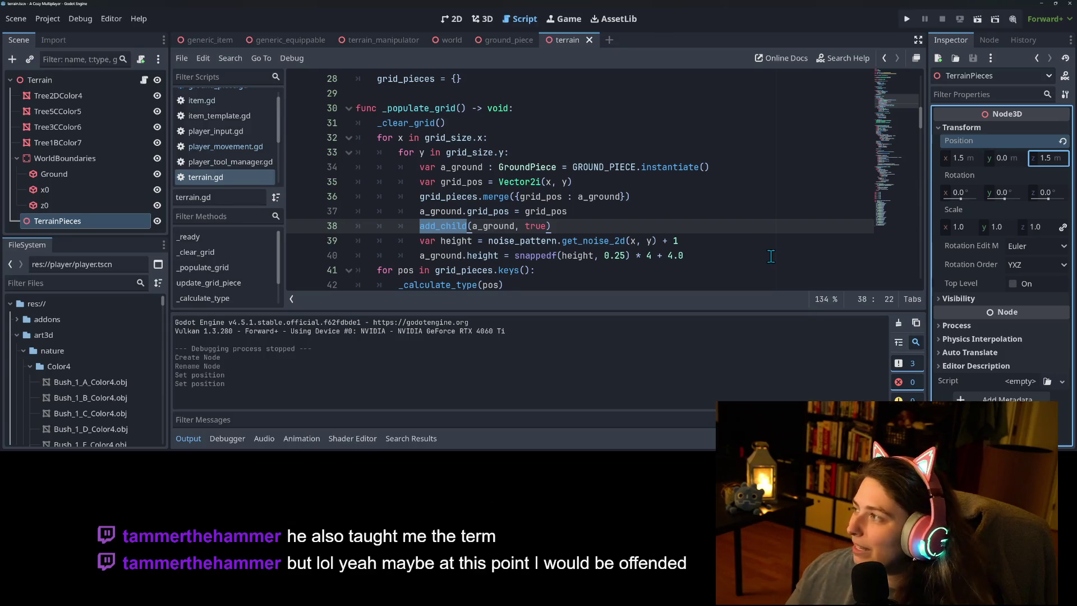
Give the TerrainPieces node a scene-unique name.
left_click(427, 226)
left_click_drag(169, 230, 122, 223)
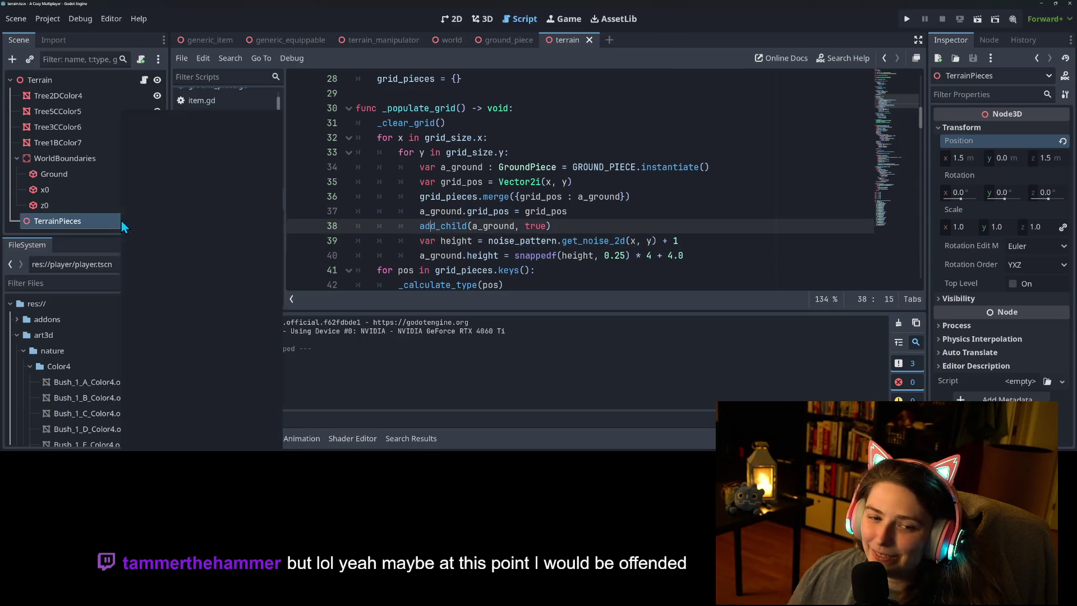
right_click(121, 221)
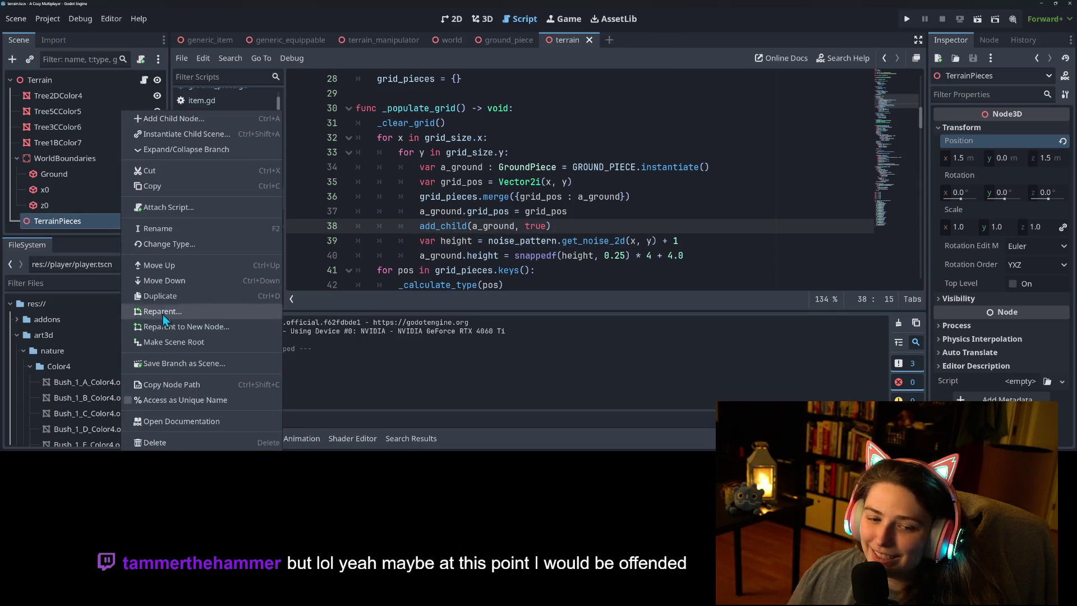
left_click(187, 401)
scroll(505, 225, "up", 9)
scroll(507, 248, "down", 2)
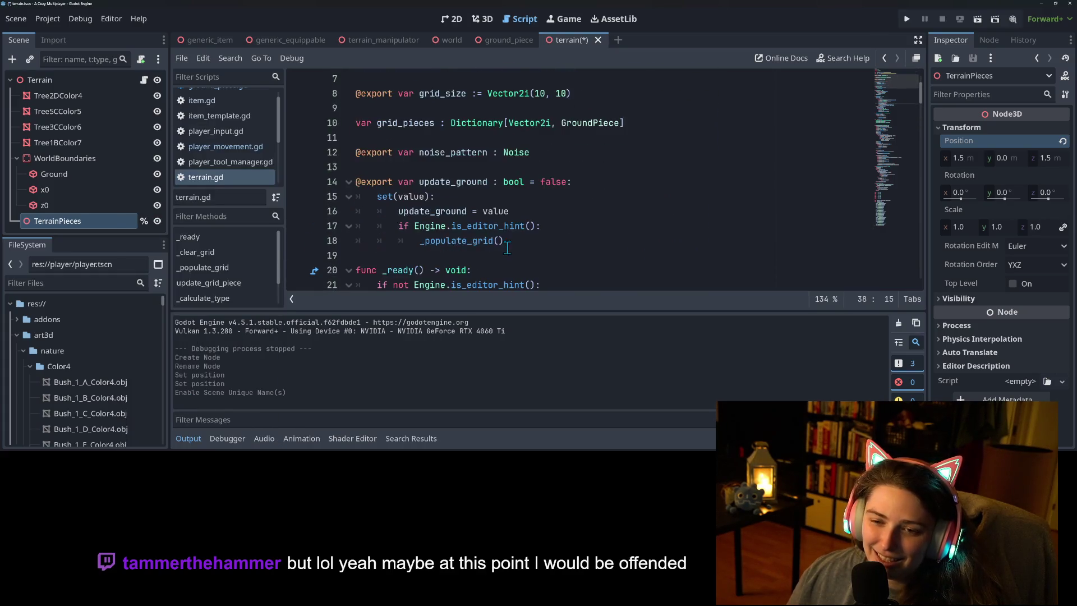
scroll(453, 177, "up", 2)
left_click(454, 175)
key("ctrl+shift+Return")
key("ctrl+shift+Return")
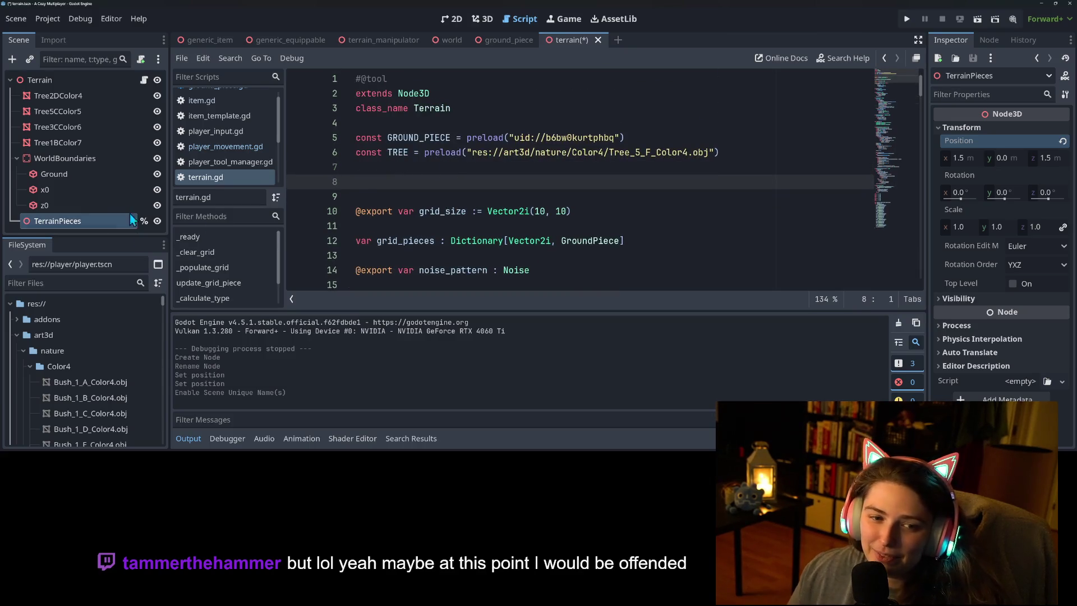
left_click_drag(96, 222, 389, 193)
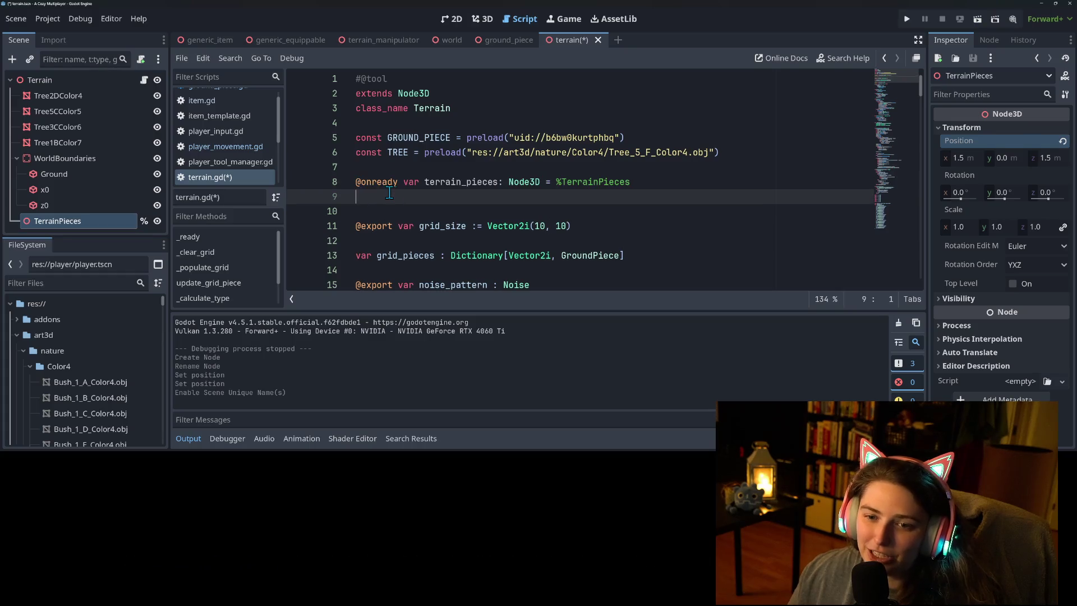
key("BackSpace")
double_click(433, 185)
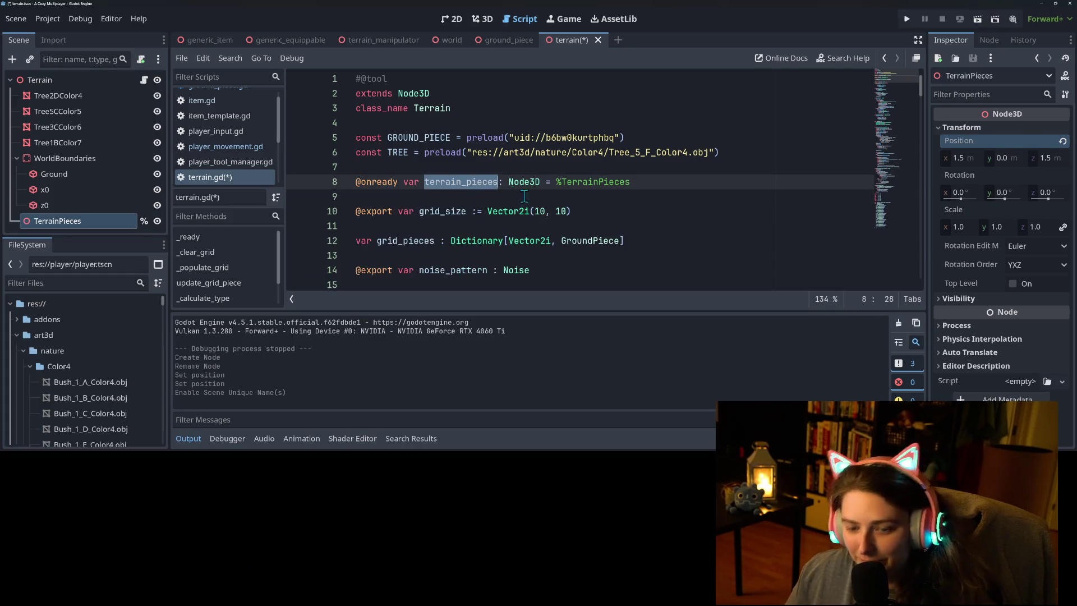
Change add_child on line 40 to terrain_pieces.add_child.
scroll(506, 241, "down", 8)
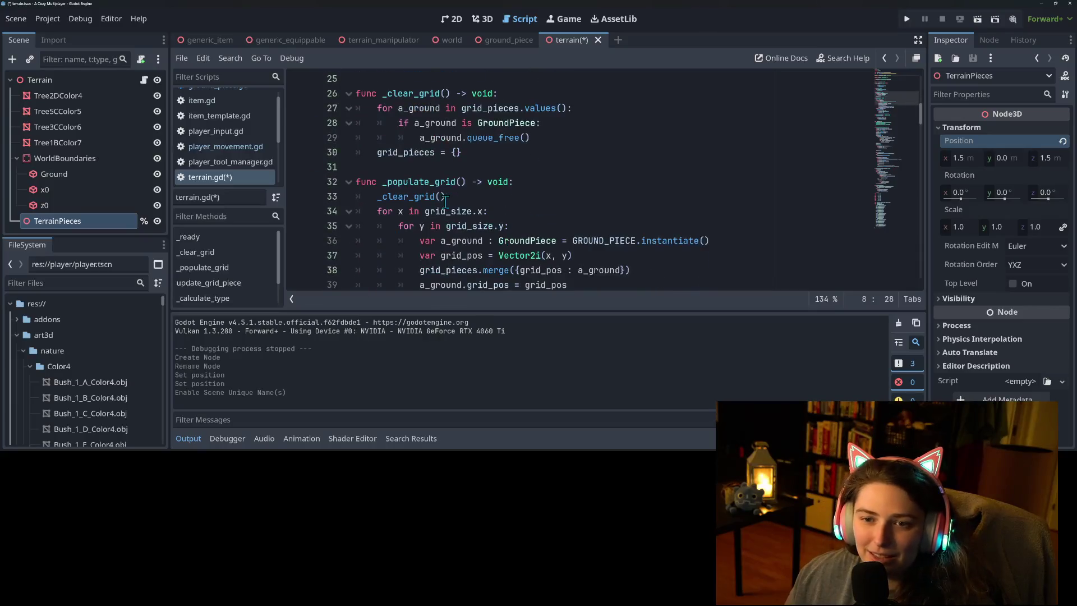
scroll(446, 202, "up", 2)
scroll(435, 235, "up", 1)
scroll(427, 238, "down", 1)
left_click(532, 231)
scroll(533, 233, "up", 3)
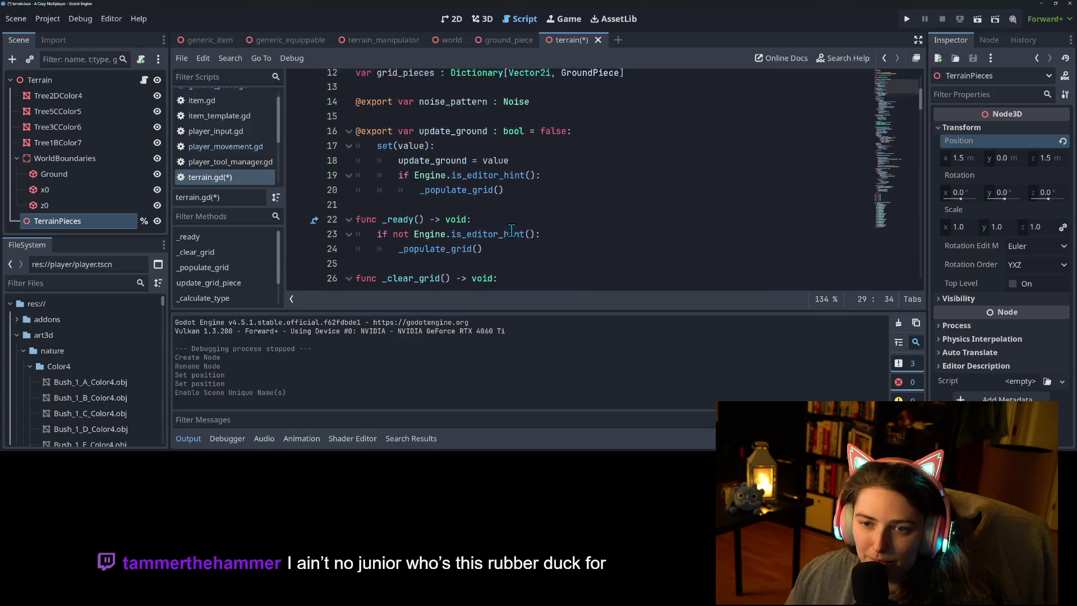
scroll(449, 231, "down", 4)
scroll(449, 231, "down", 3)
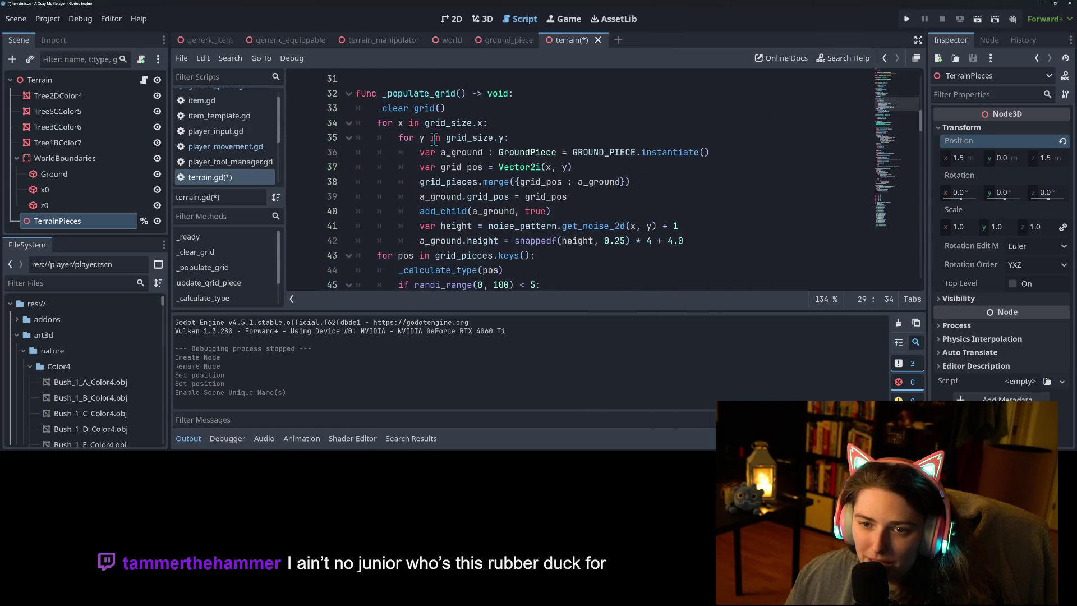
left_click(421, 213)
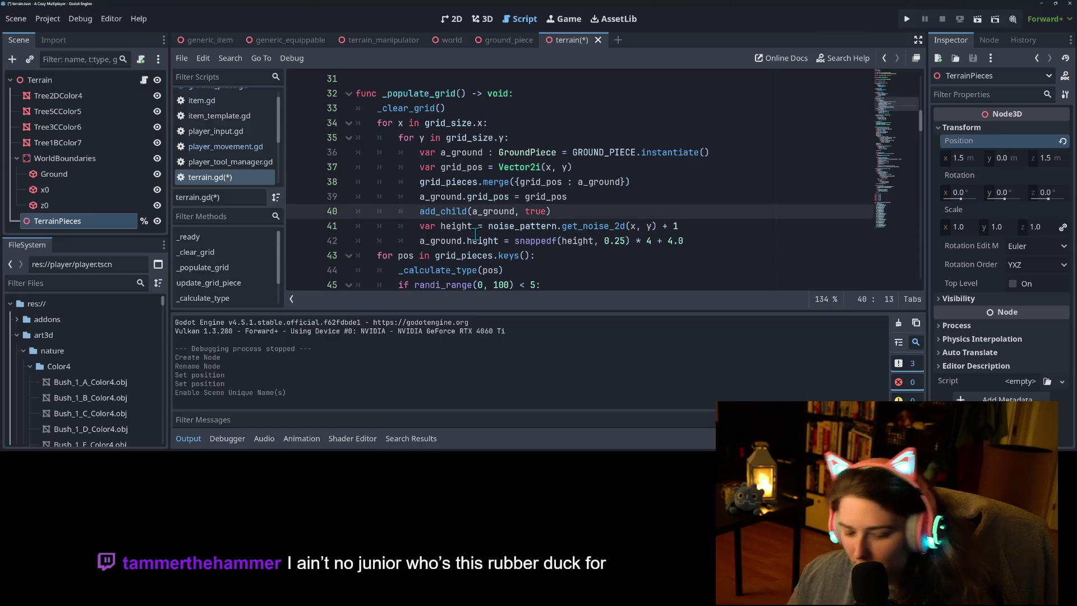
type("terrain_pieces.")
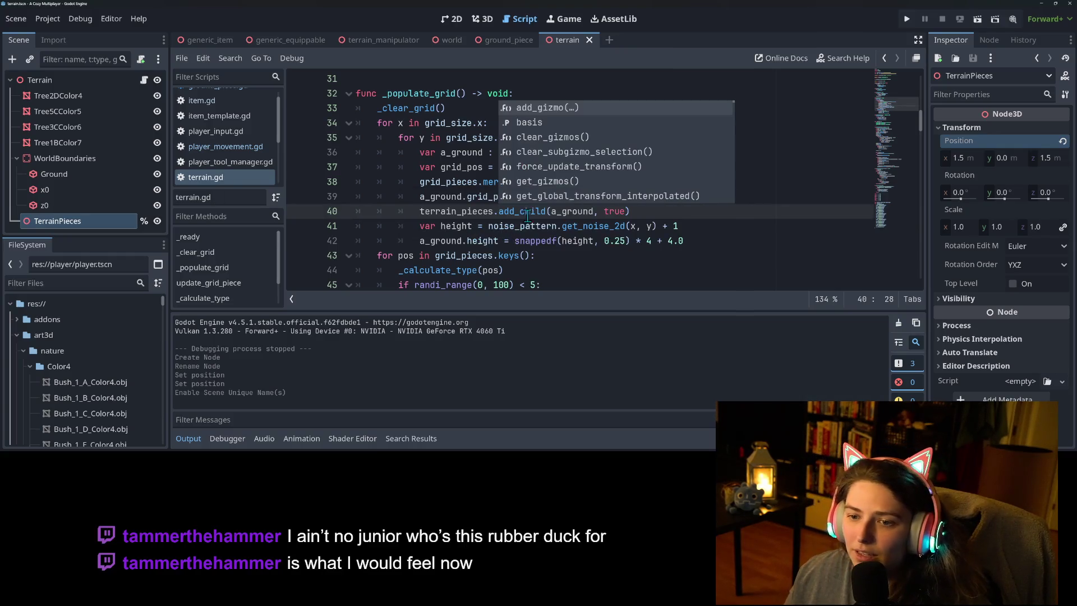
double_click(528, 215)
Review the updated script, then switch to the browser showing the Godot docs.
scroll(532, 247, "down", 5)
scroll(533, 262, "down", 20)
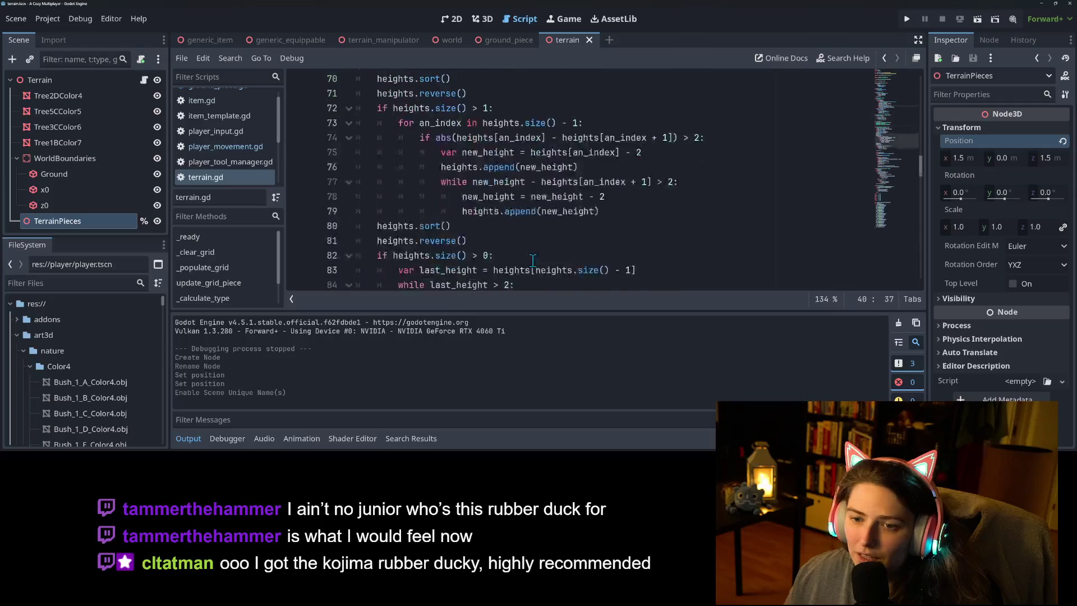
scroll(529, 267, "down", 8)
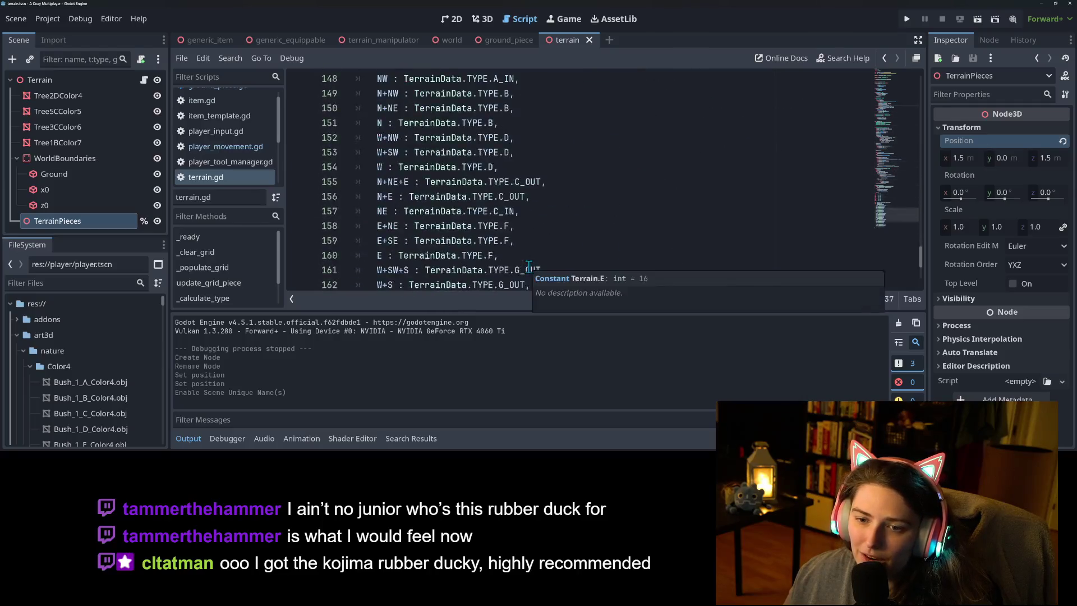
scroll(527, 264, "up", 20)
scroll(526, 262, "up", 5)
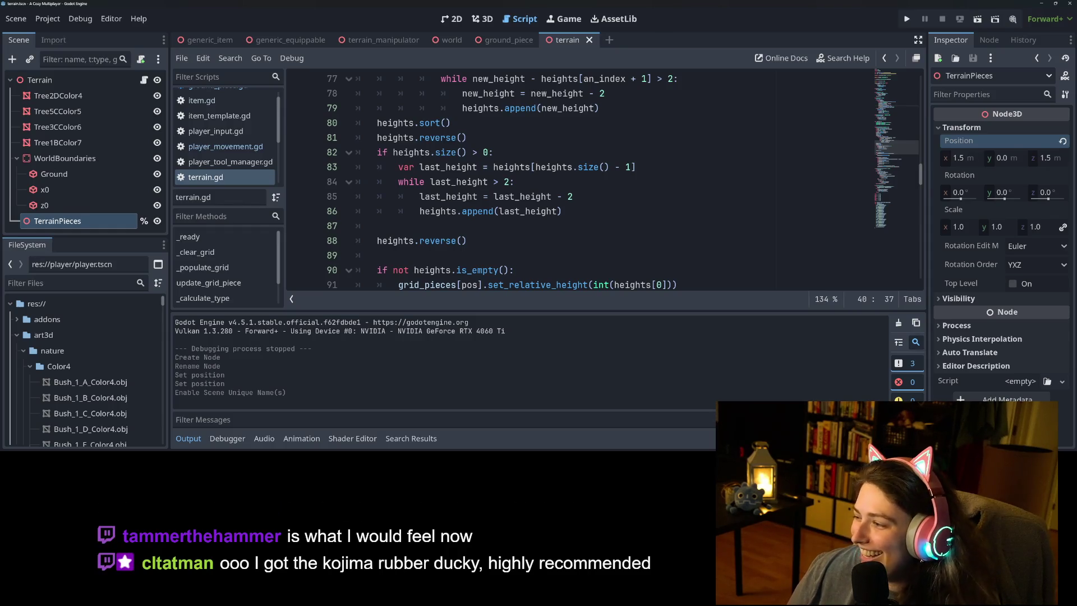
key("alt+Tab")
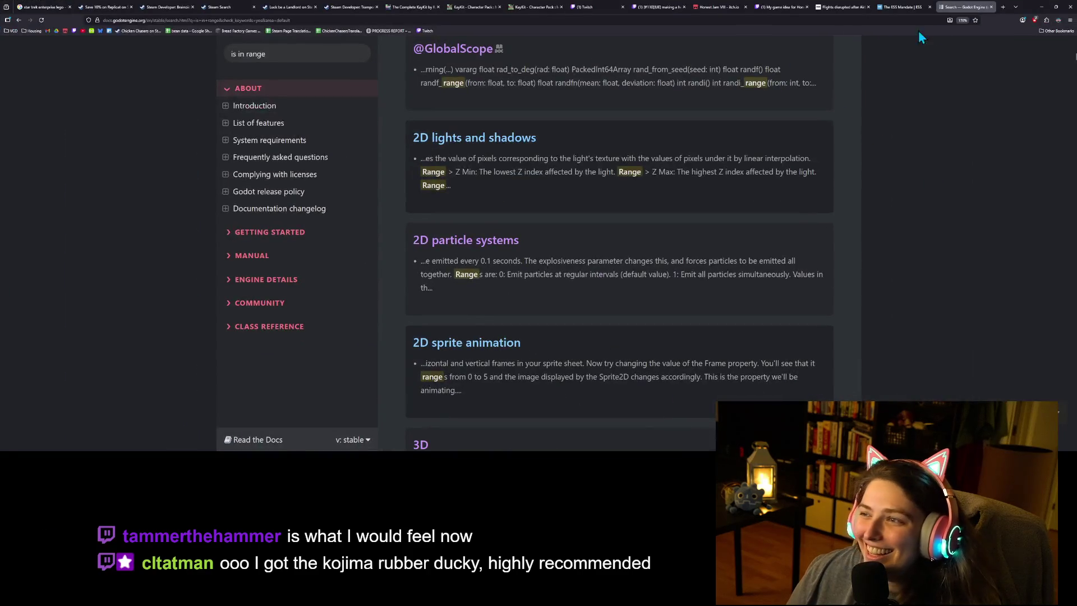
Search Google for 'kojima' in a new tab.
left_click(1004, 8)
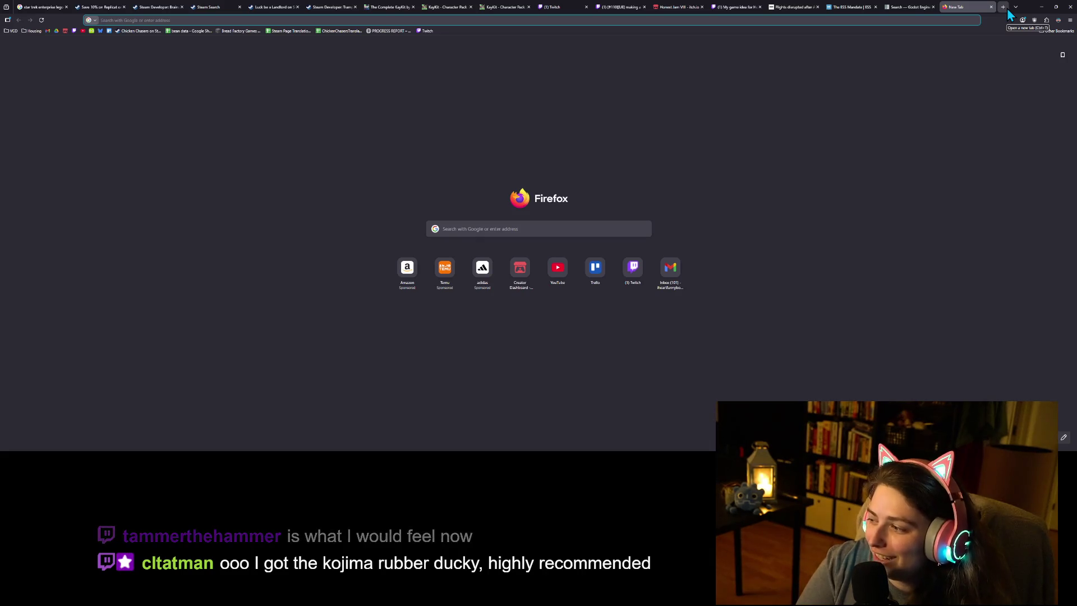
type("kojima")
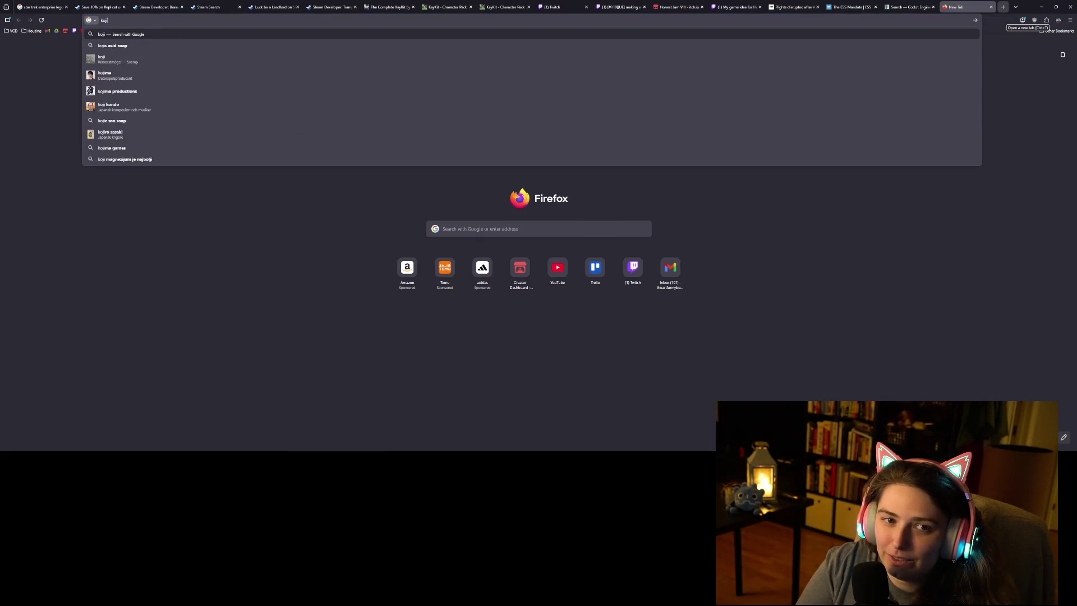
key("Return")
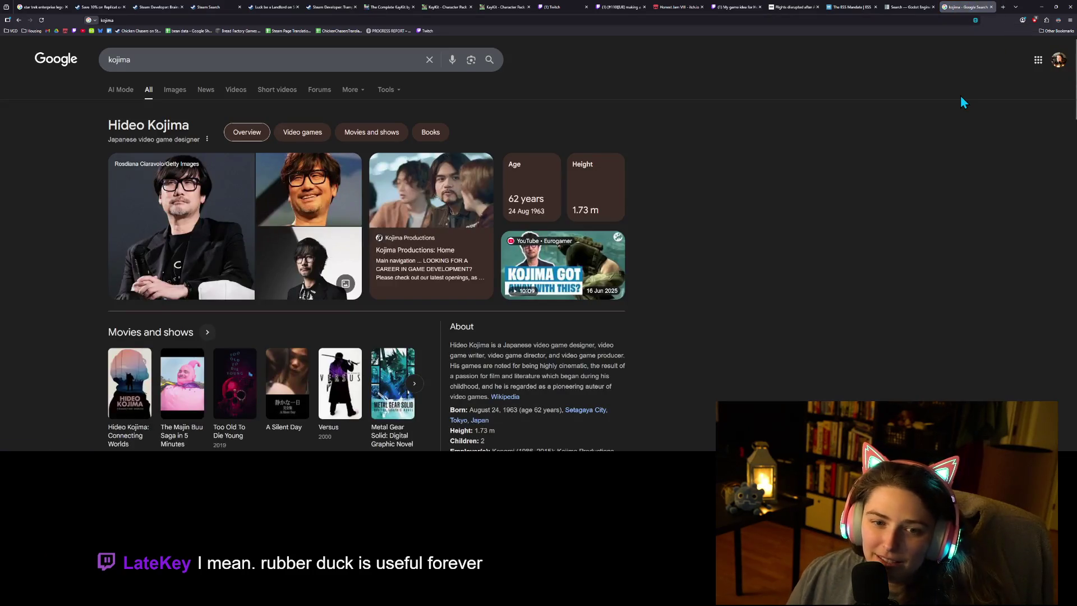
Refine the search to 'kojima rubber duck', view image results, and minimize Firefox.
left_click(379, 63)
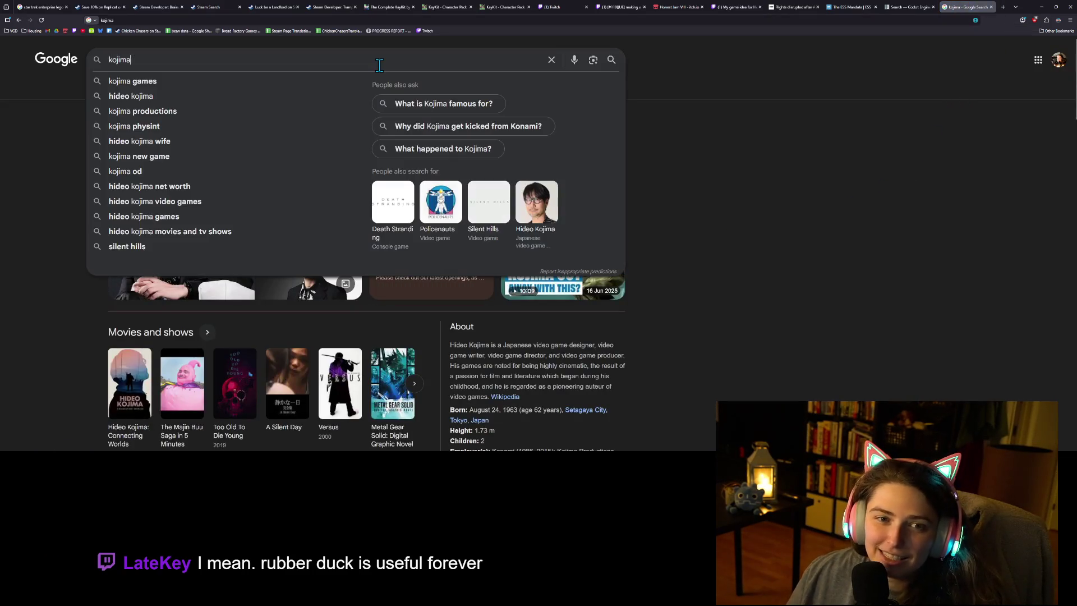
type("rubb")
type("er duck")
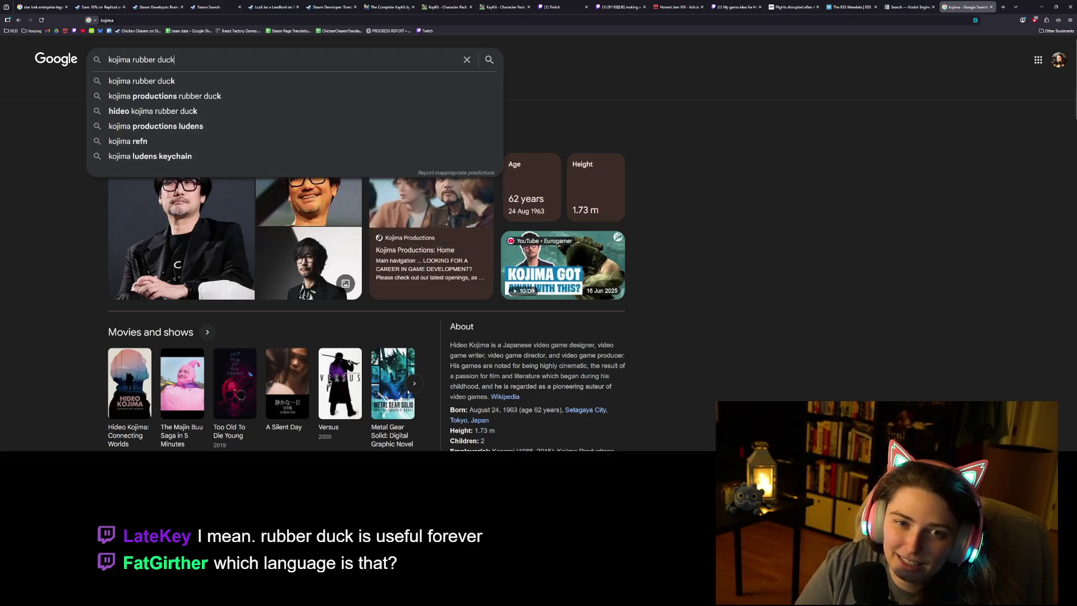
key("Return")
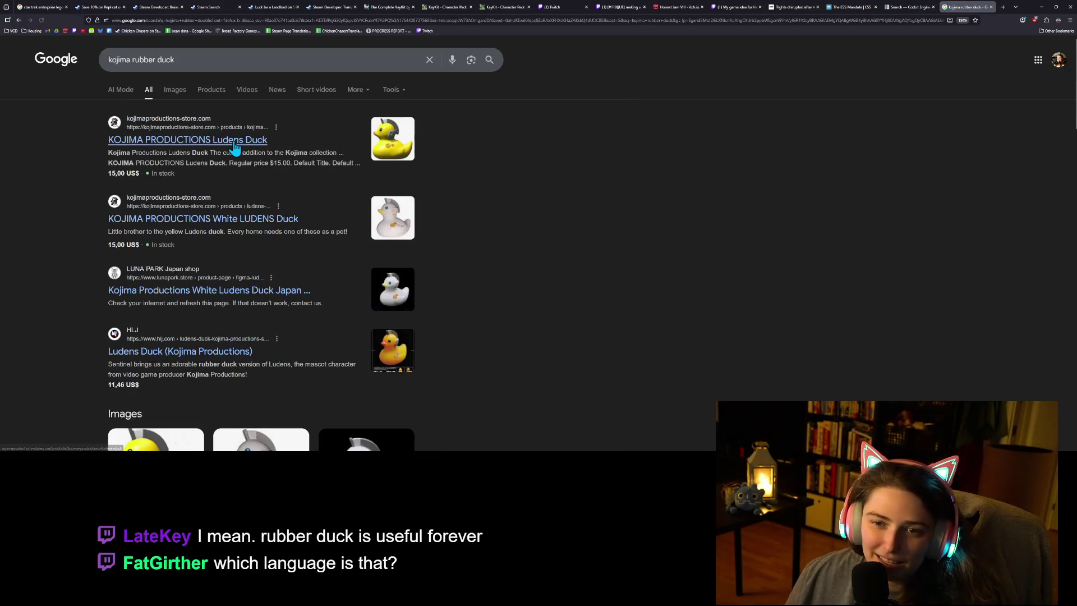
left_click(179, 90)
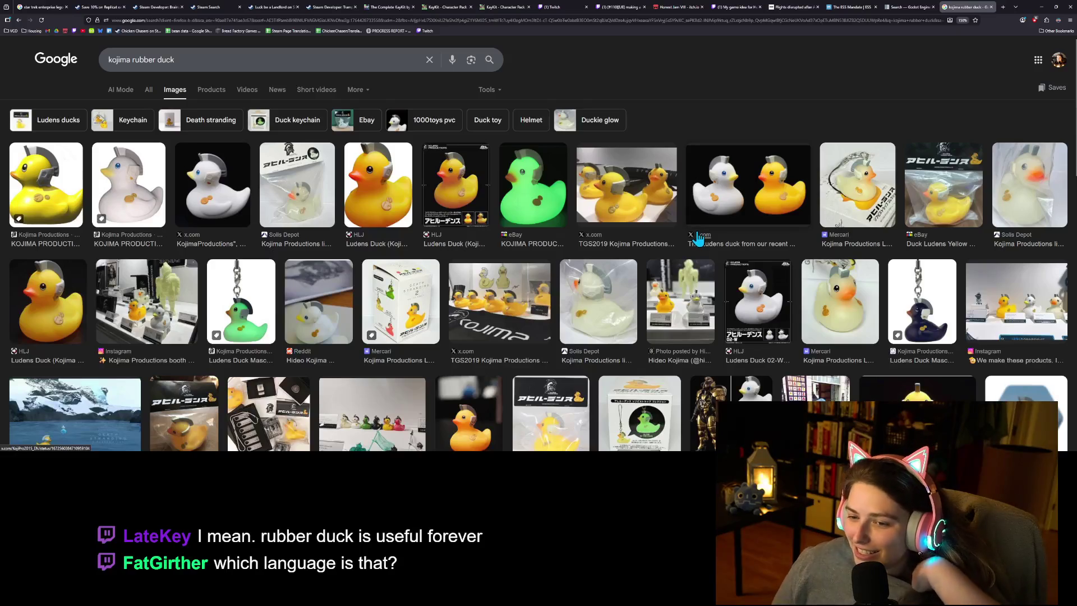
left_click(1043, 7)
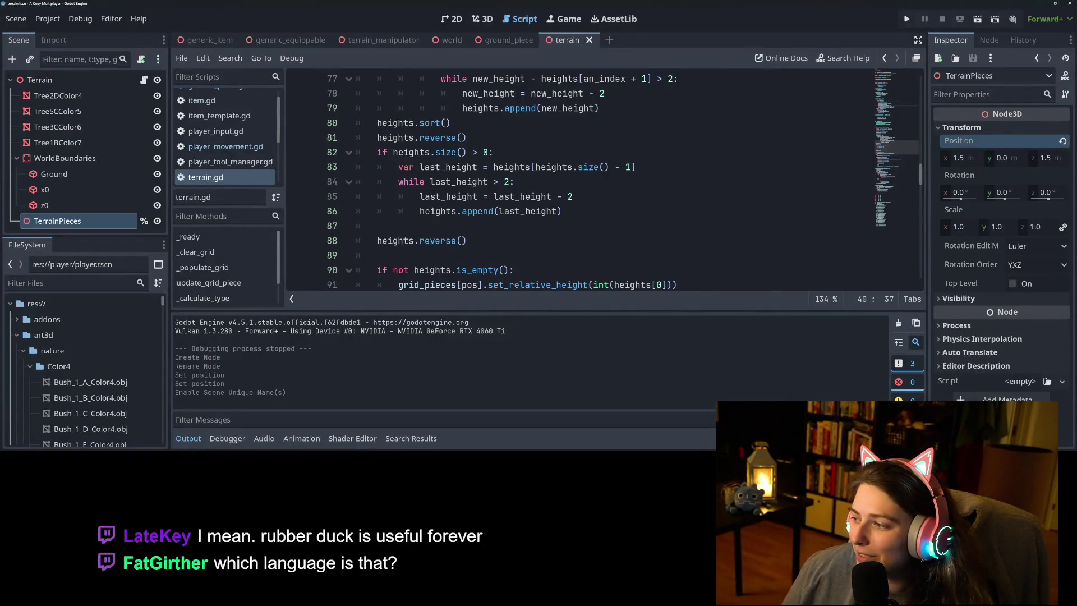
Collapse the output log to enlarge the terrain.gd code view, then run the project.
left_click(614, 224)
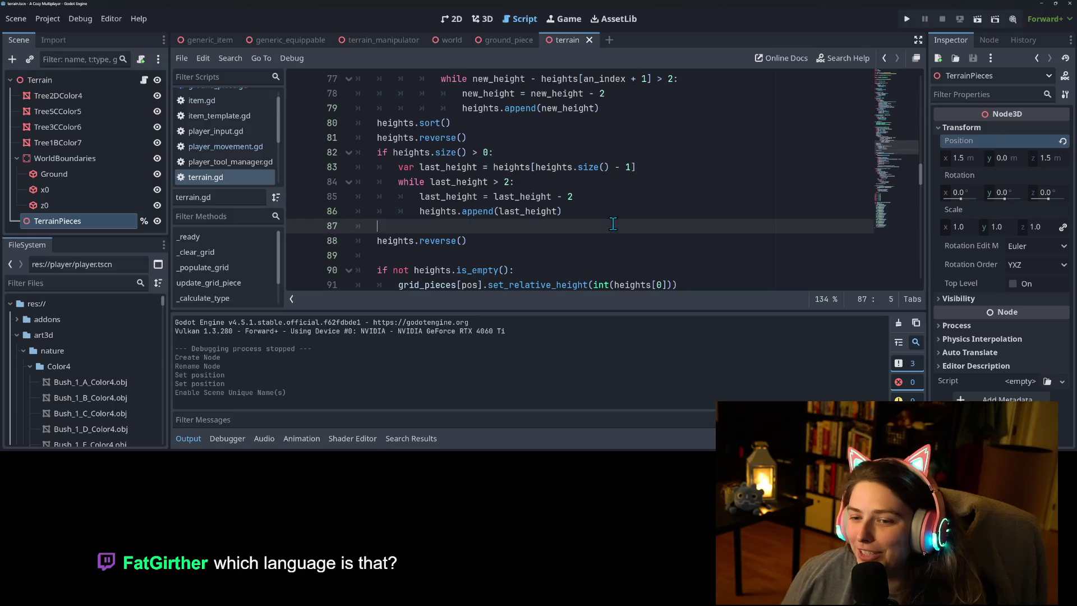
left_click(187, 439)
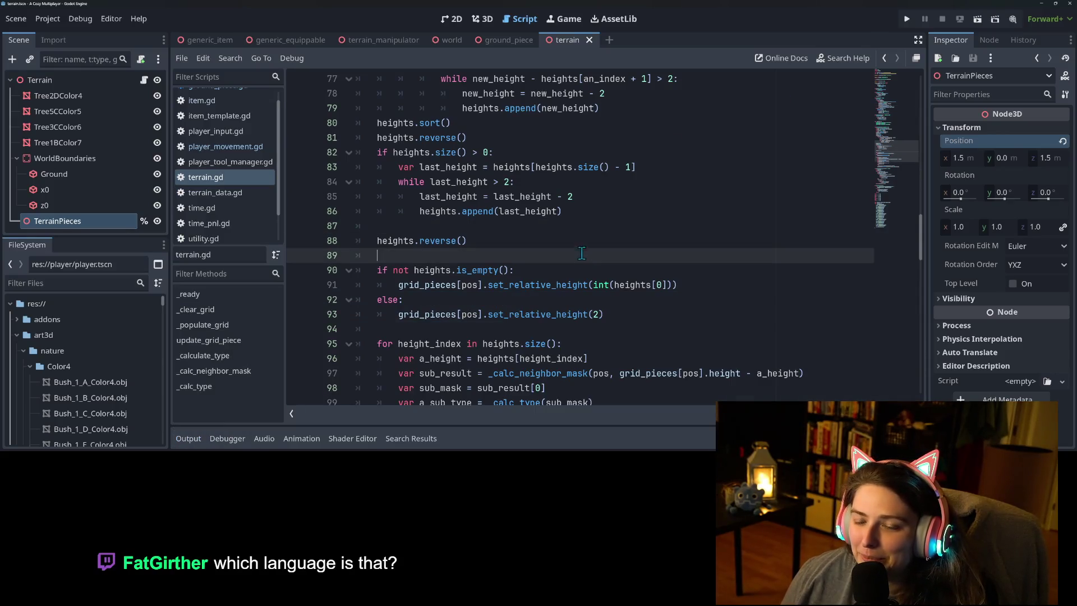
scroll(550, 264, "up", 12)
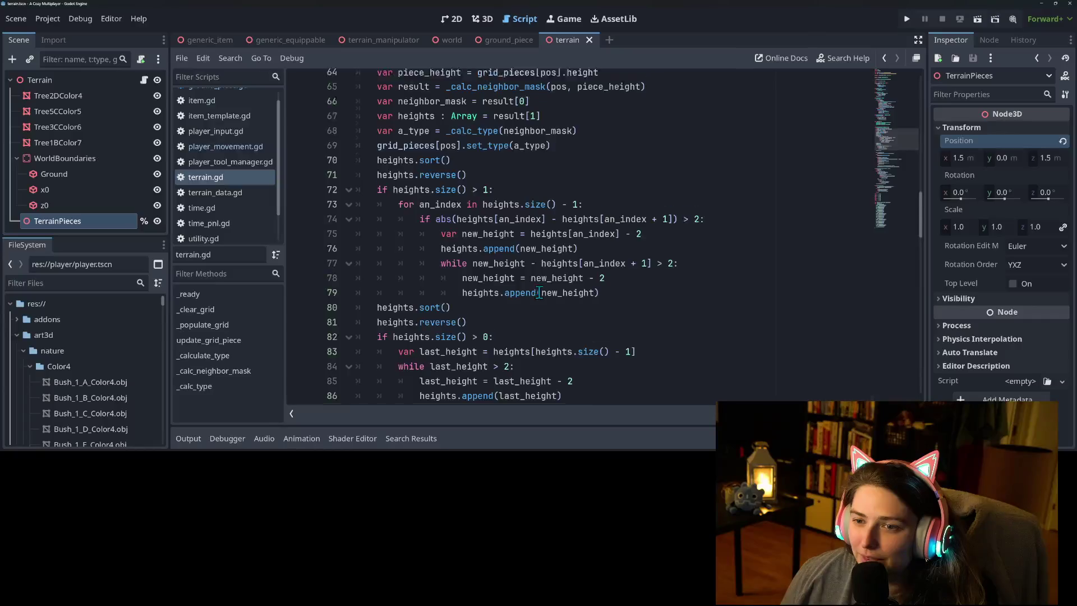
scroll(537, 298, "up", 12)
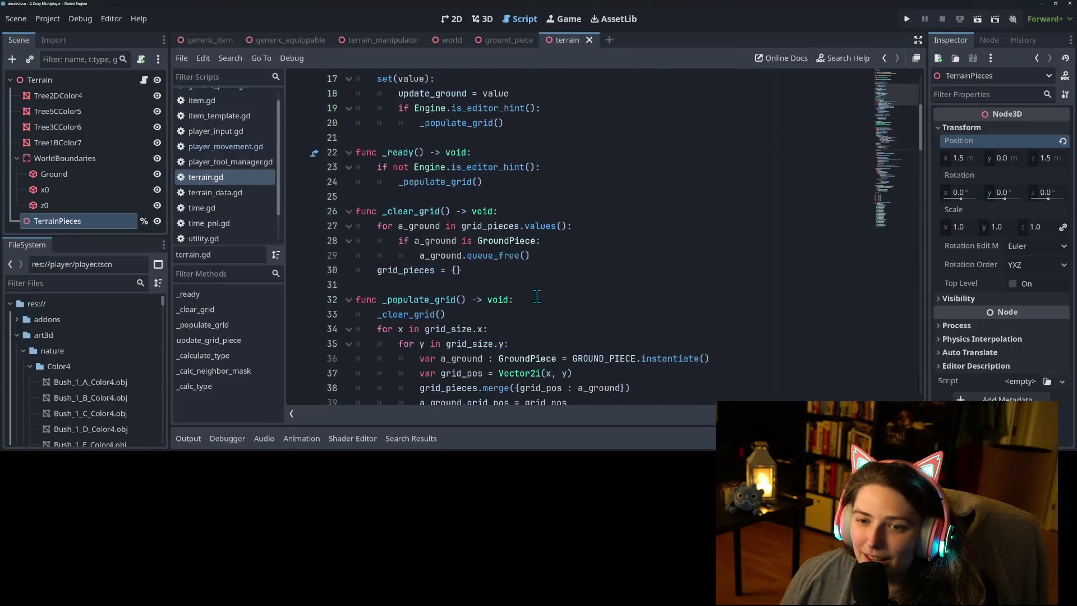
scroll(537, 298, "down", 5)
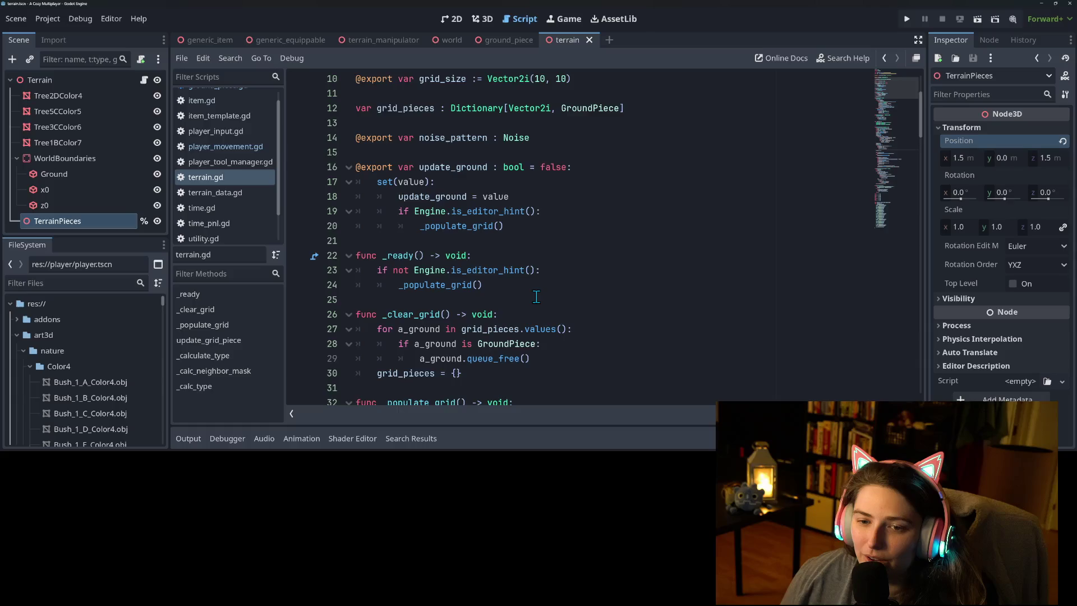
left_click(908, 19)
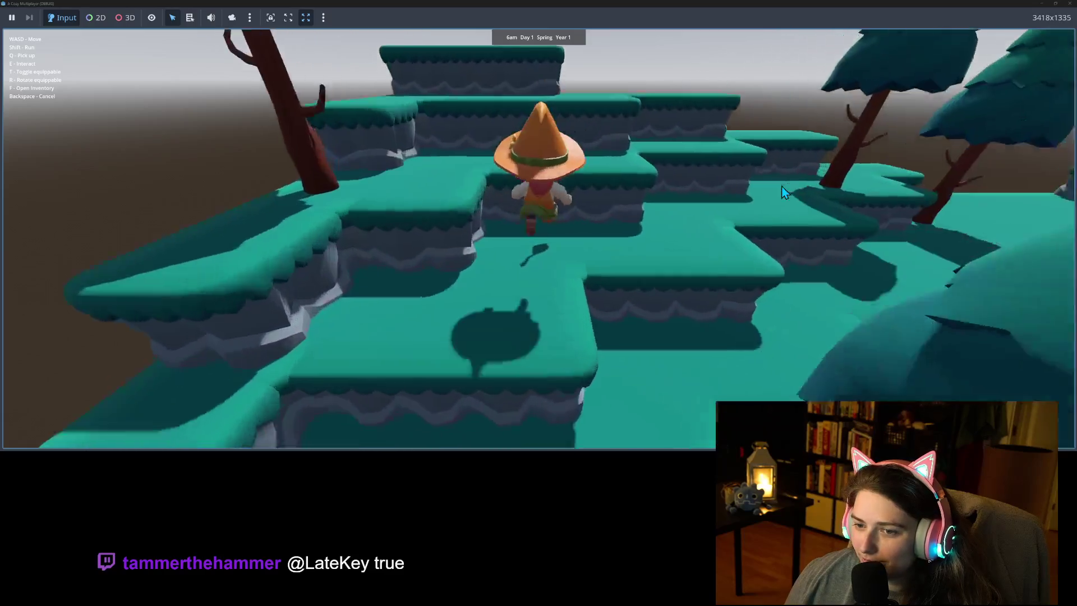
Walk the witch right across the terraced terrain, then stop the game.
key("d")
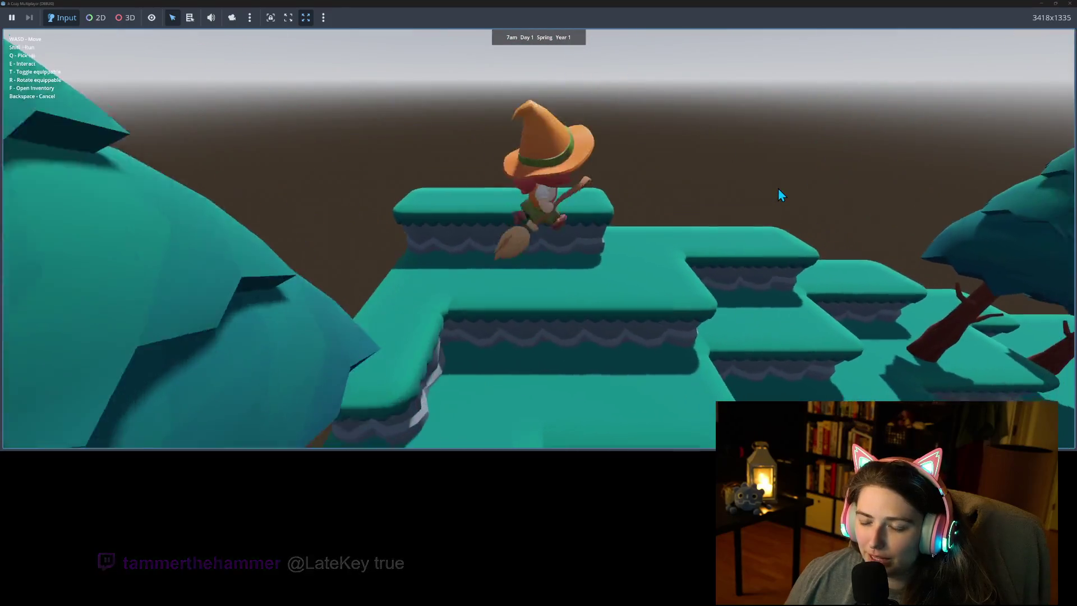
left_click(1070, 3)
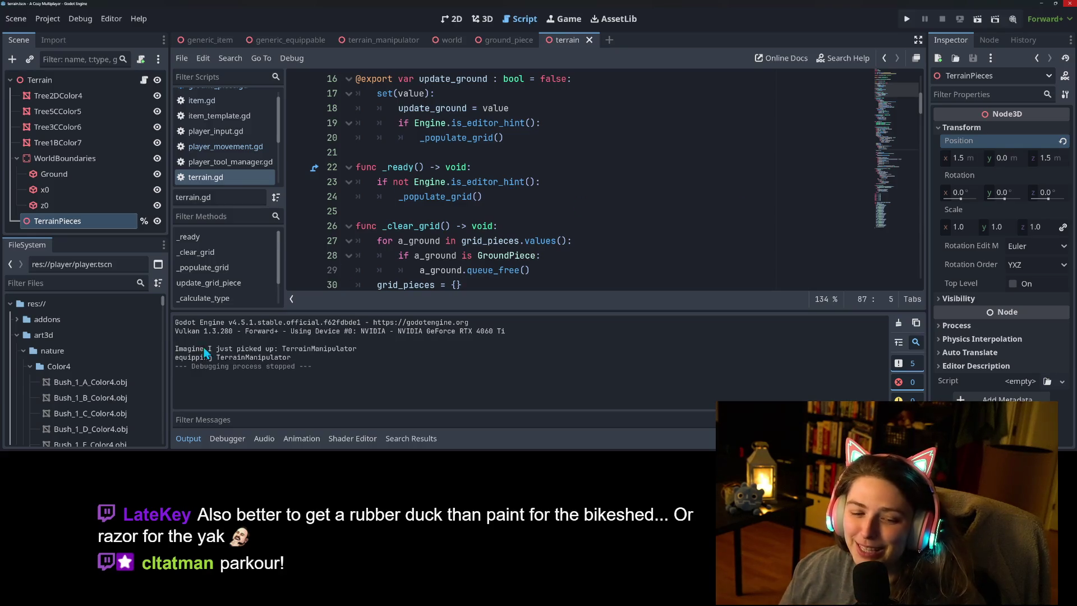
Switch to the 3D scene view and select the x0 boundary node.
left_click(188, 440)
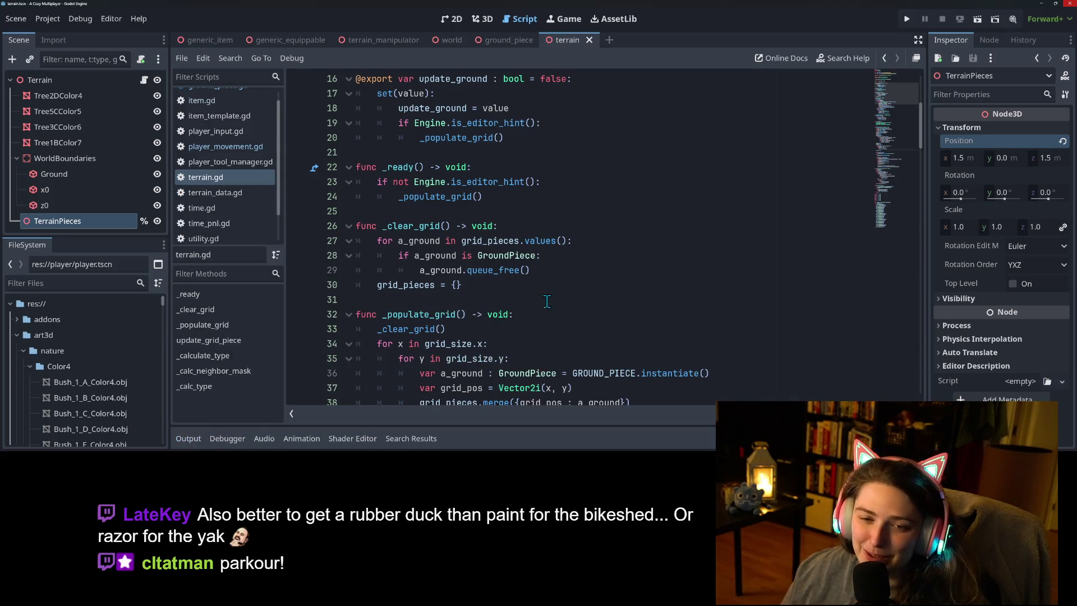
scroll(542, 296, "up", 5)
scroll(542, 296, "up", 1)
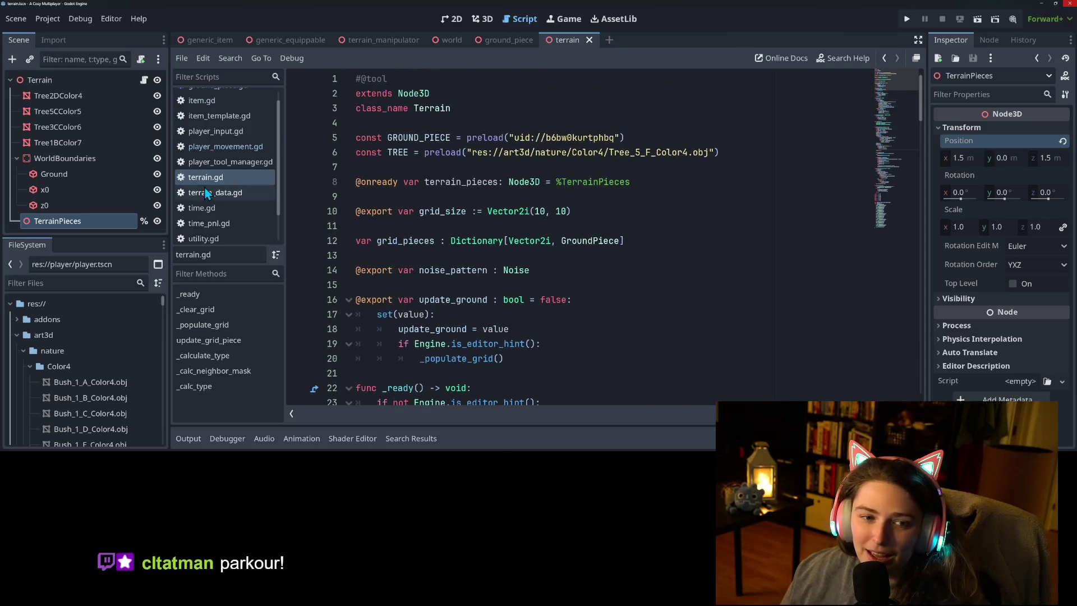
left_click(60, 191)
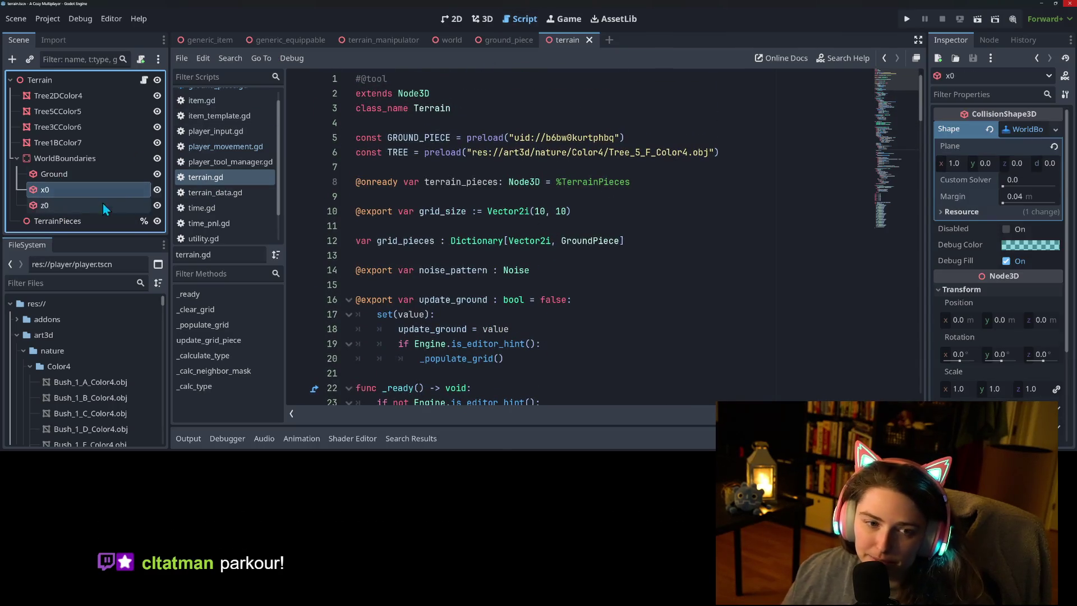
left_click(452, 18)
left_click(483, 19)
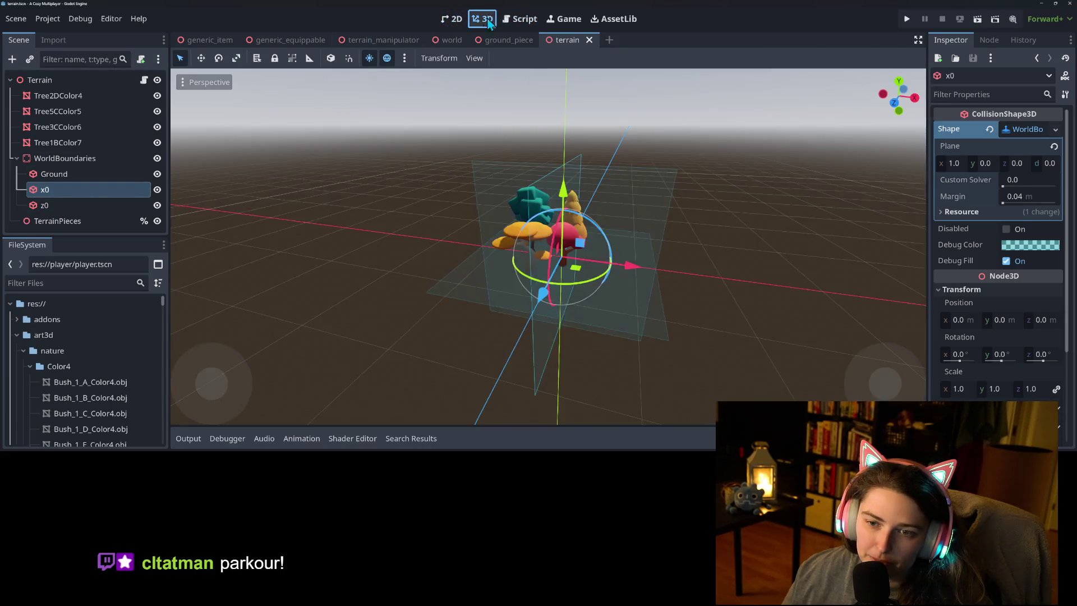
left_click(65, 203)
left_click(75, 191)
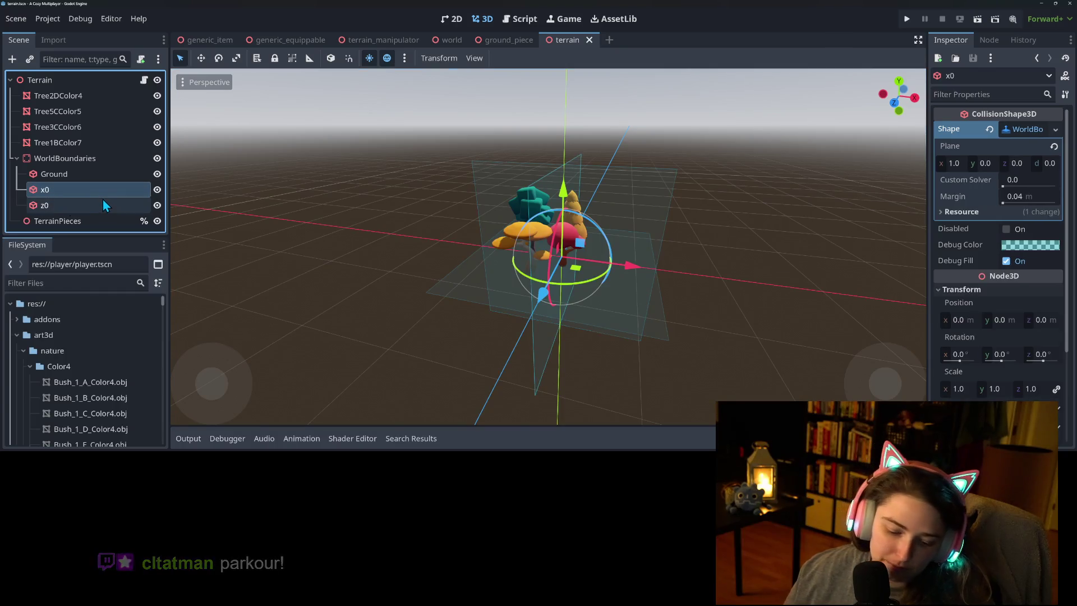
Duplicate x0 as xN and z0 as zN.
key("ctrl+d")
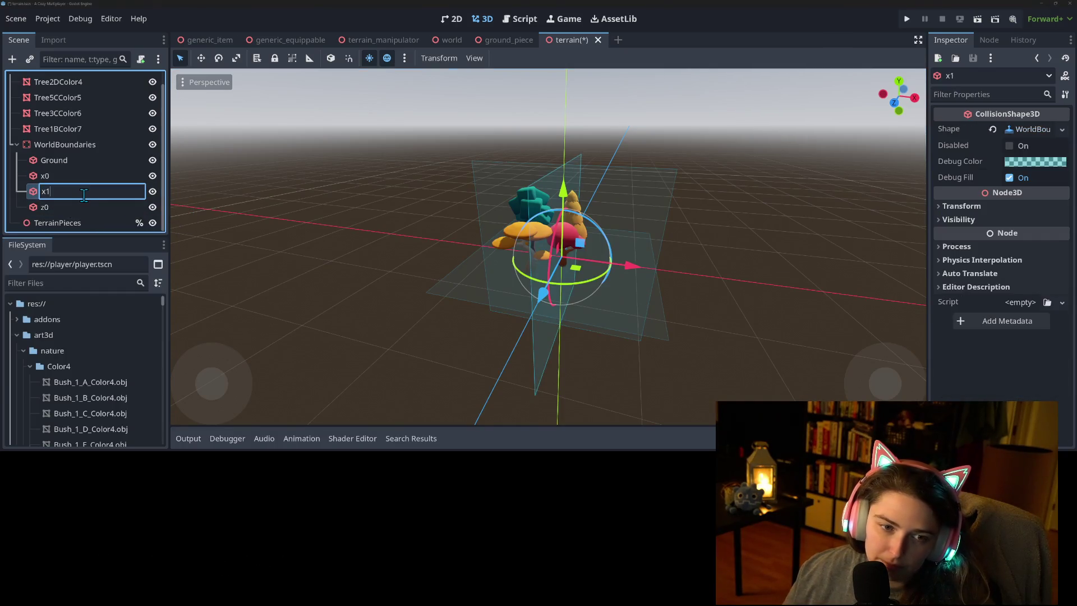
type("N")
key("Return")
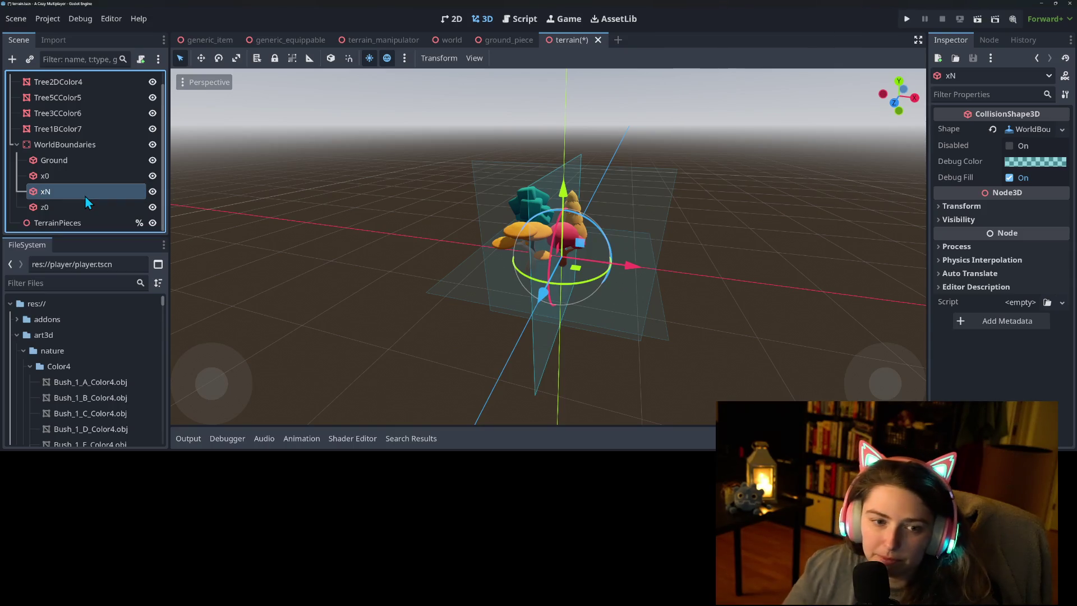
left_click(77, 209)
key("F2")
key("Return")
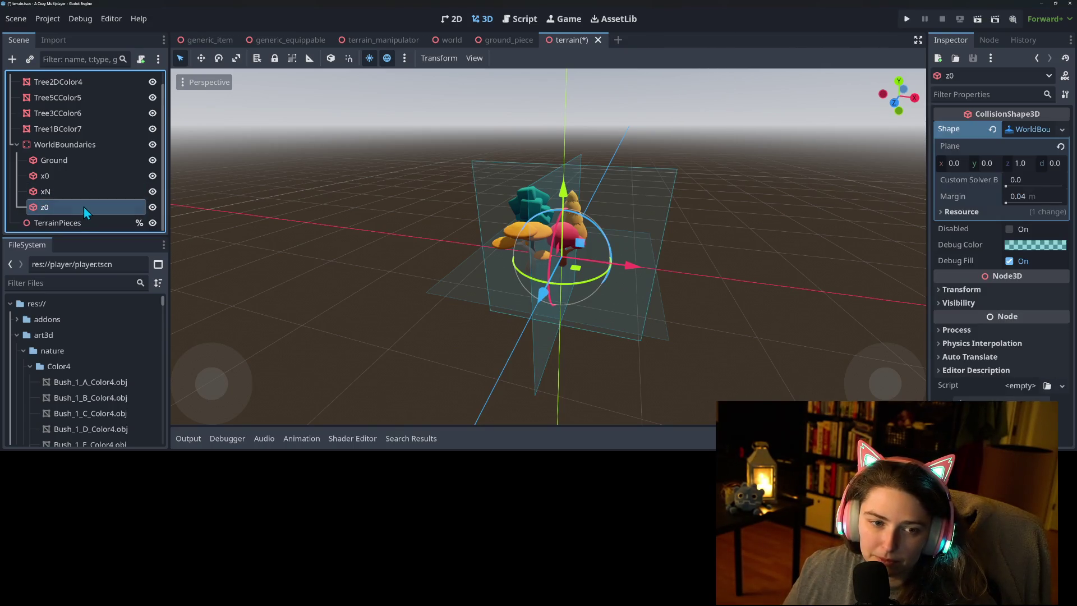
key("ctrl+d")
key("F2")
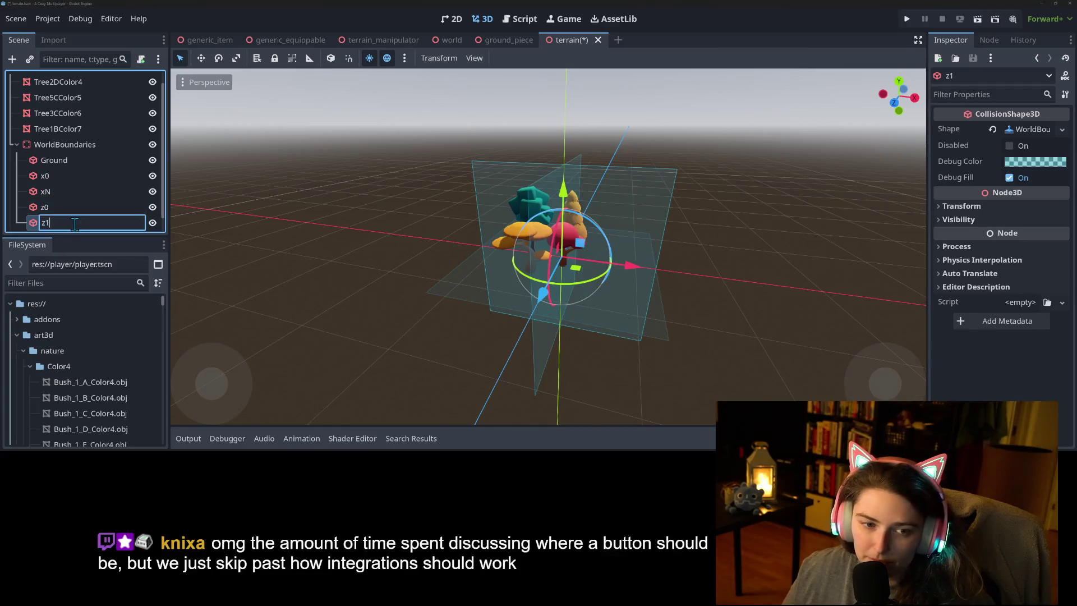
type("N")
key("Return")
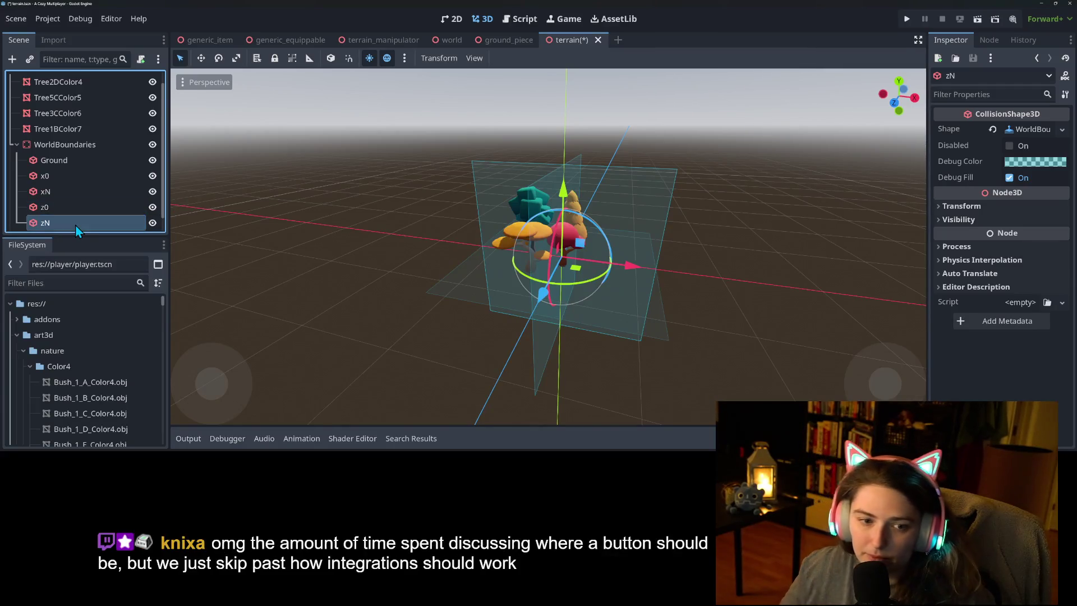
Make zN's boundary shape unique with plane normal z -1.0, and save the scene.
left_click(1063, 131)
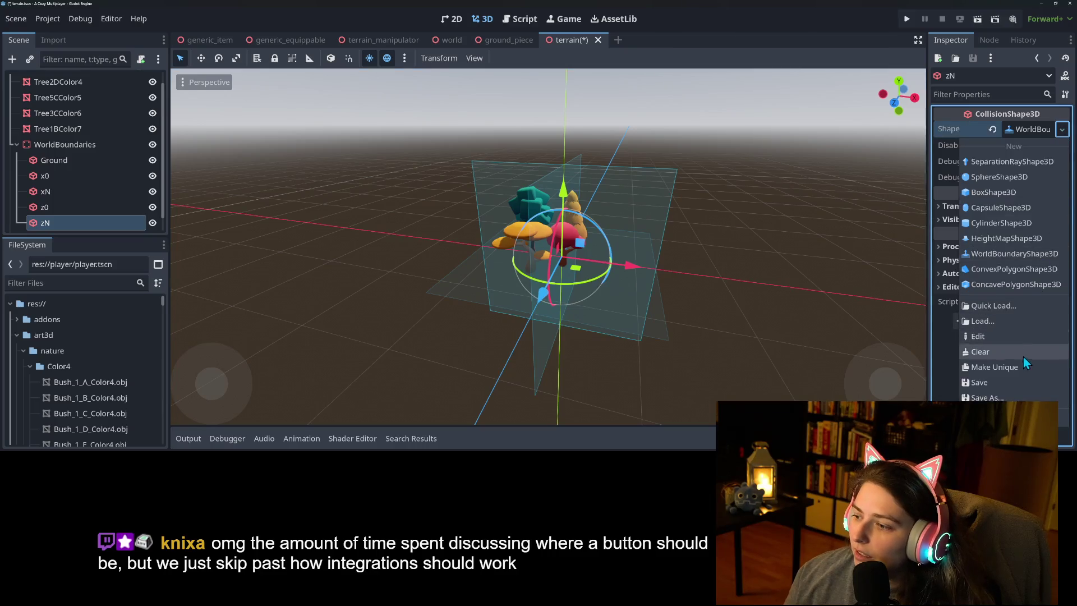
left_click(1024, 373)
left_click(1036, 128)
left_click(1022, 167)
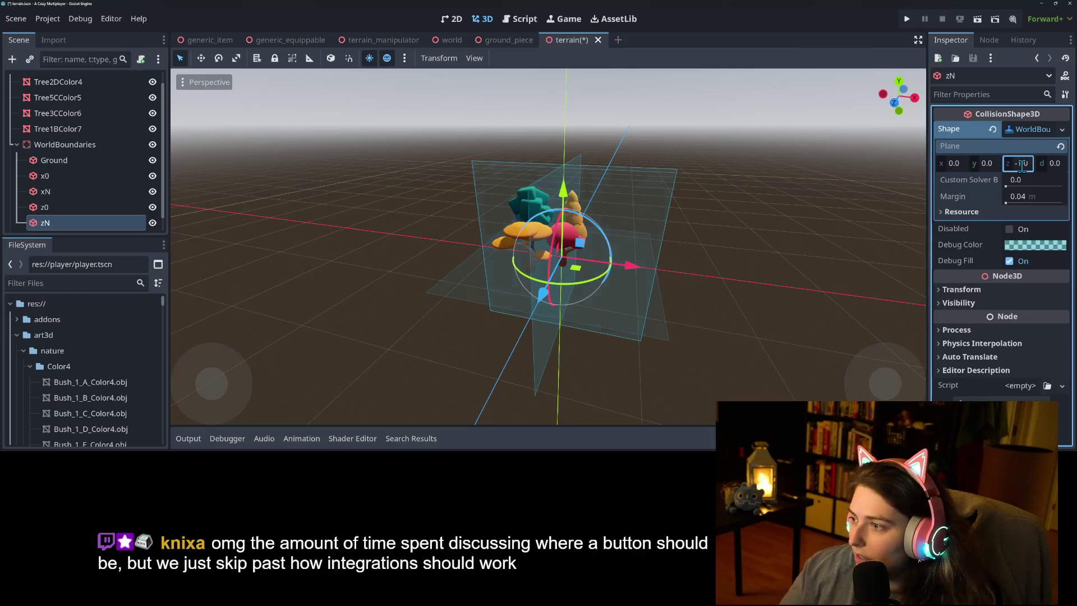
key("Return")
key("ctrl+s")
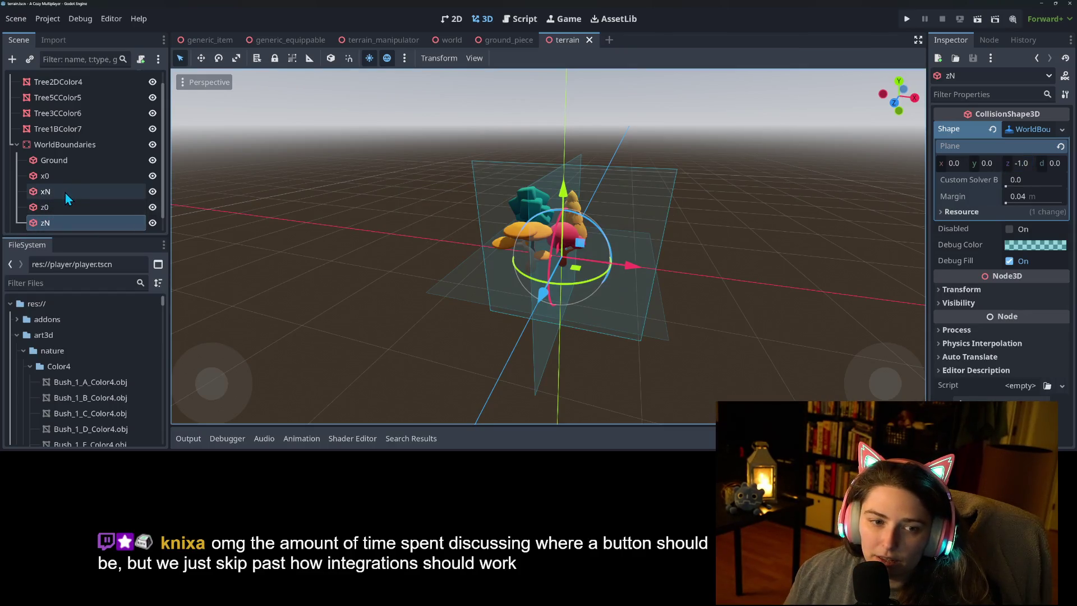
Make xN's boundary shape unique with plane normal x -1.0.
left_click(65, 193)
left_click(1063, 129)
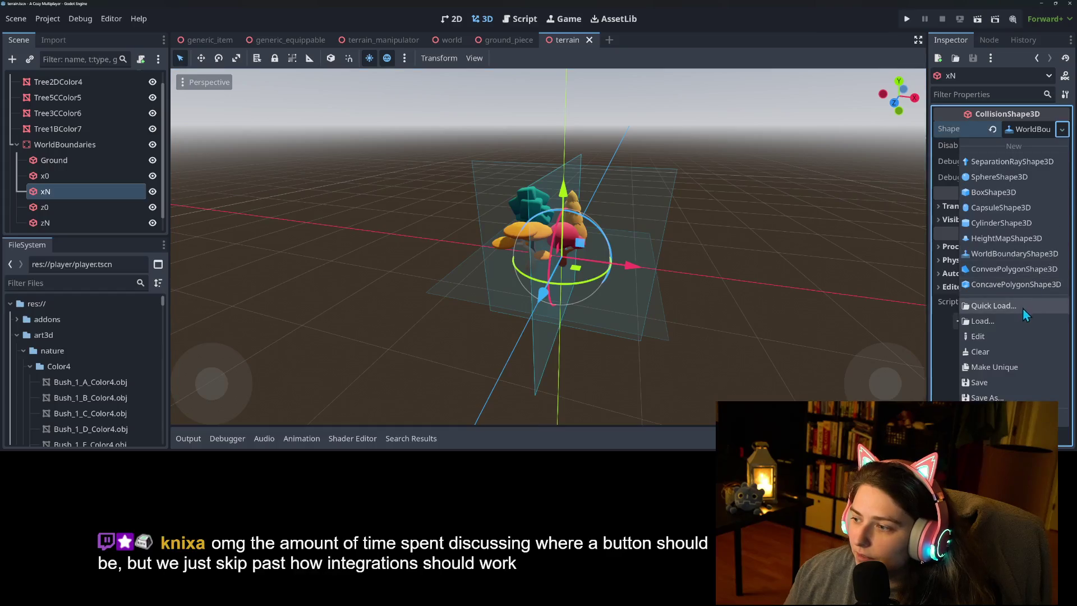
left_click(1016, 367)
left_click(1030, 129)
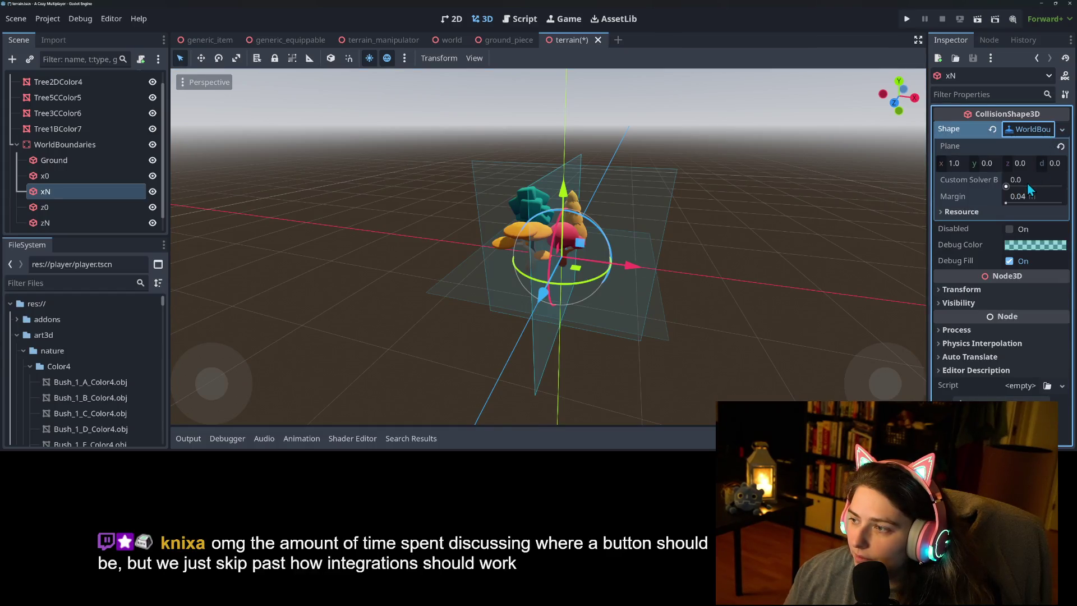
left_click(952, 163)
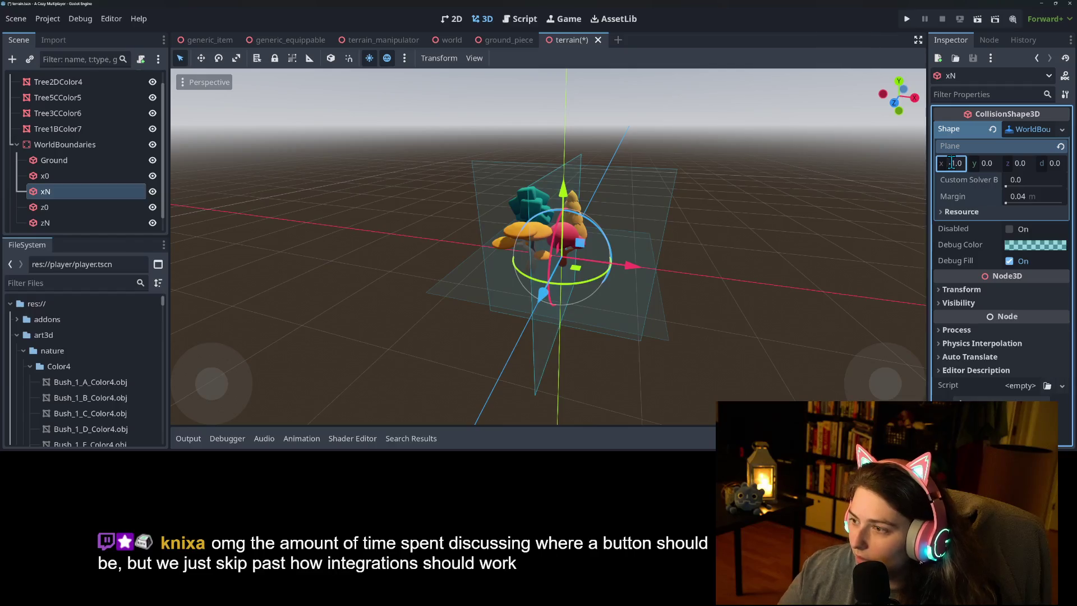
type("-1")
key("Return")
Give xN and zN unique scene names, save, and open the Terrain script.
right_click(68, 197)
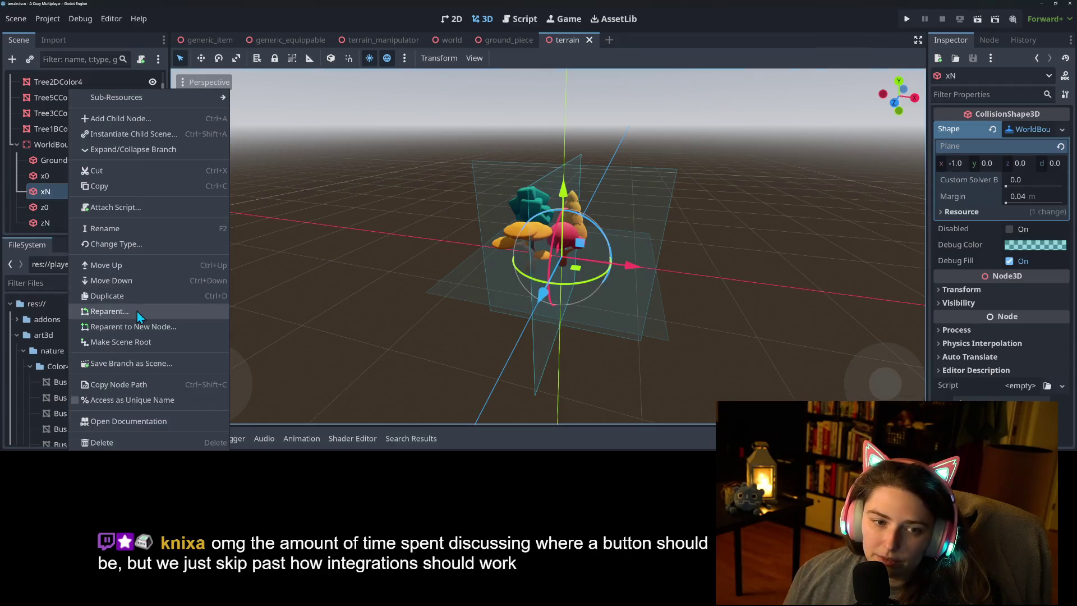
left_click(136, 396)
right_click(73, 224)
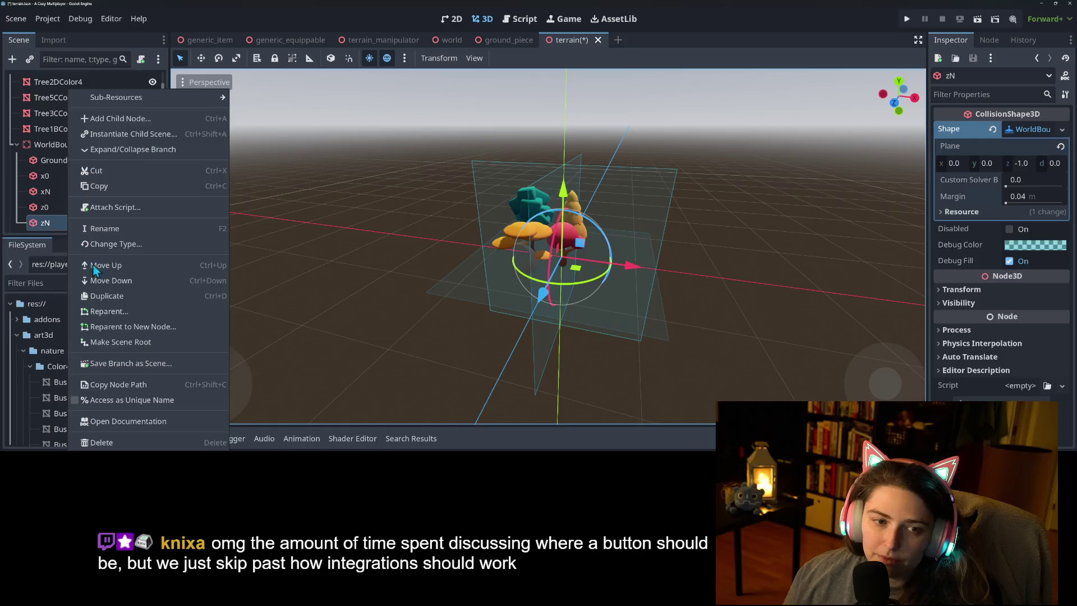
left_click(140, 393)
key("ctrl+s")
scroll(130, 92, "up", 1)
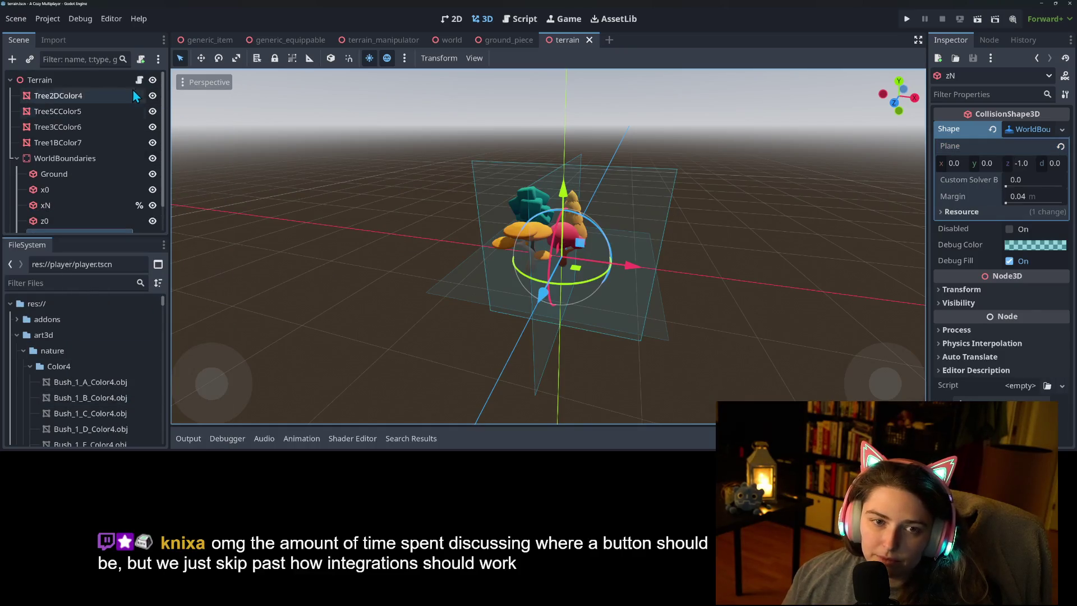
left_click(140, 80)
scroll(470, 284, "down", 2)
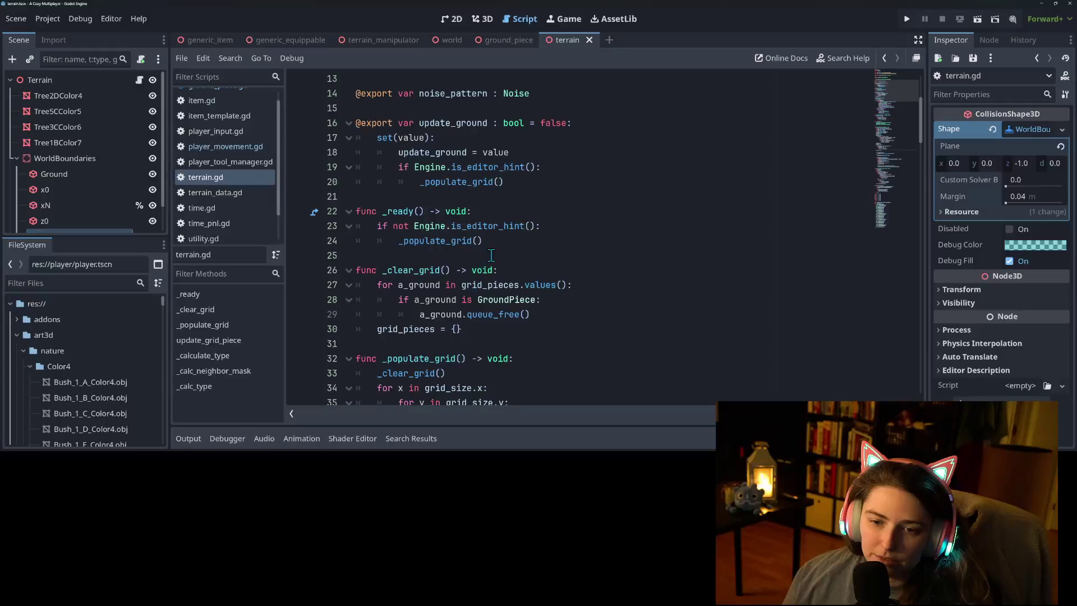
Insert a %xN.position line above _populate_grid() in _ready.
left_click(500, 241)
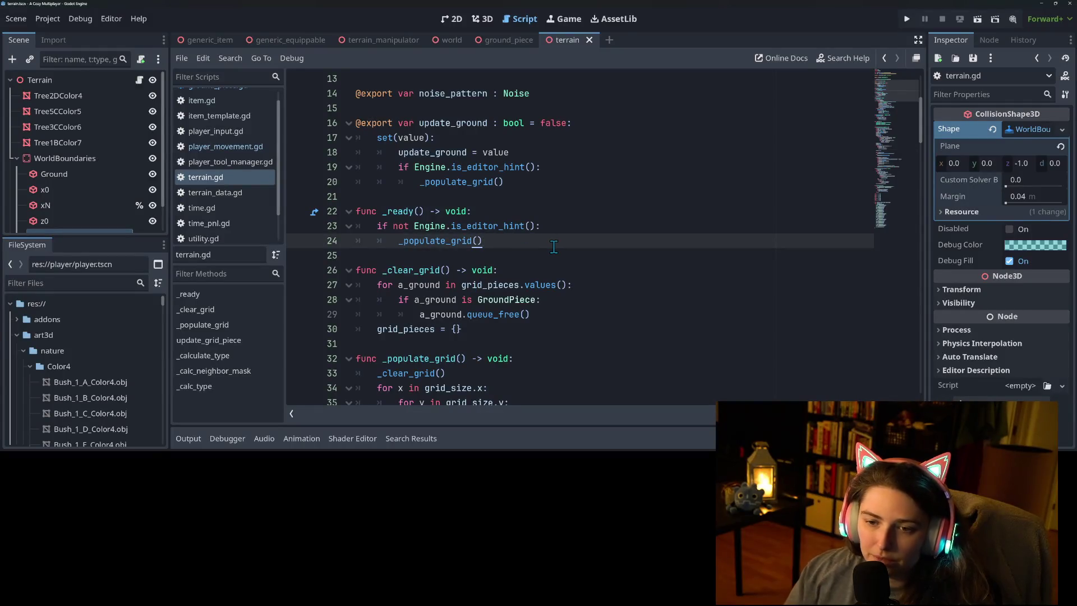
key("Return")
key("Up")
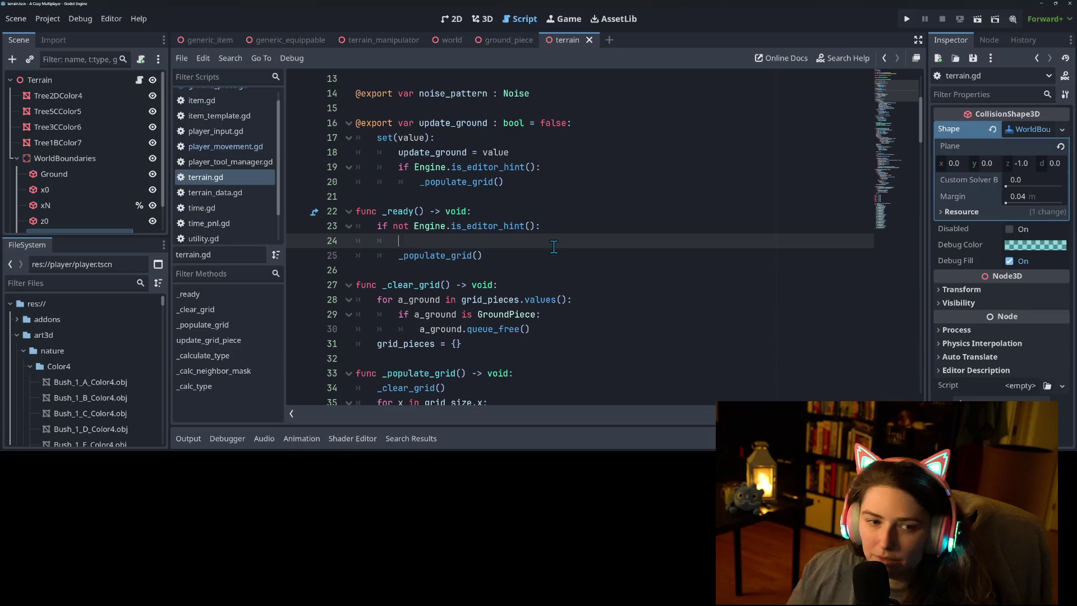
scroll(99, 221, "down", 1)
left_click_drag(71, 176, 466, 240)
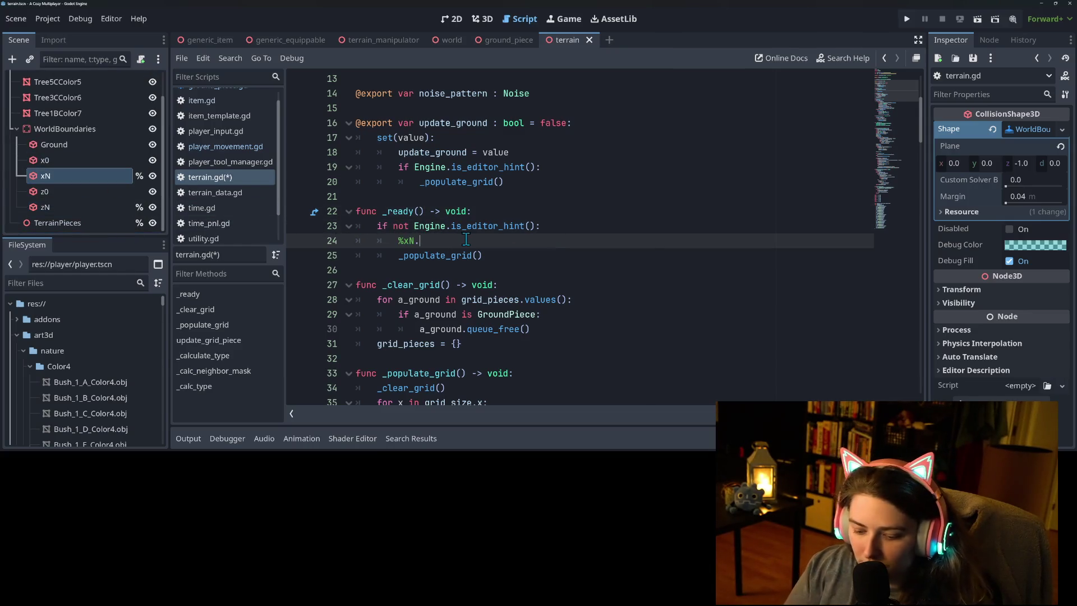
type("position.x =")
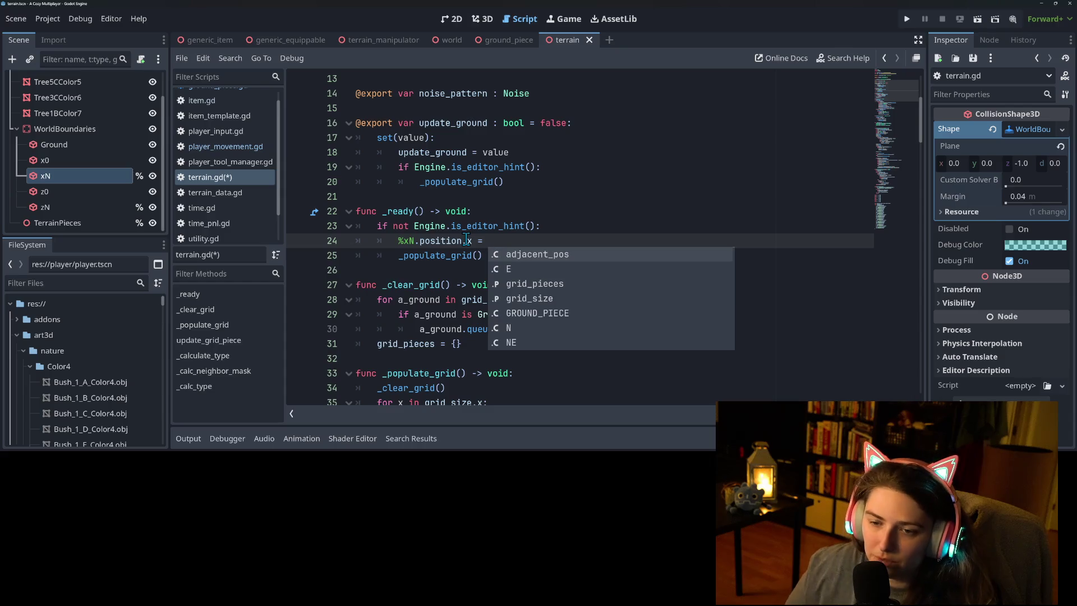
scroll(593, 187, "up", 4)
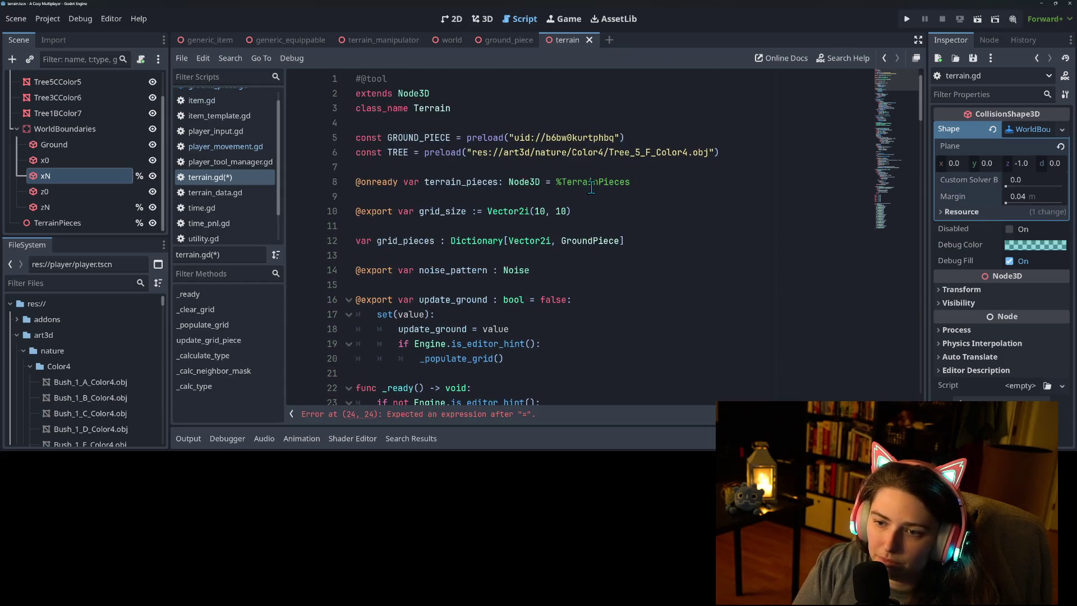
Complete it as %xN.position.x = (grid_size.x + 1), then view ground_piece.gd.
type("gr")
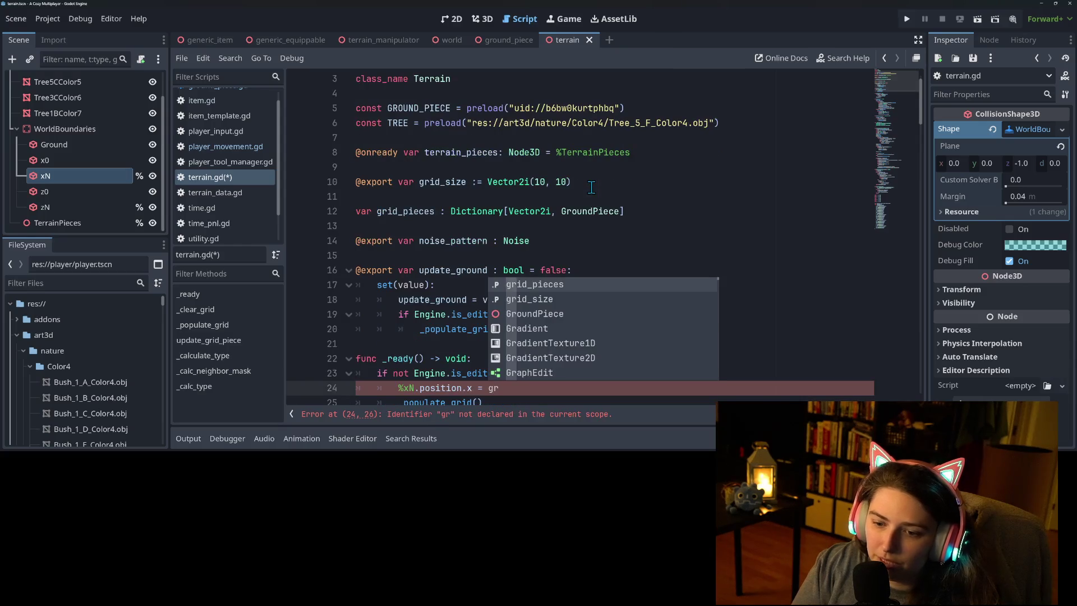
key("Down")
key("Return")
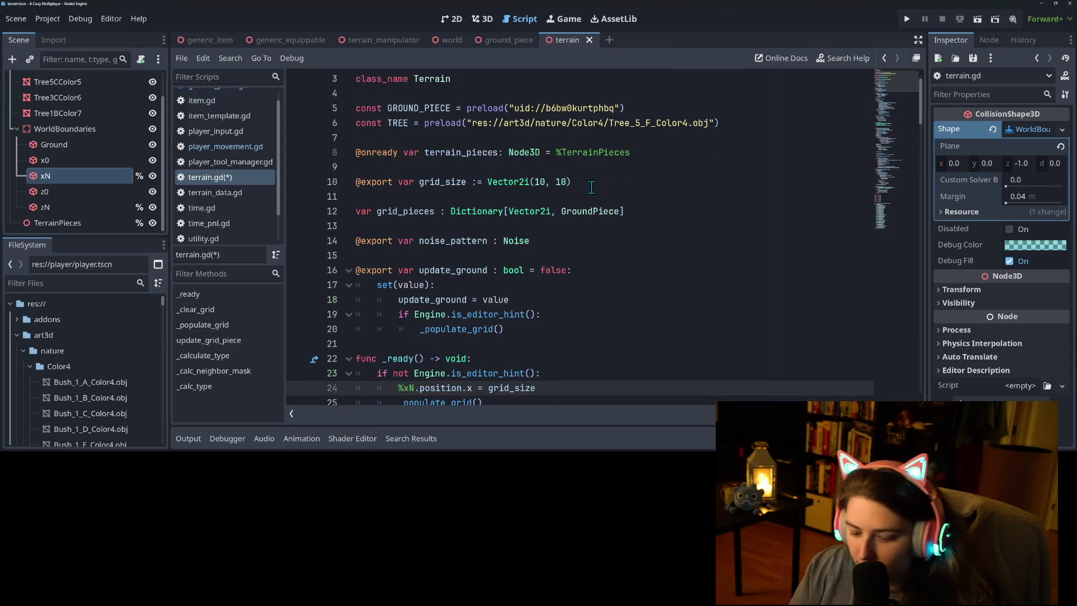
type("+ 1")
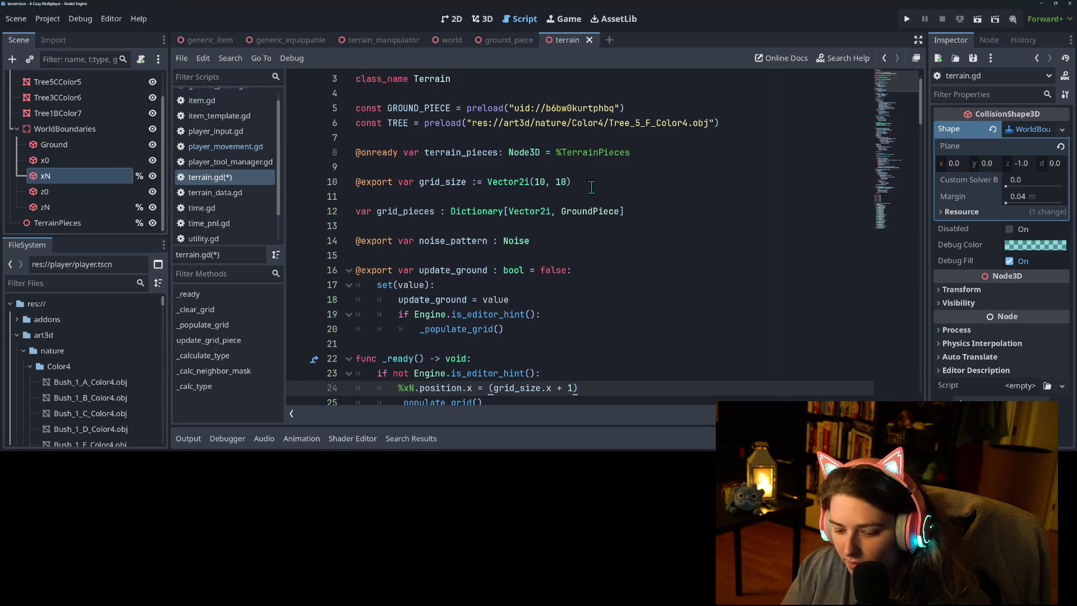
type("ri")
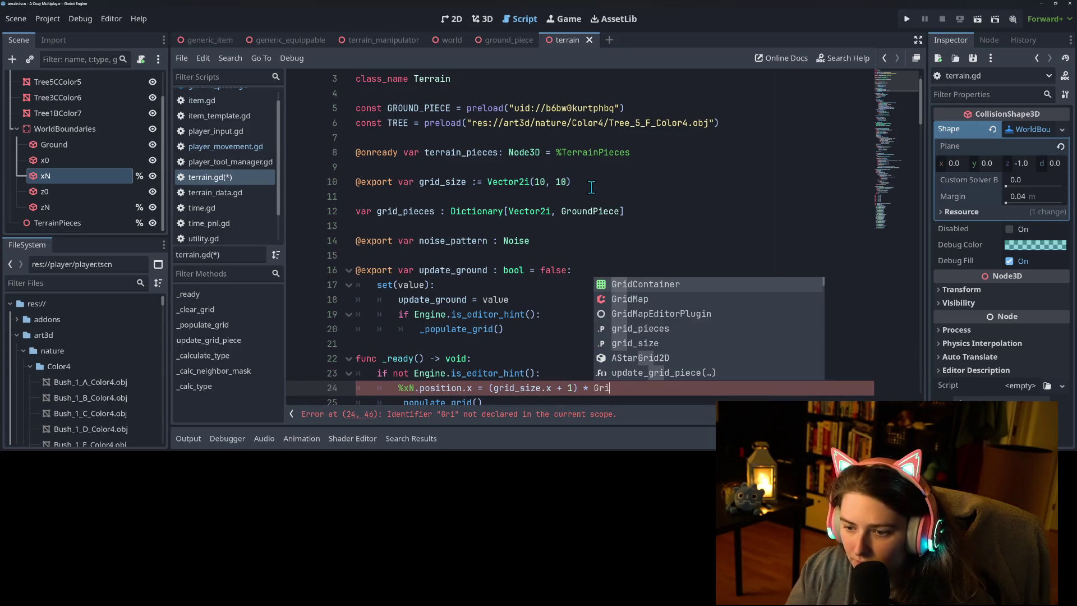
key("BackSpace")
key("BackSpace")
key("BackSpace")
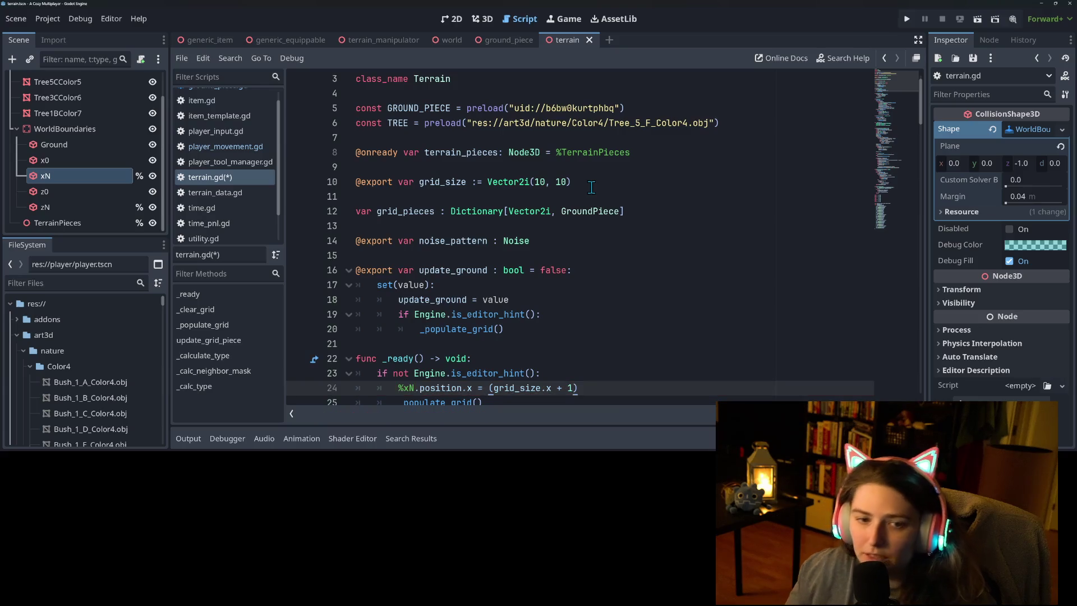
scroll(189, 93, "up", 1)
left_click(208, 97)
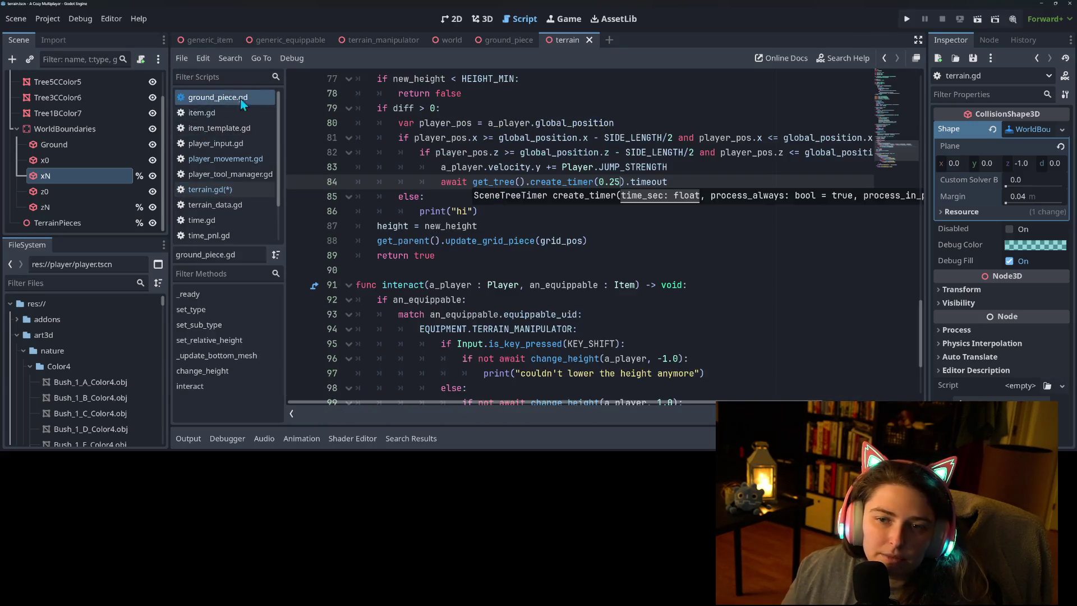
Multiply the xN position by GroundPiece.SIDE_LENGTH in terrain.gd.
scroll(453, 191, "up", 5)
scroll(452, 191, "up", 12)
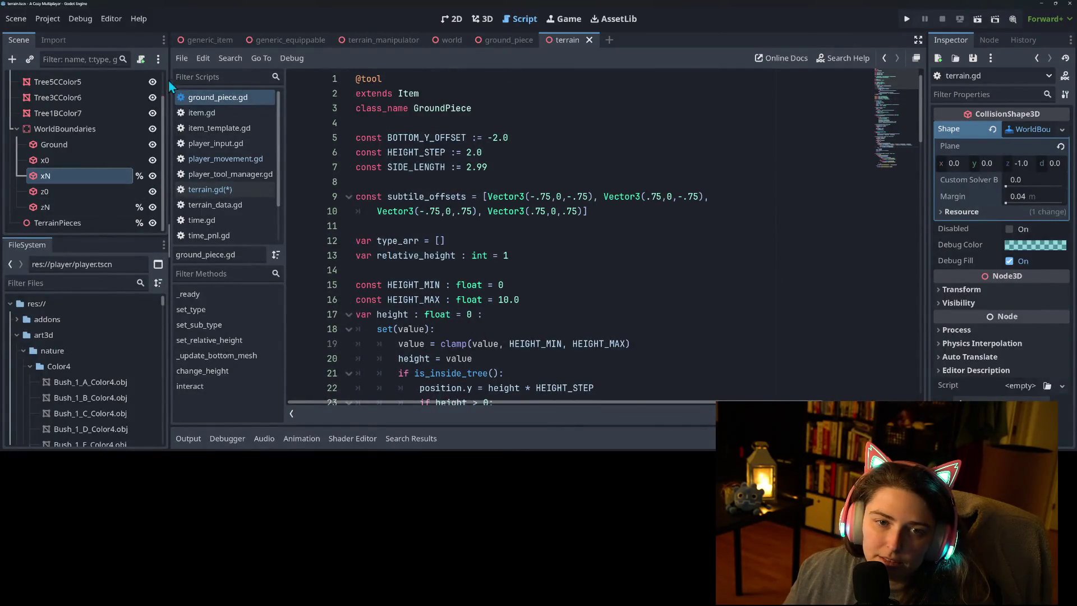
scroll(140, 112, "up", 2)
left_click(225, 191)
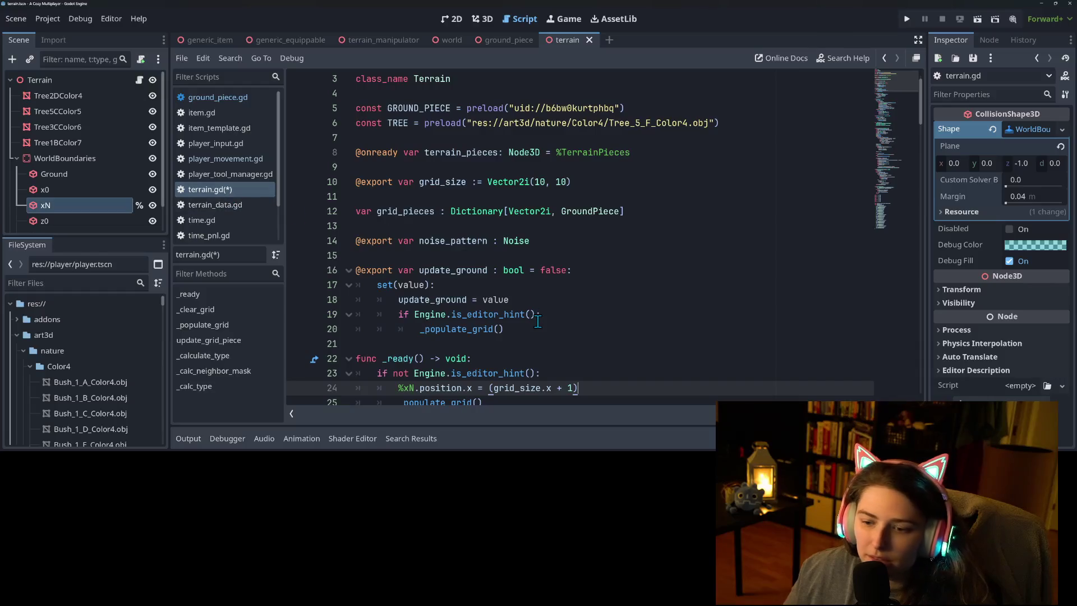
key("Return")
type(".")
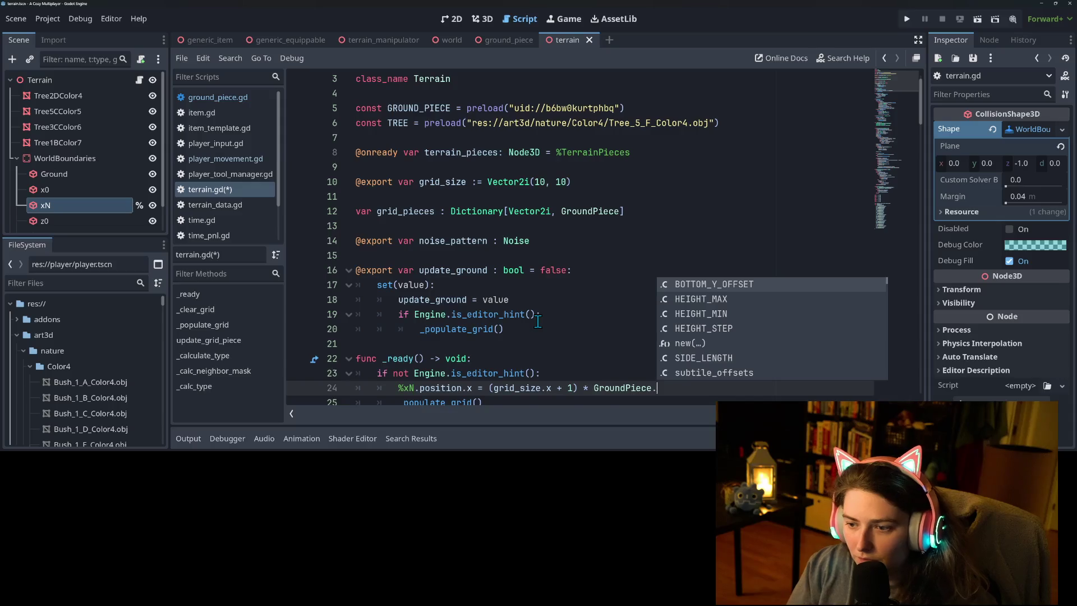
key("Down")
key("Down")
key("Down")
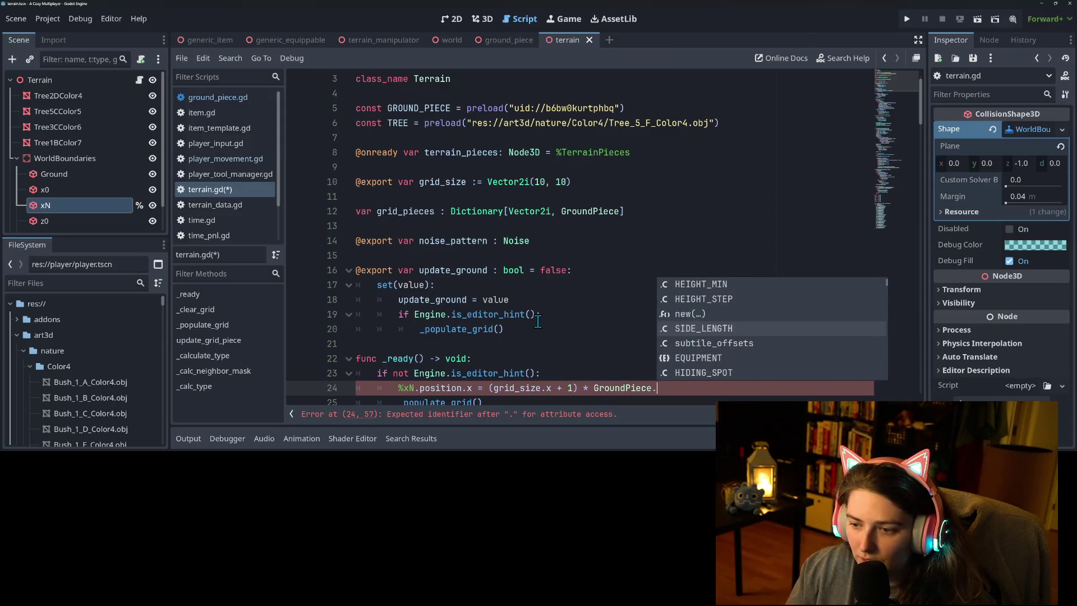
key("Return")
Duplicate the line as %zN.position.z and save the script.
key("ctrl+shift+d")
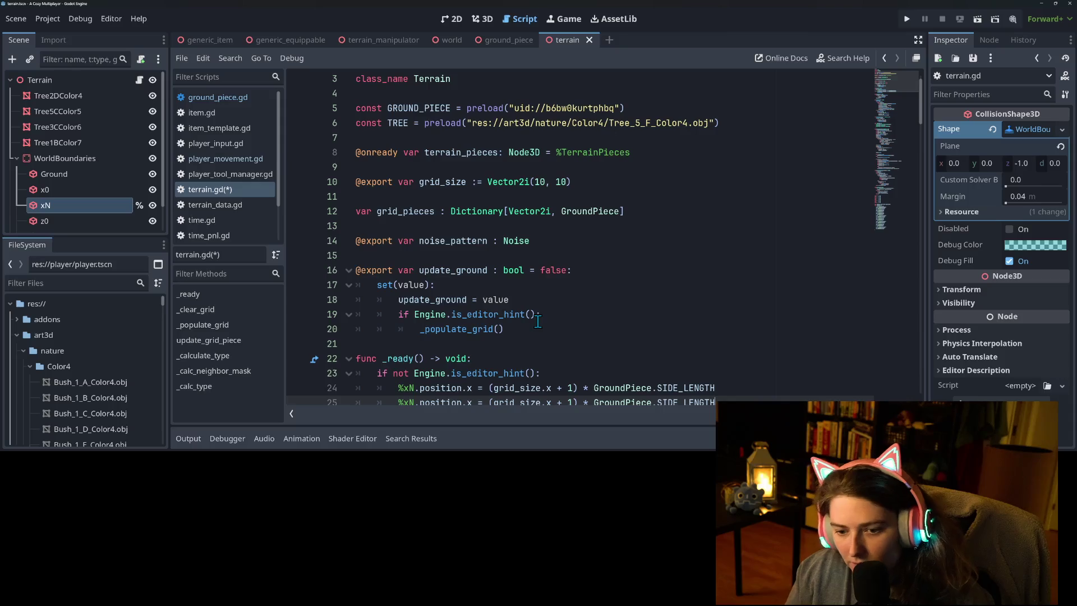
scroll(477, 332, "down", 2)
left_click(404, 312)
key("Delete")
type("z")
double_click(469, 314)
type("z")
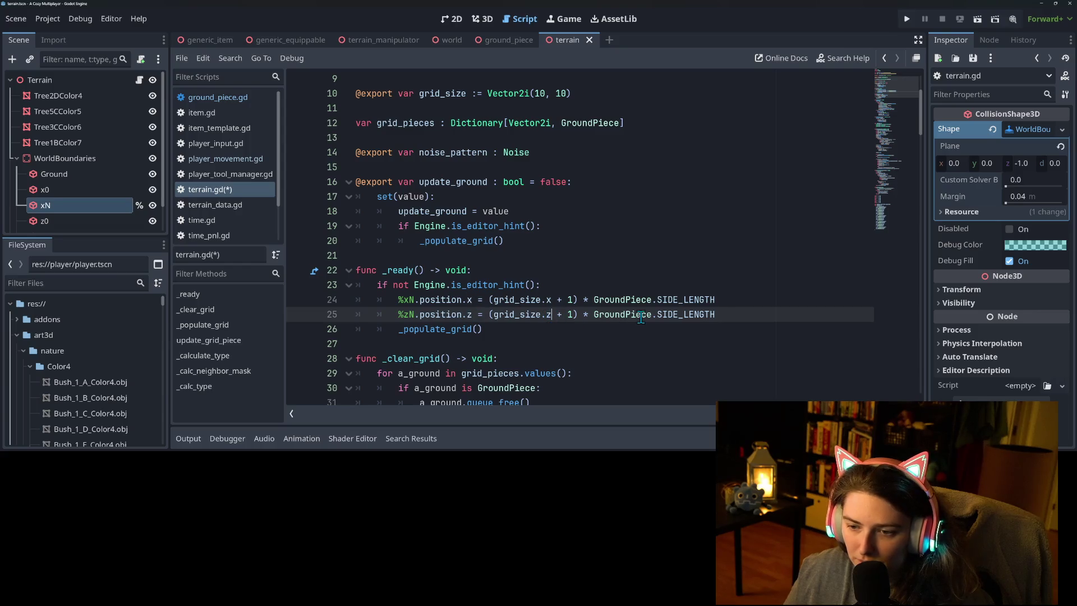
key("ctrl+s")
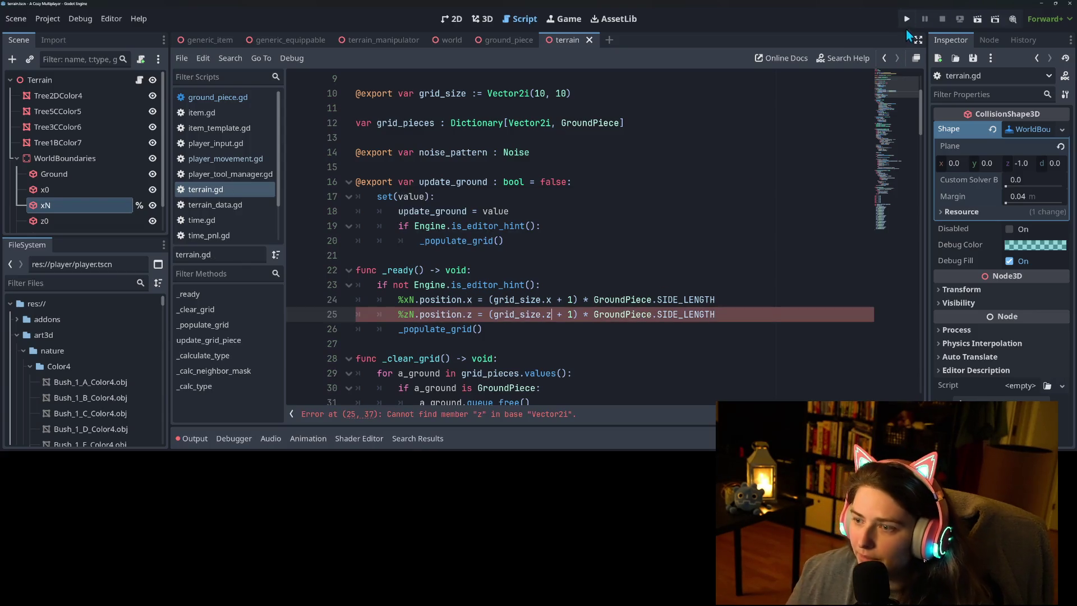
Fix grid_size.z to grid_size.y on the zN line and run the game.
left_click(556, 314)
key("BackSpace")
type("y")
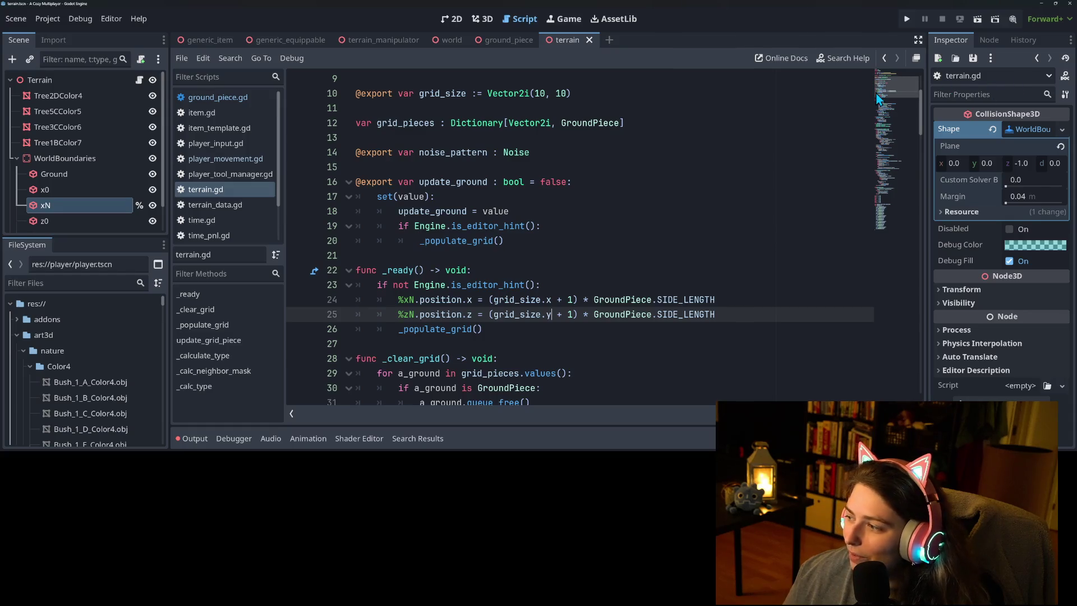
left_click(906, 19)
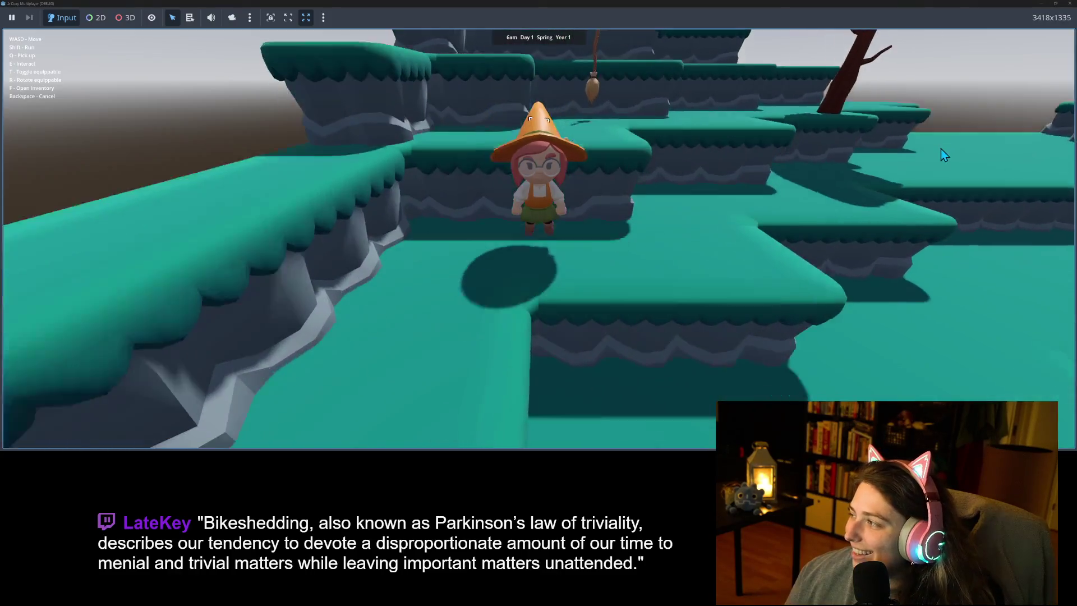
Walk the witch across the platforms along the cliff wall, then close the game.
key("w")
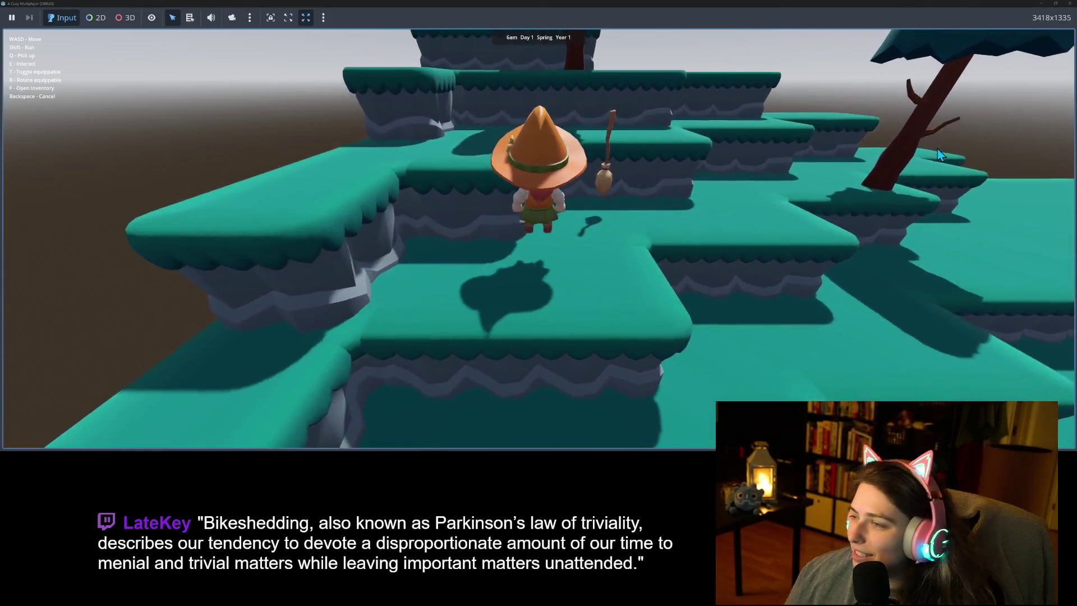
key("a")
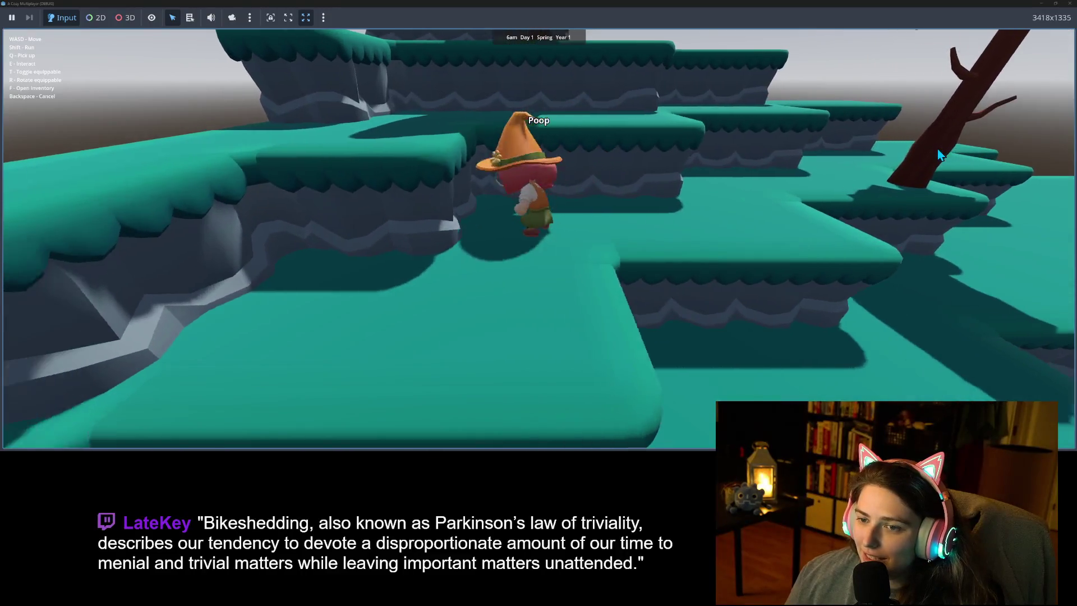
key("w")
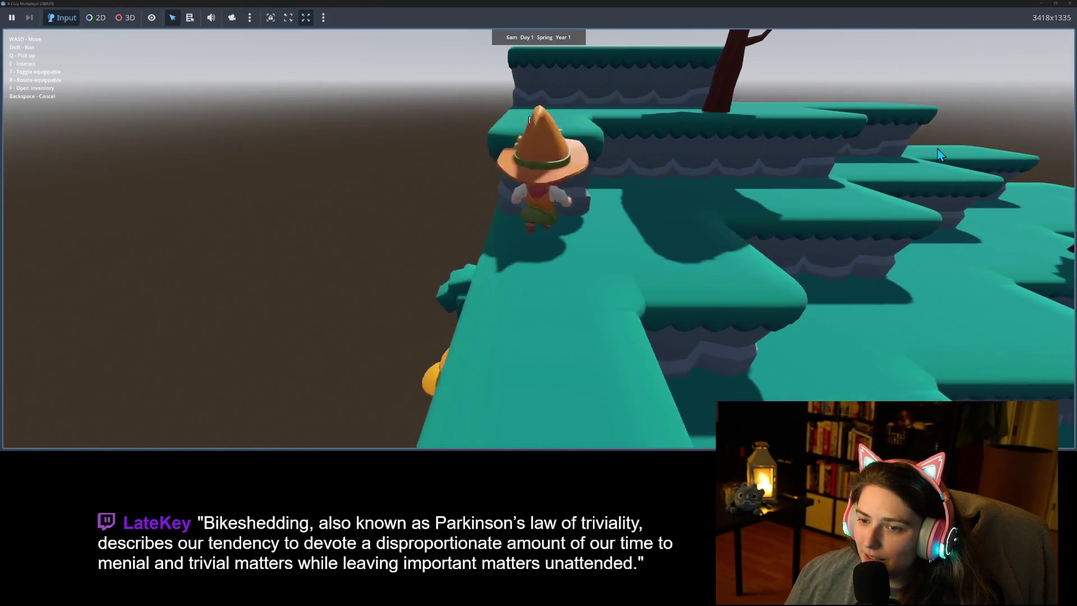
key("w")
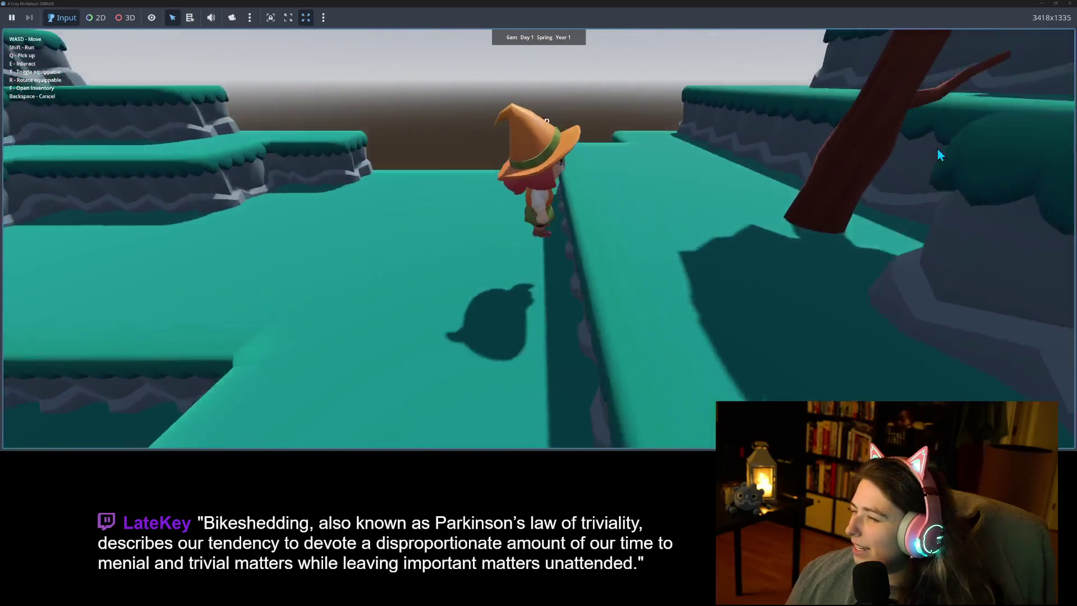
key("w")
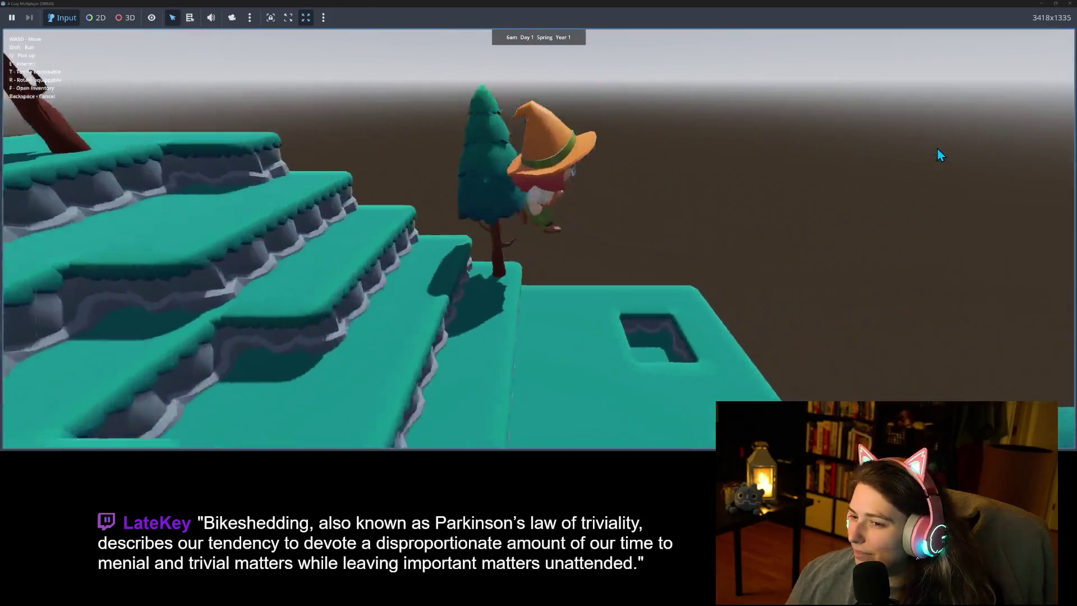
key("w")
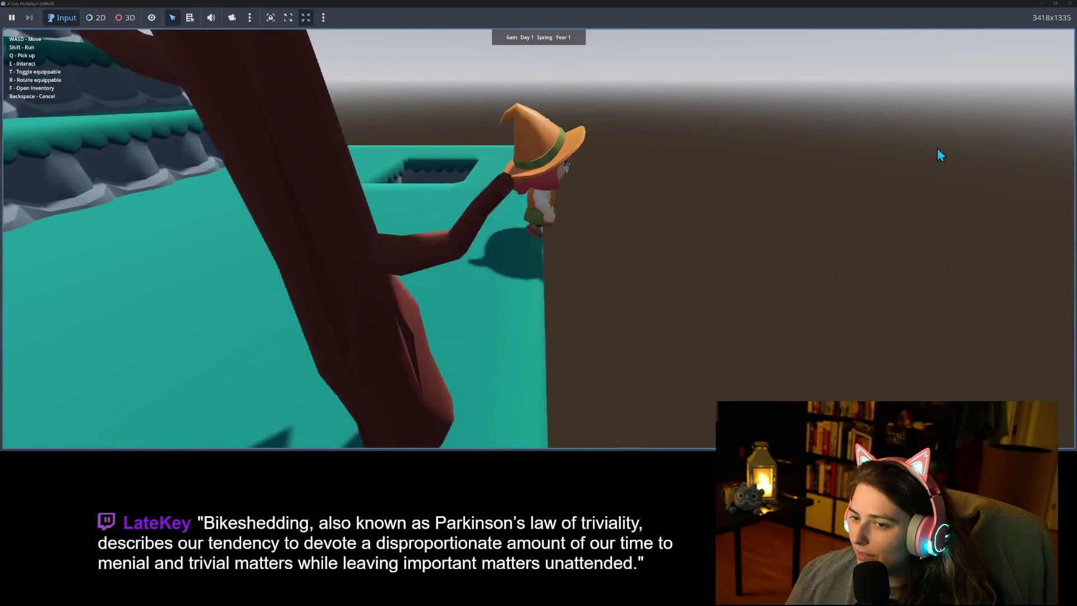
key("w")
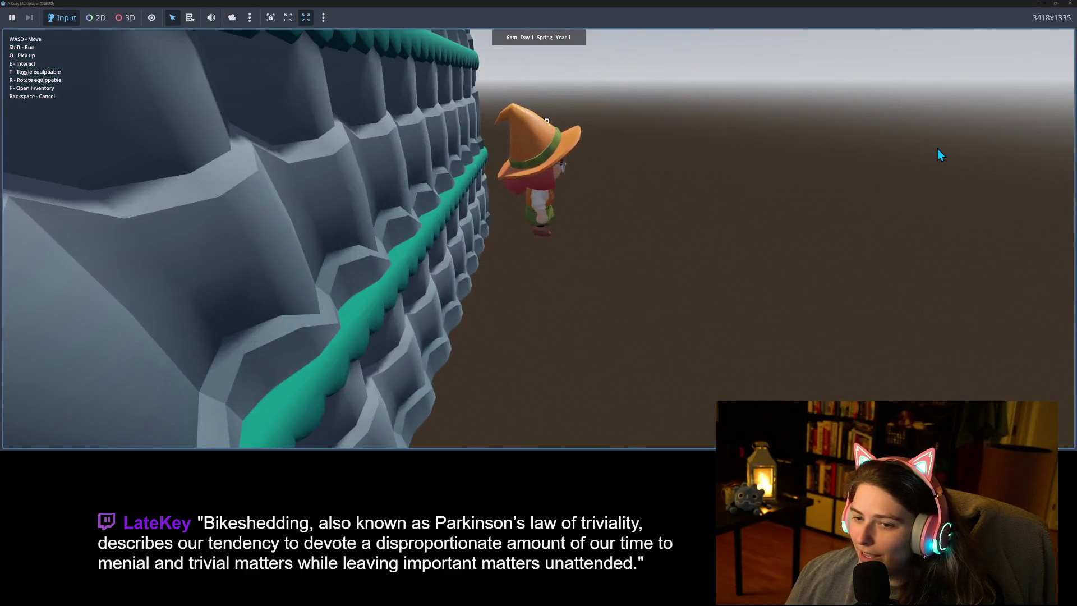
key("w")
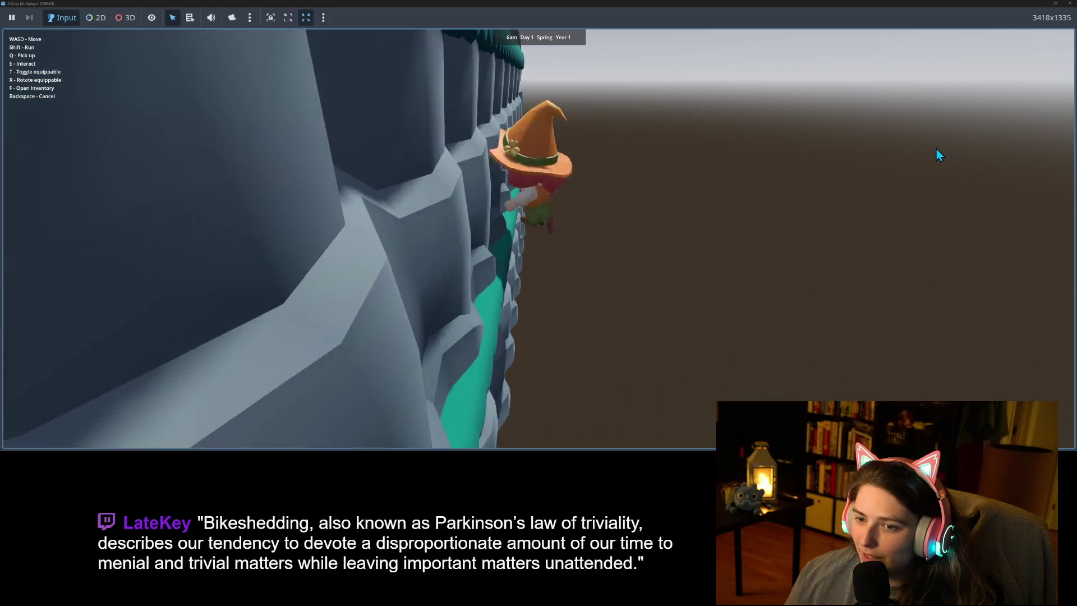
left_click(1072, 4)
left_click(513, 212)
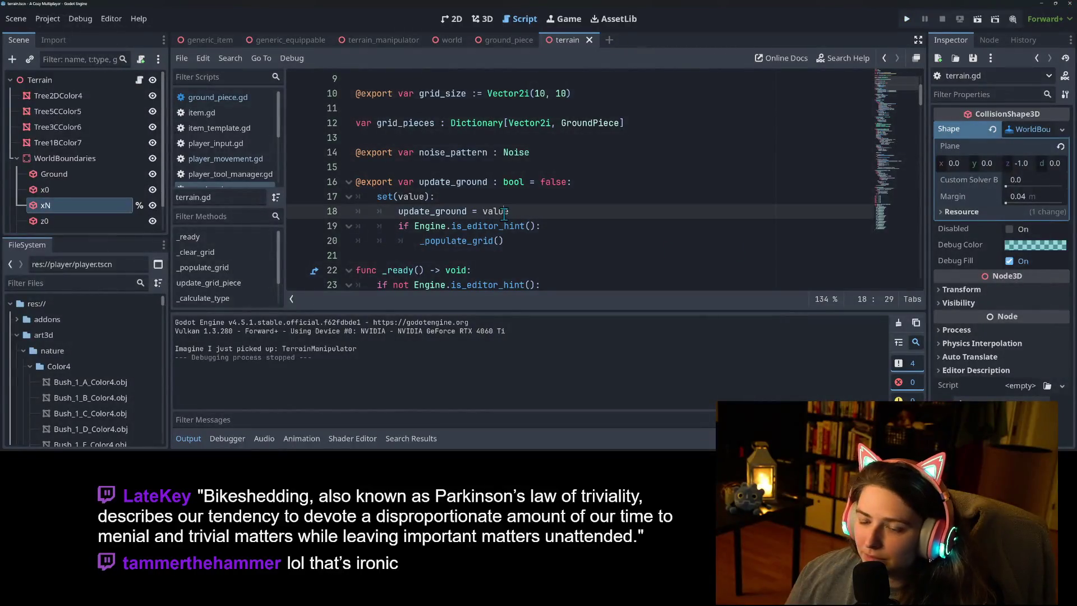
On terrain.gd line 24, delete ' + 1)' and the opening parenthesis before grid_size.x.
scroll(484, 246, "down", 4)
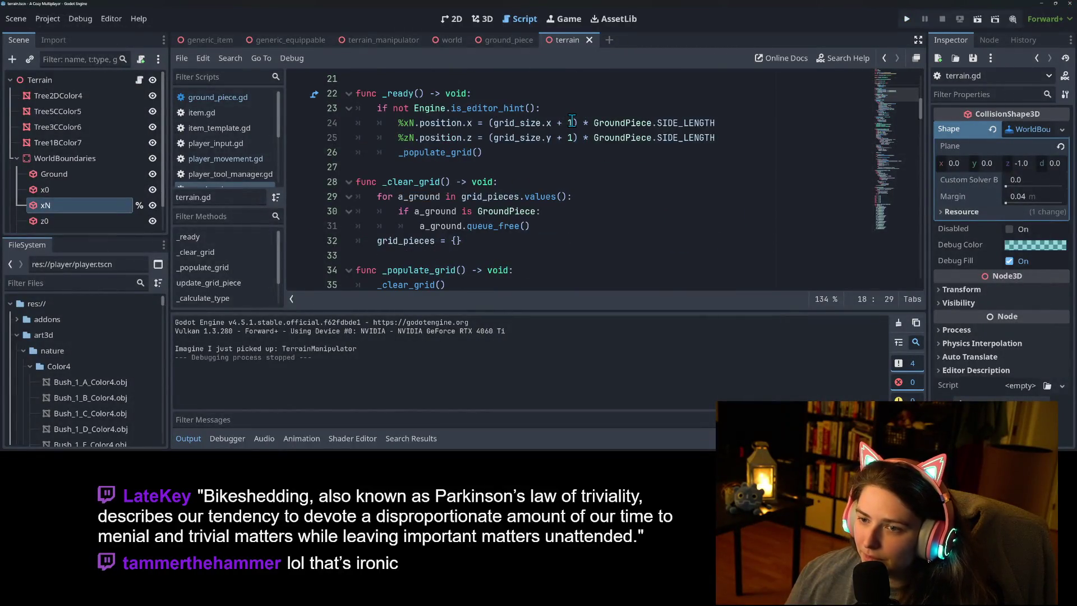
left_click(572, 123)
left_click_drag(577, 123, 553, 124)
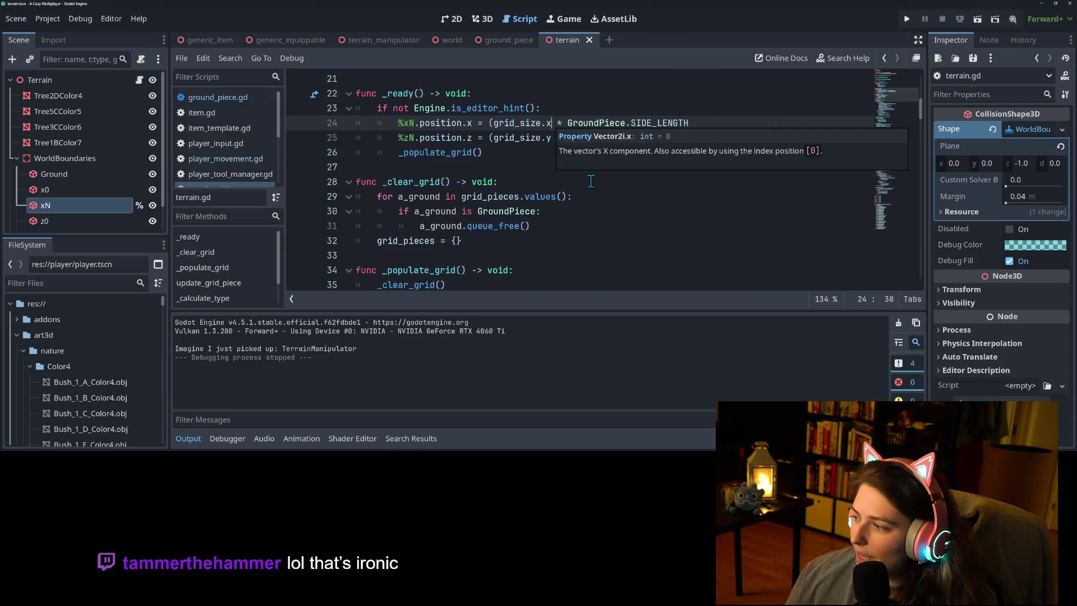
key("BackSpace")
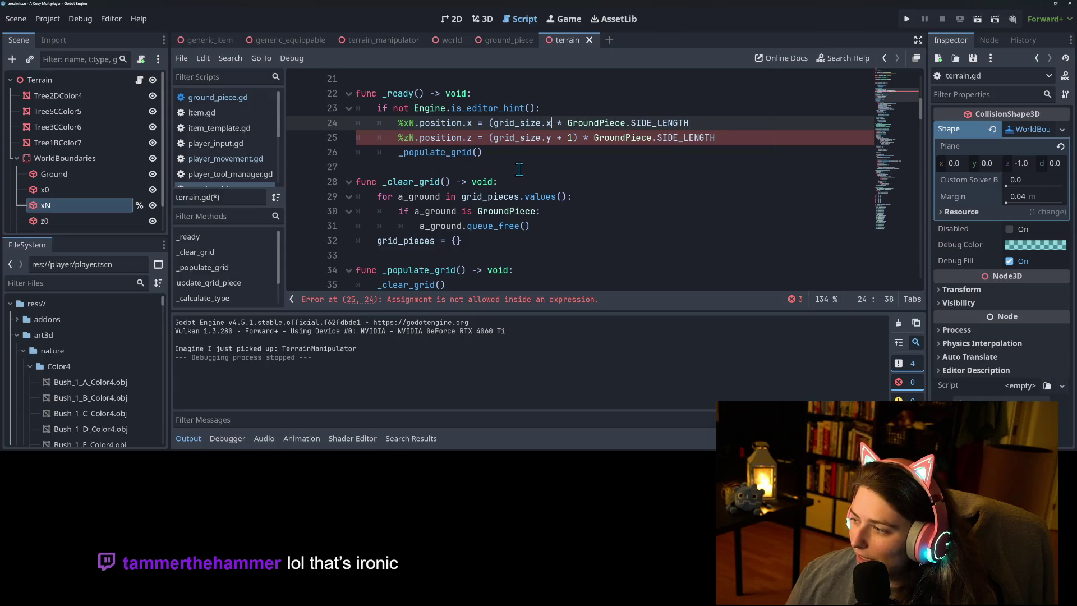
left_click(494, 123)
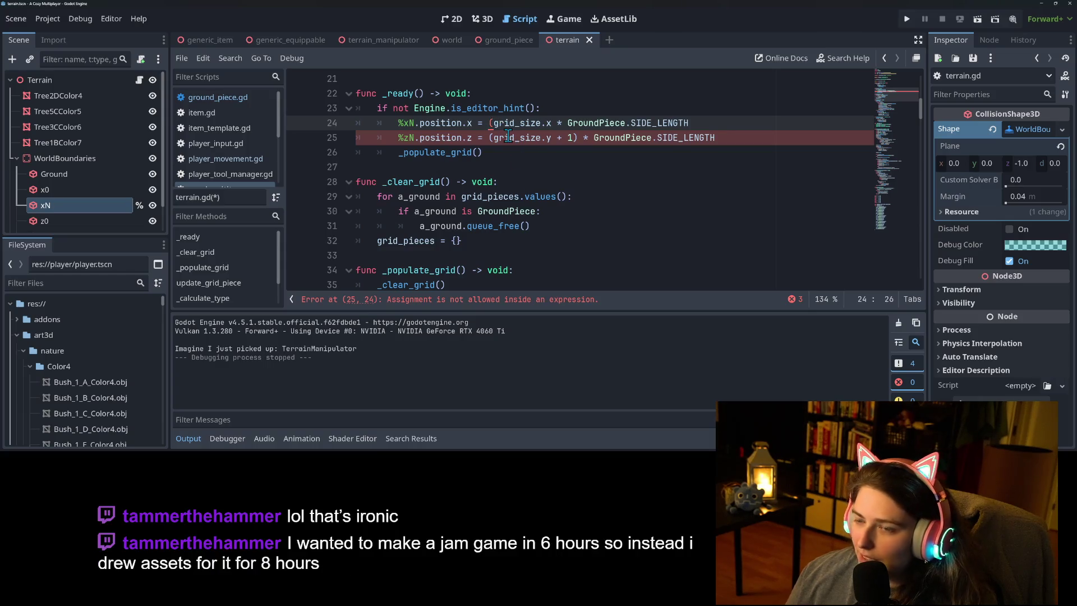
key("BackSpace")
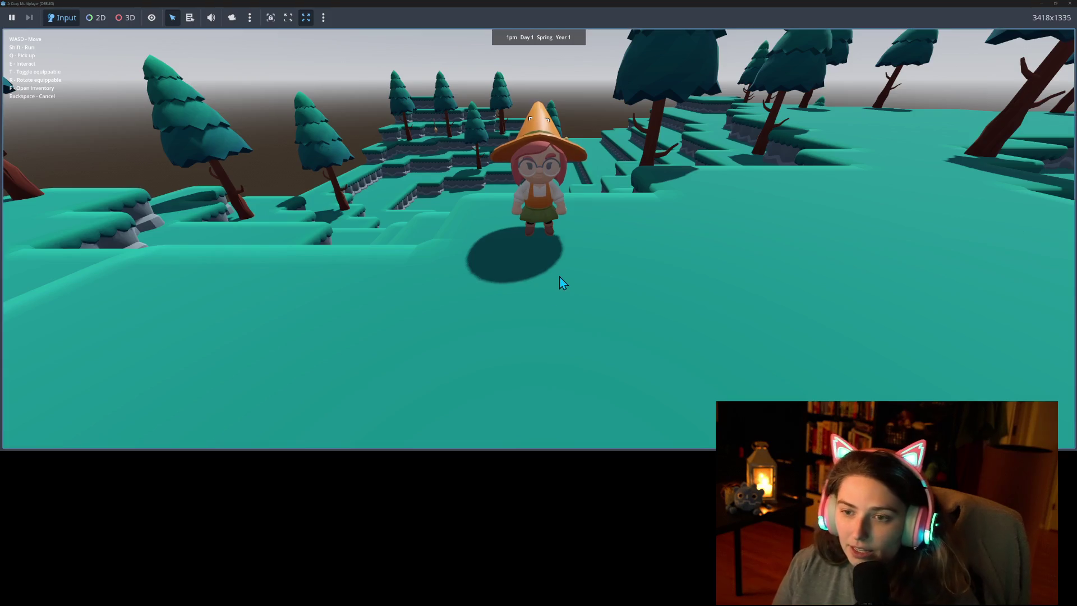
Walk the character right and forward through the stepped terrain maze.
key("d")
key("w")
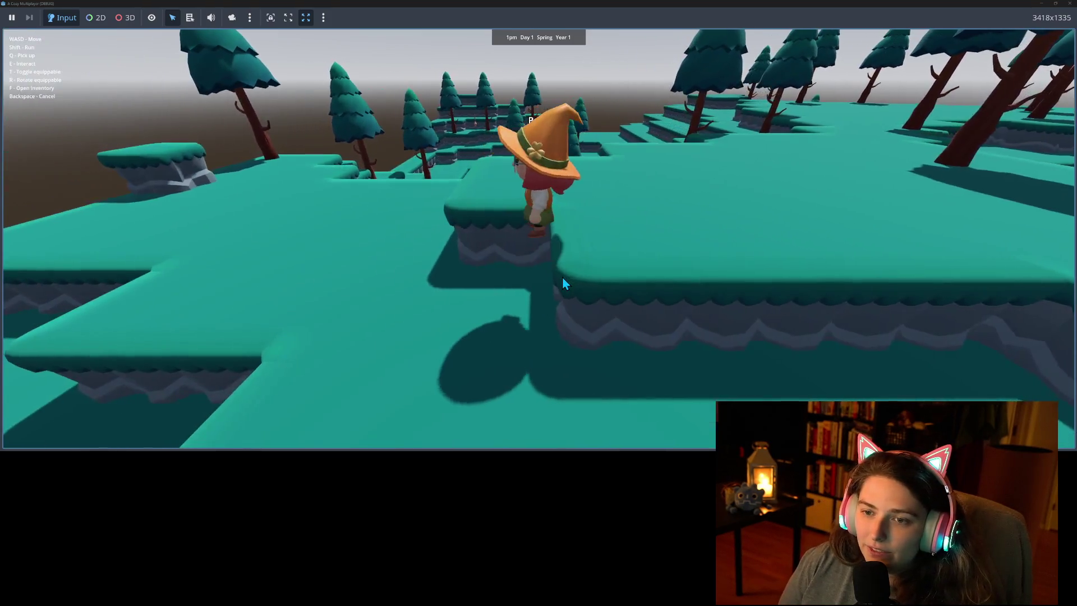
key("w")
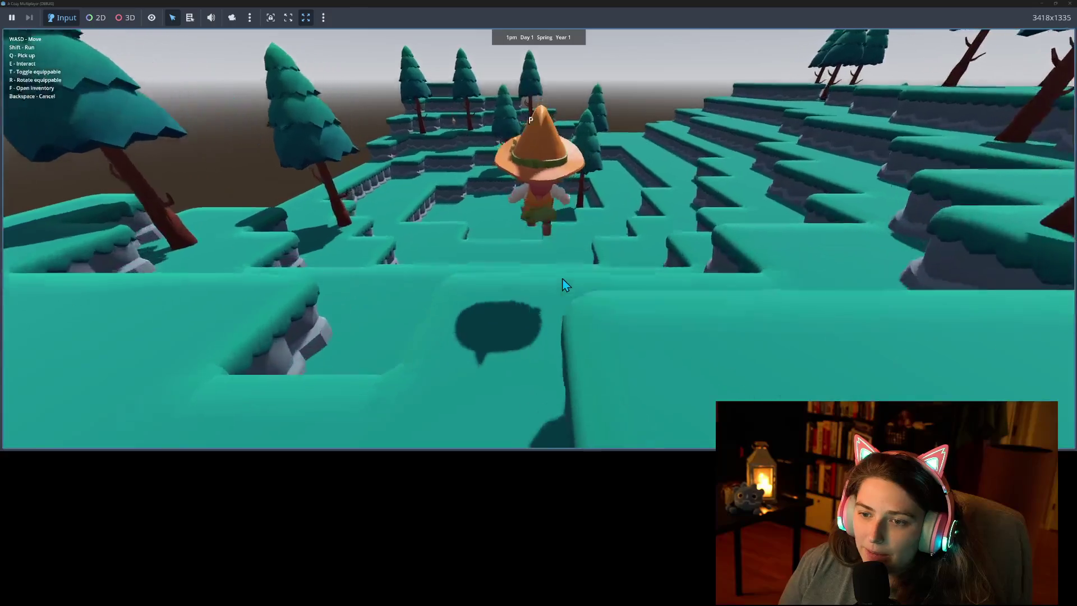
key("w")
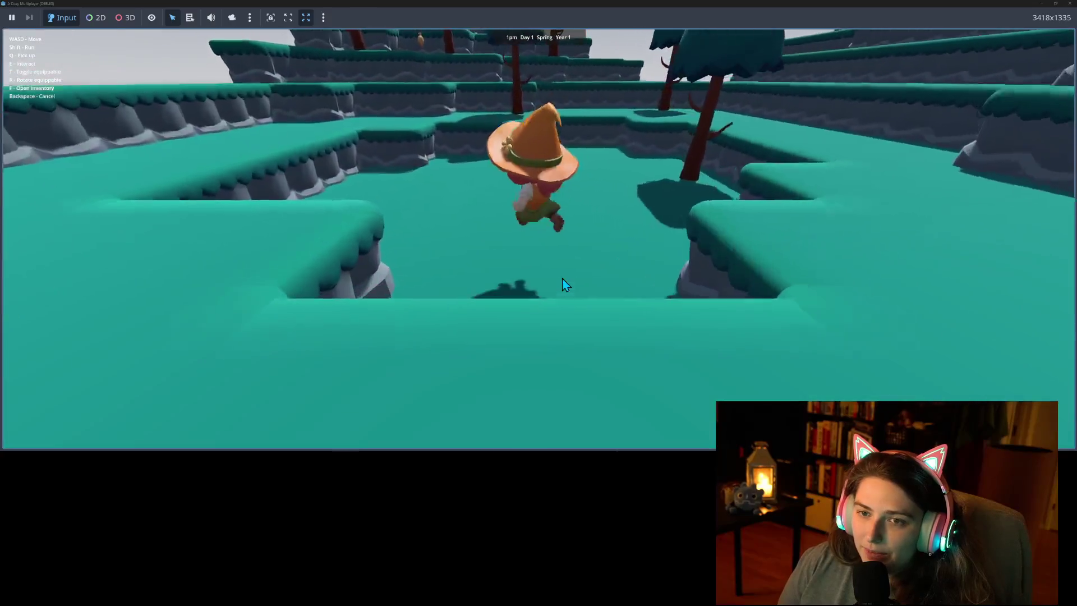
key("w")
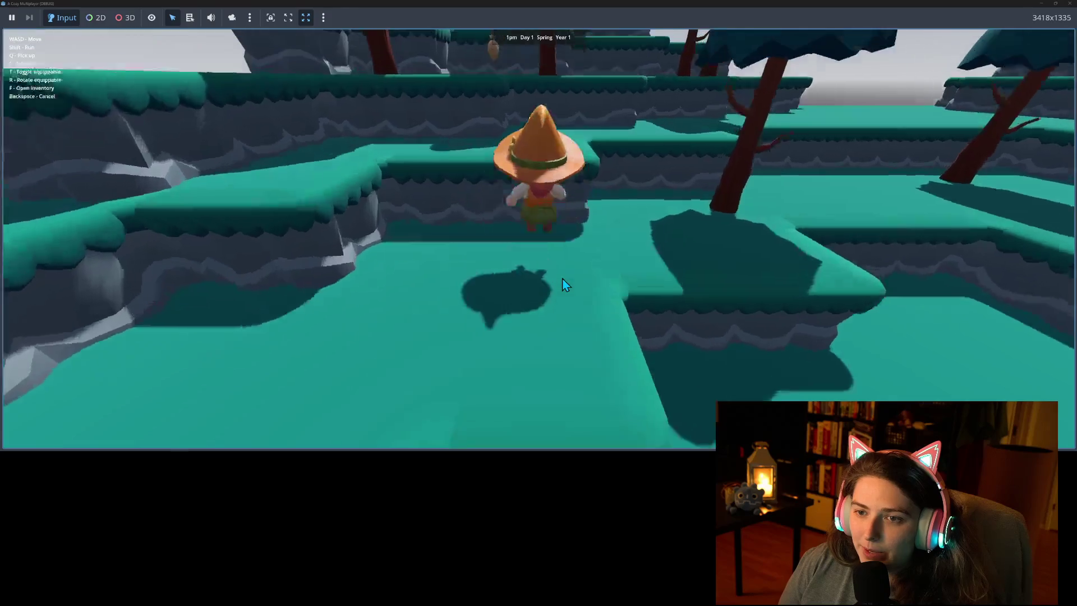
key("w")
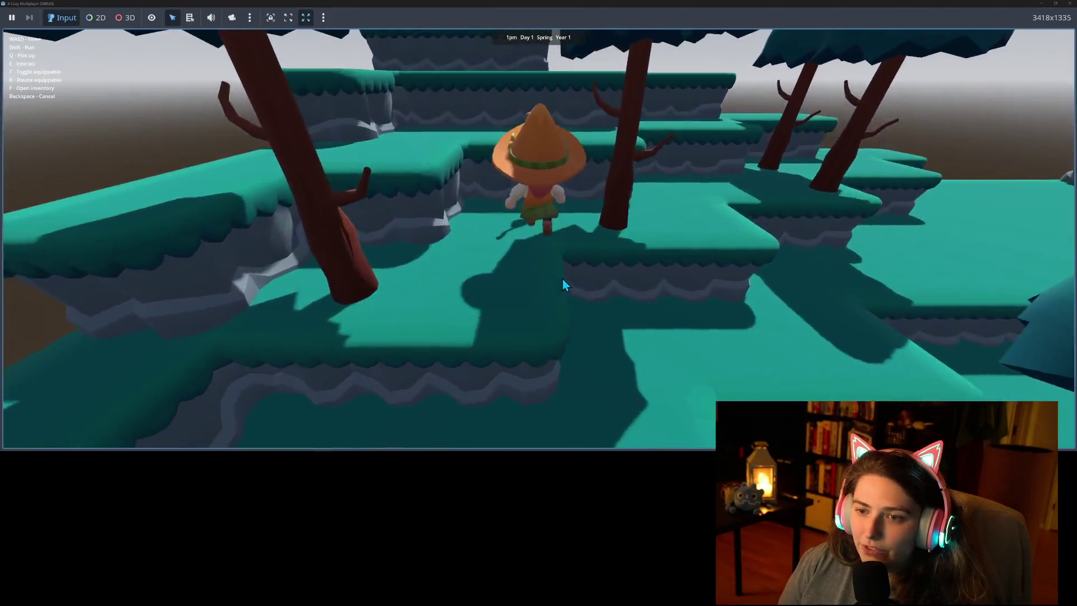
key("w")
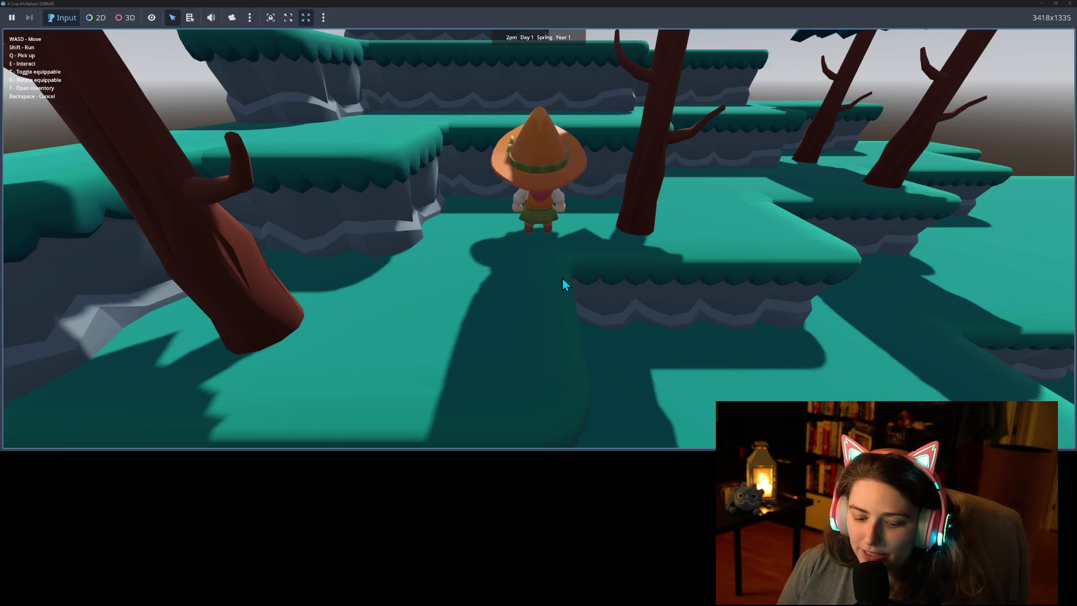
Turn the character back and use the terrain tool on the ground piece, triggering the error.
key("s")
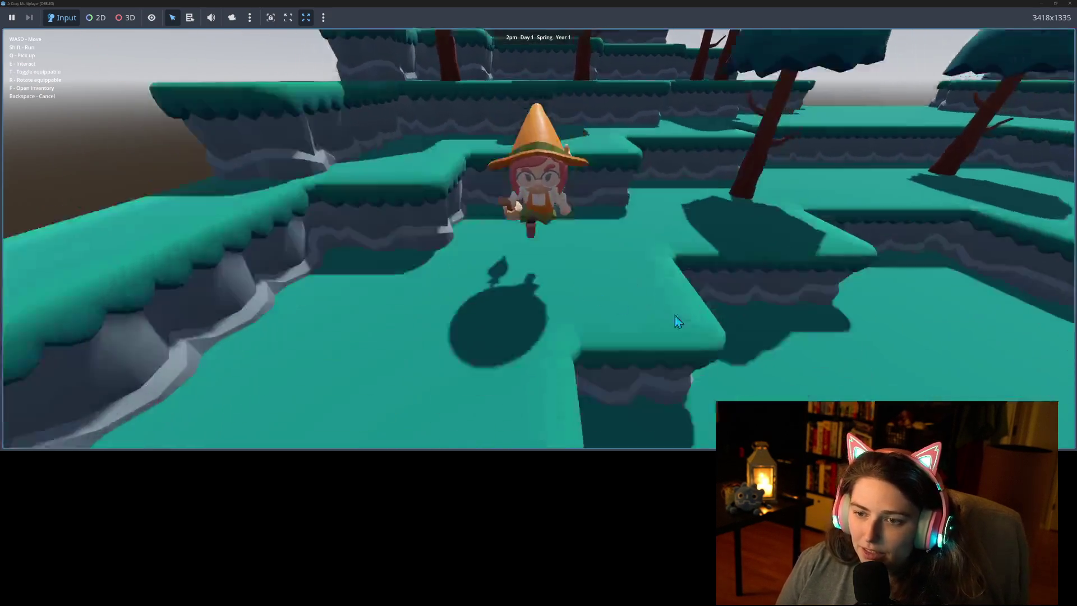
key("t")
key("alt+Tab")
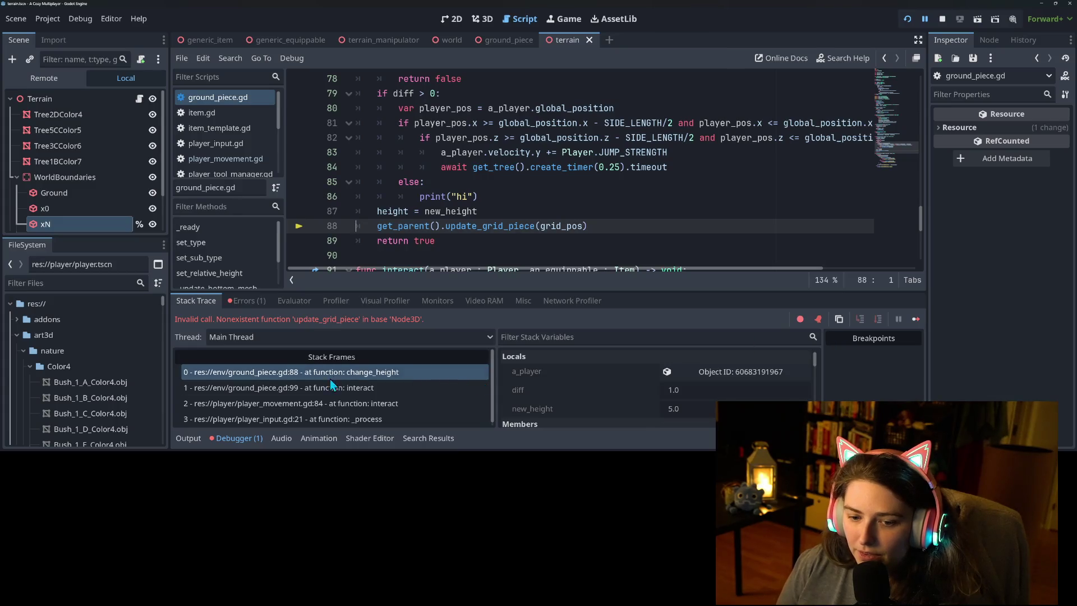
Inspect stack frames 1 and 0, then stop the crashed debug session with F8.
left_click(319, 393)
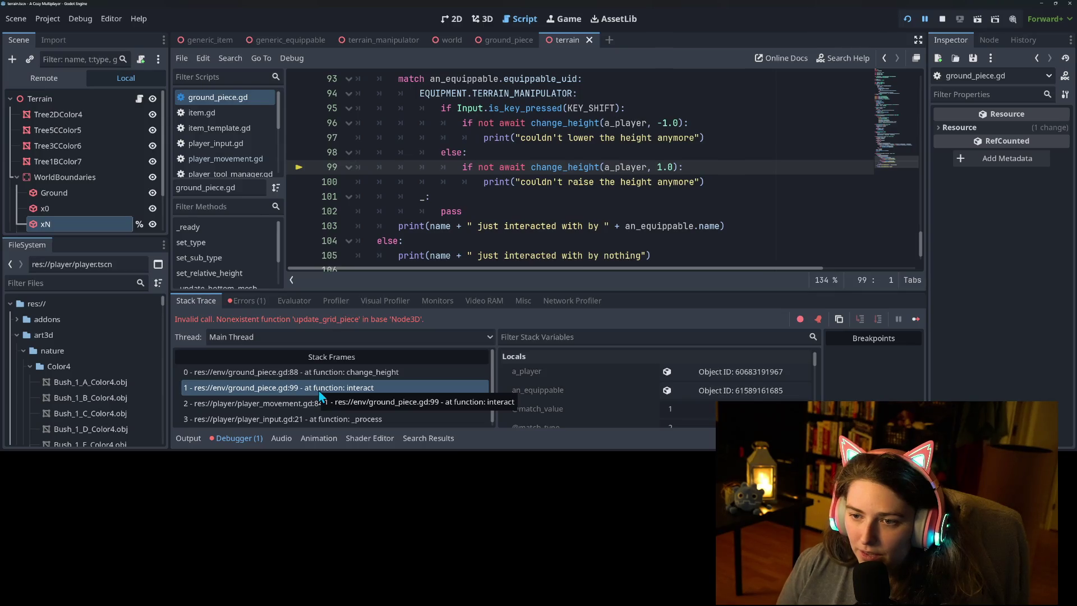
left_click(352, 376)
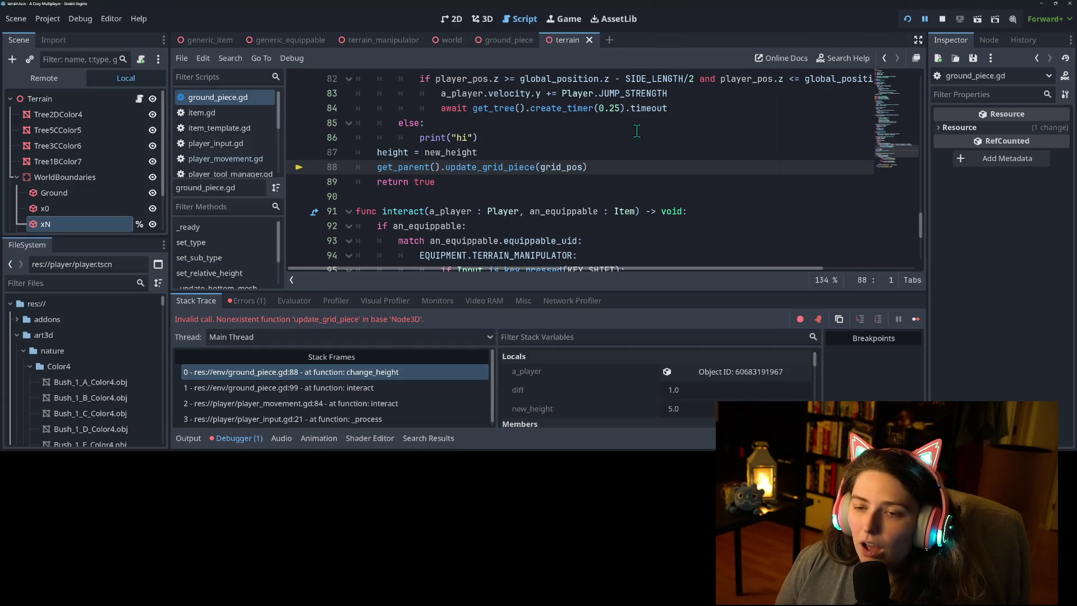
key("F8")
left_click(424, 167)
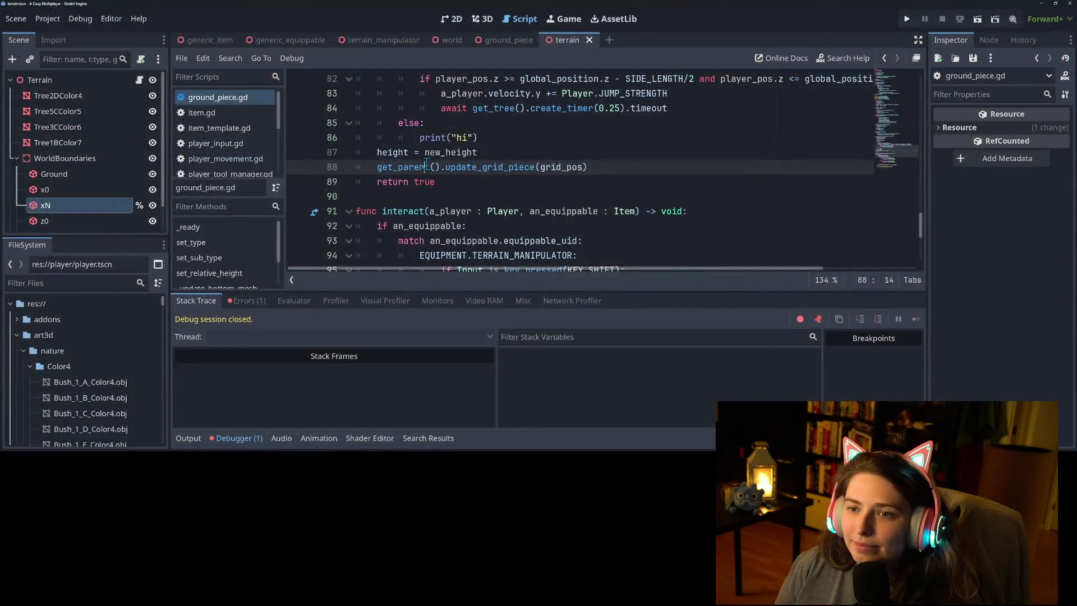
left_click(238, 438)
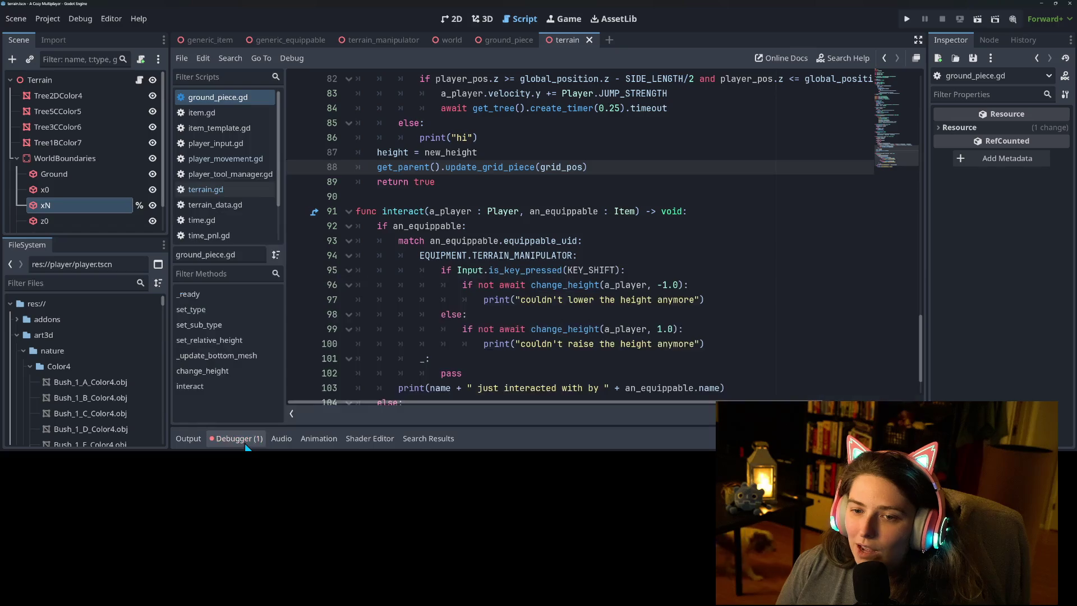
Replace get_parent() with owner on ground_piece.gd line 88.
double_click(398, 168)
key("ctrl+f")
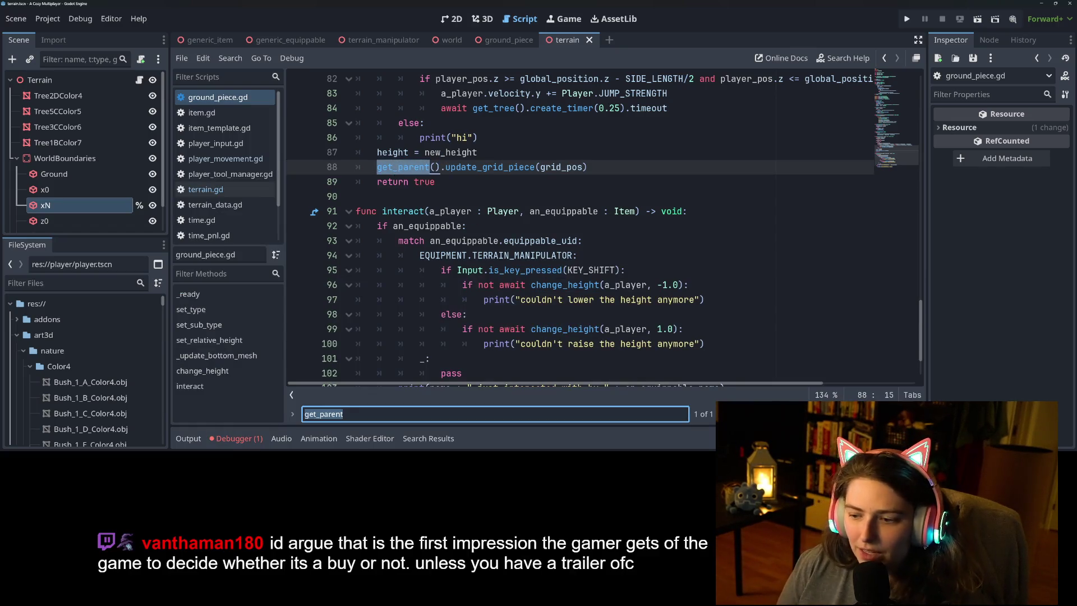
key("Return")
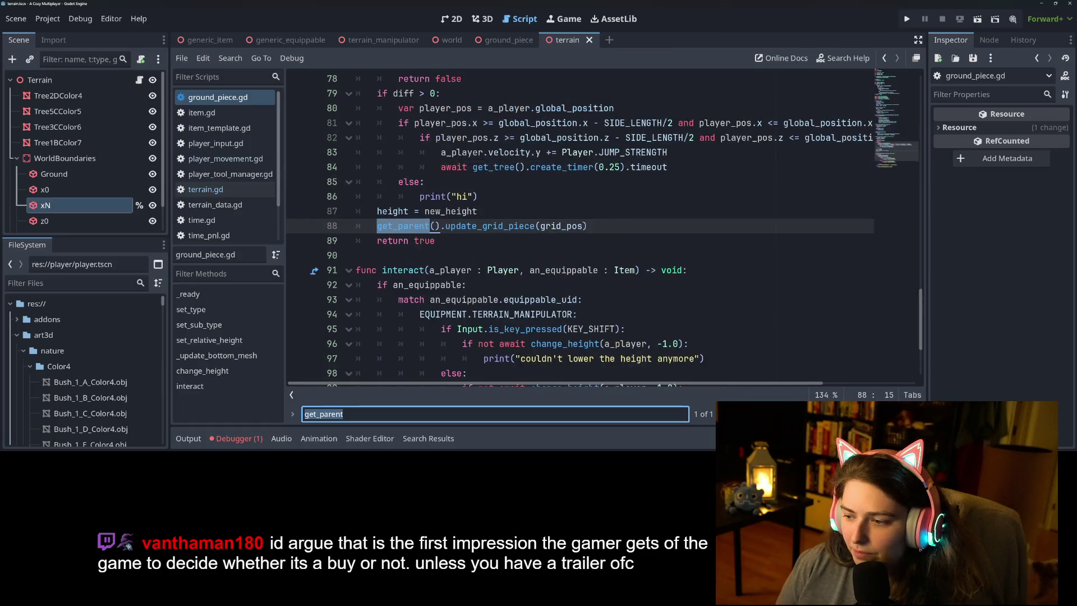
key("Escape")
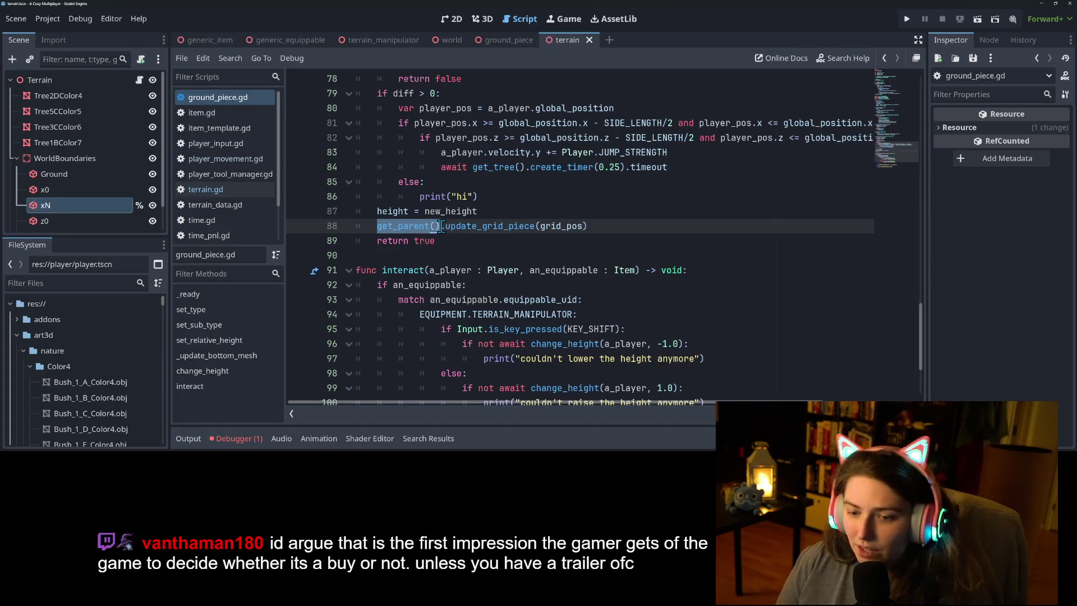
type("owner")
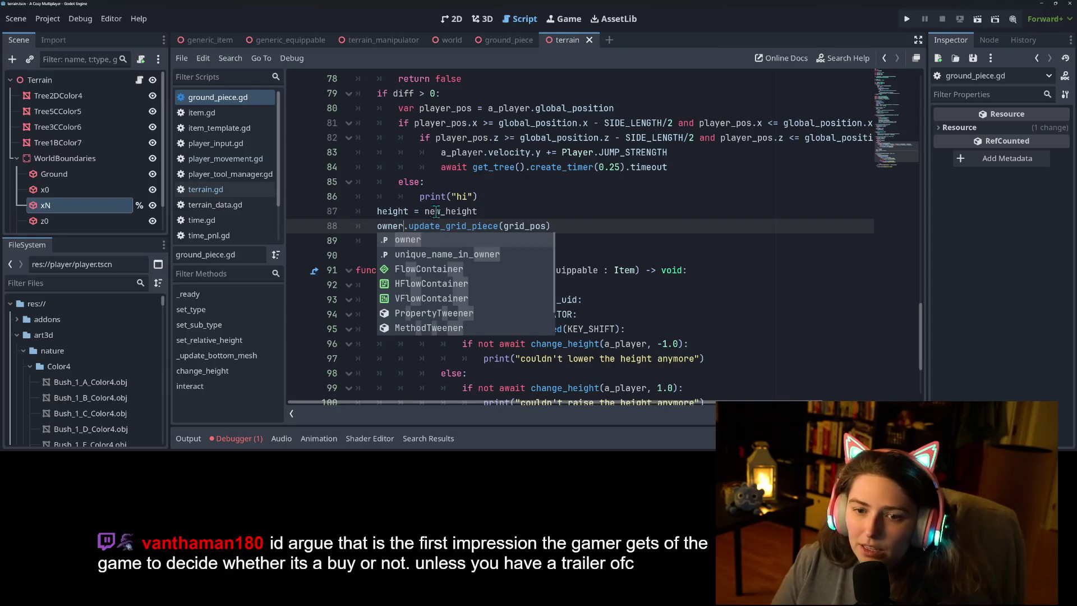
key("Escape")
Open terrain.gd and locate the a_ground add_child code in _populate_grid.
left_click(201, 190)
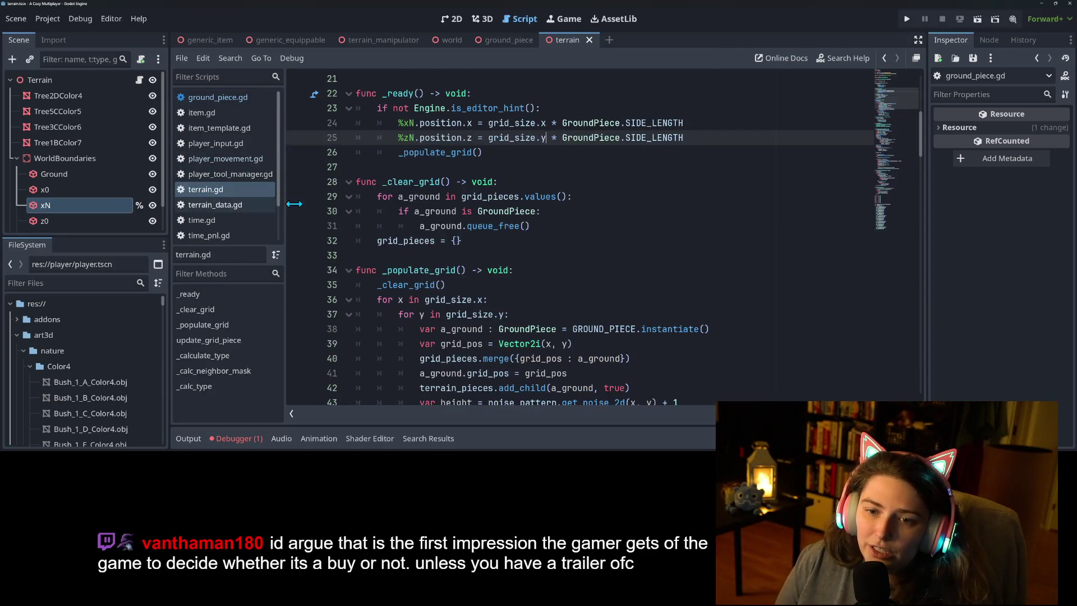
scroll(480, 267, "up", 1)
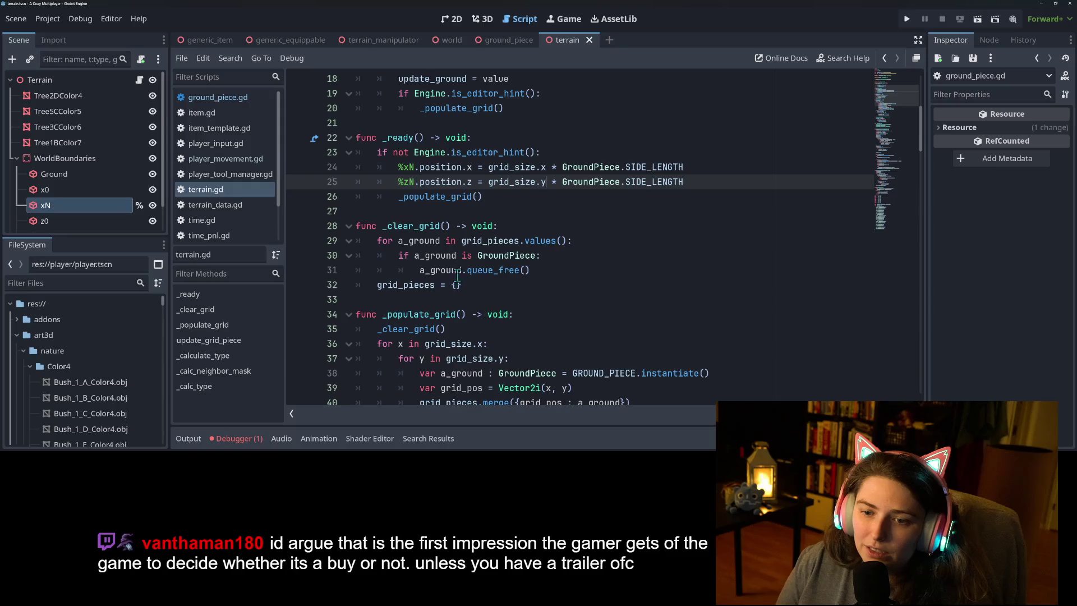
double_click(458, 271)
scroll(455, 335, "down", 3)
scroll(458, 335, "down", 1)
left_click(509, 255)
left_click(606, 245)
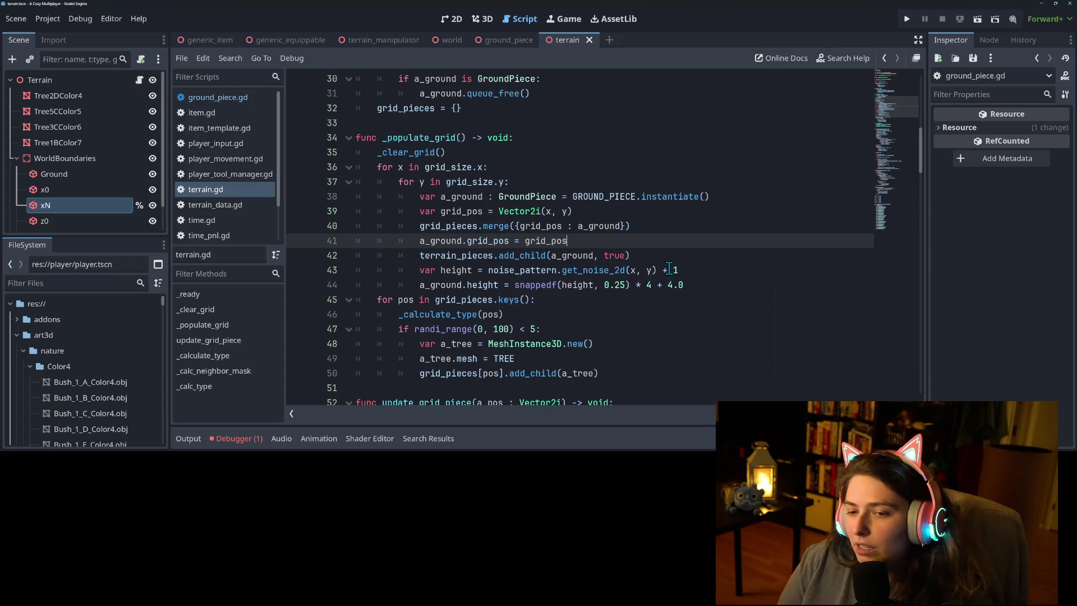
Add 'a_ground.owner = self' after the add_child call, save terrain.gd and run the game.
key("Down")
key("Up")
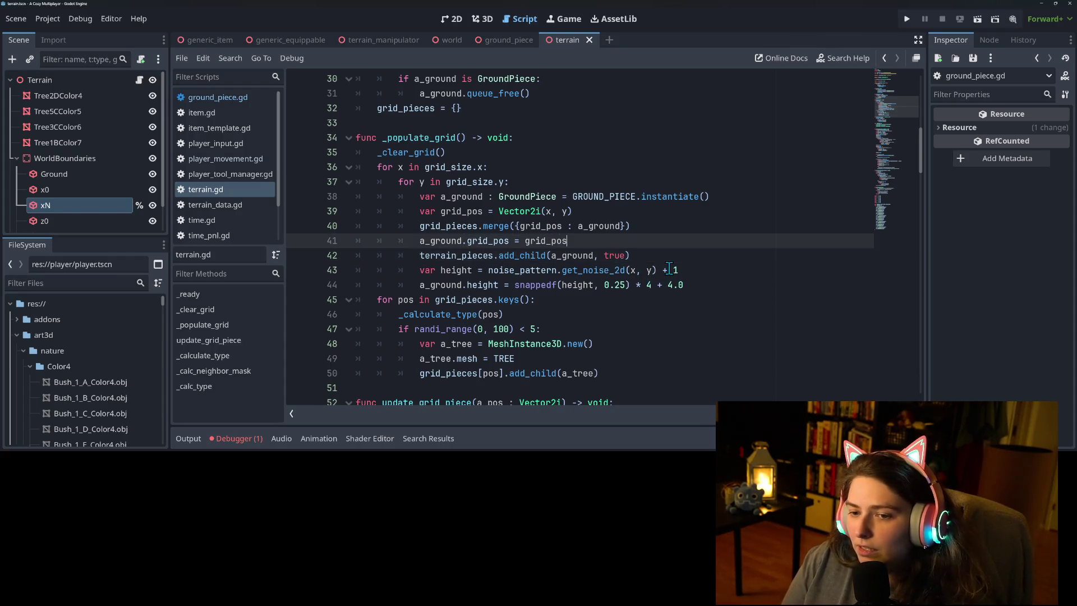
key("Down")
key("End")
key("Return")
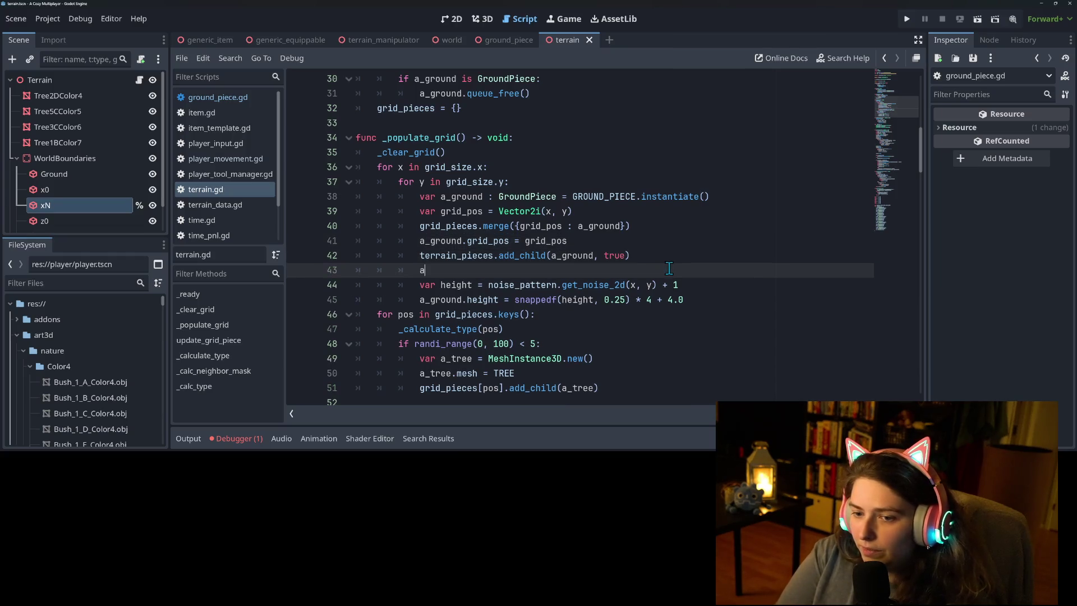
key("Down")
key("Return")
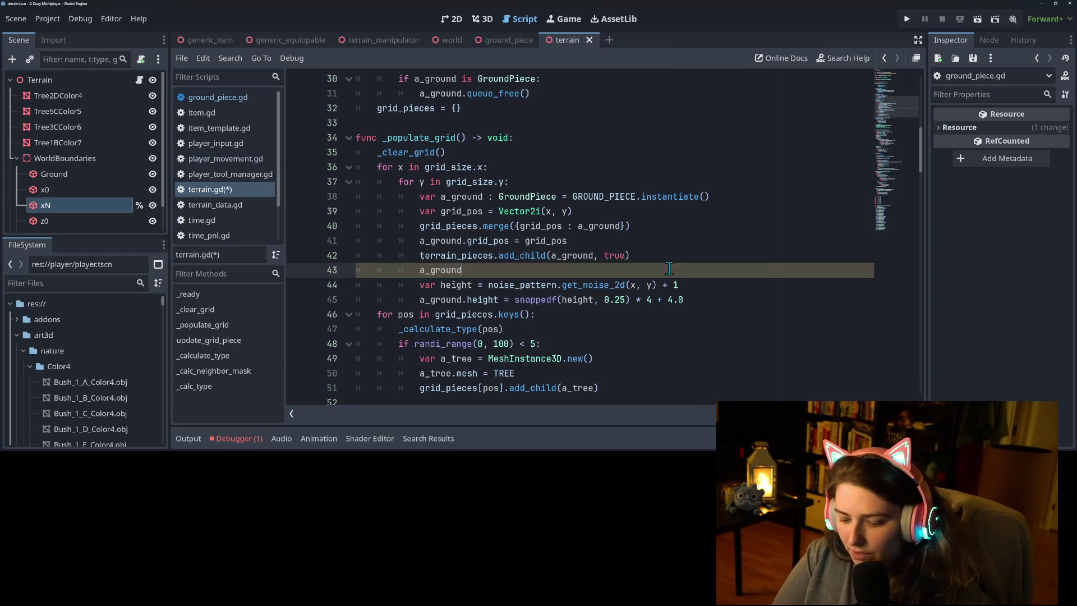
type("ner")
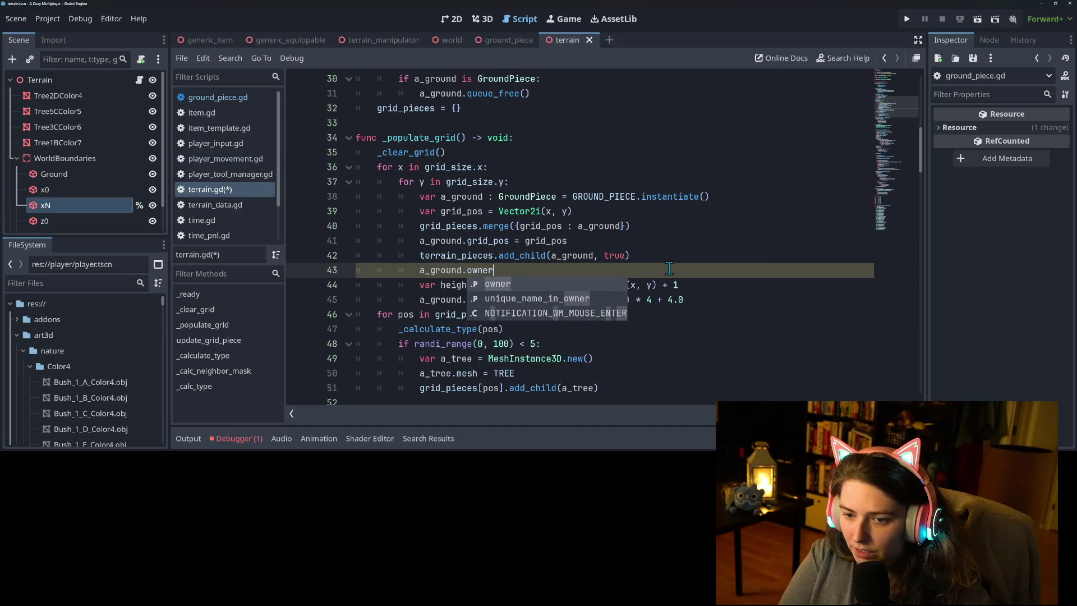
type(" = self")
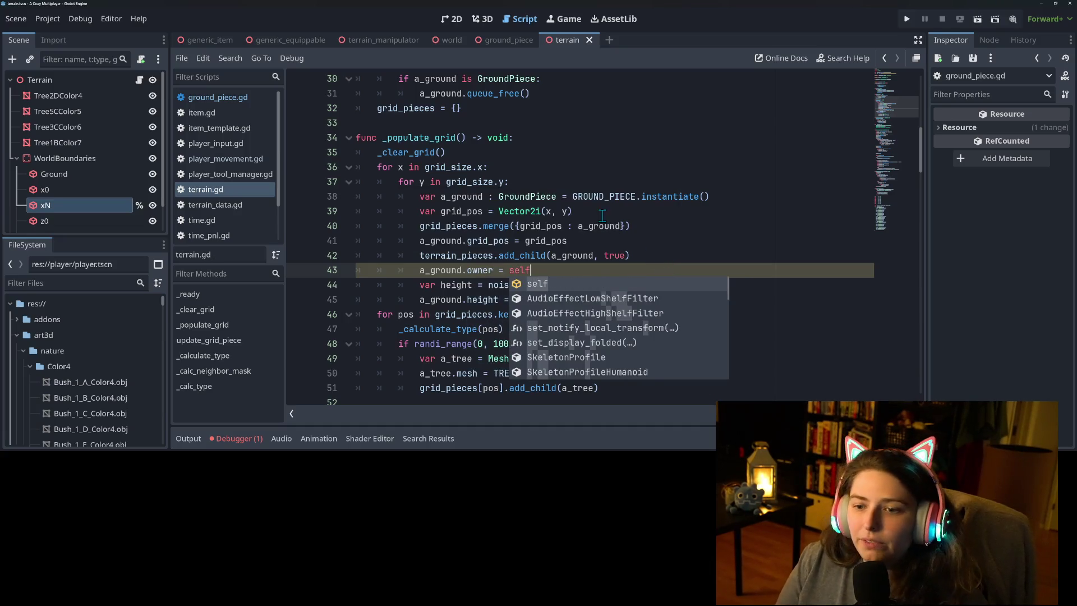
left_click(723, 211)
key("ctrl+s")
left_click(903, 17)
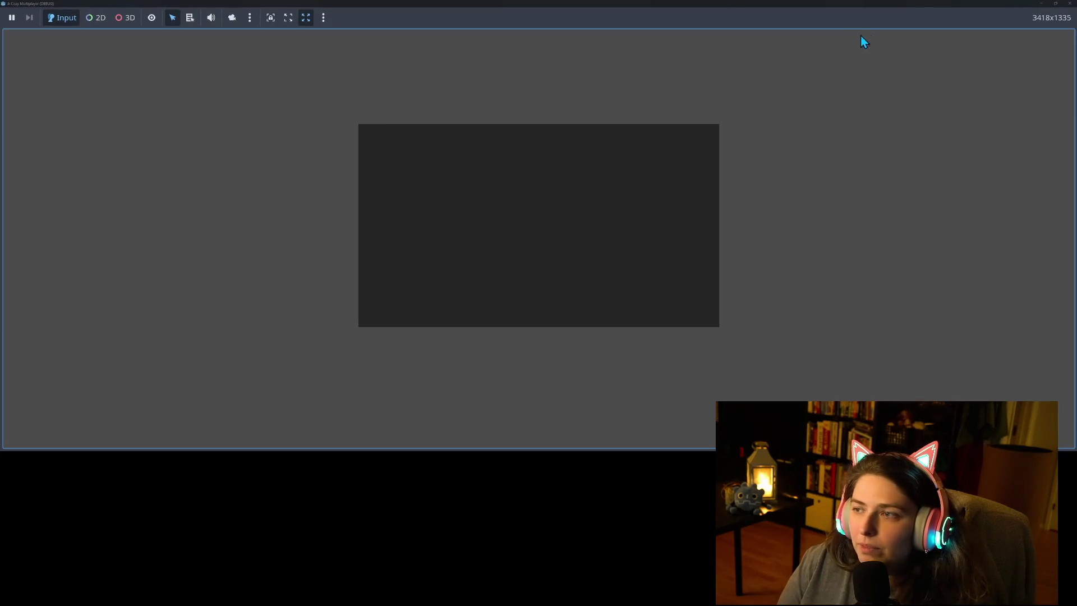
Walk the witch forward, right, then back toward the camera onto the raised pillar.
key("w")
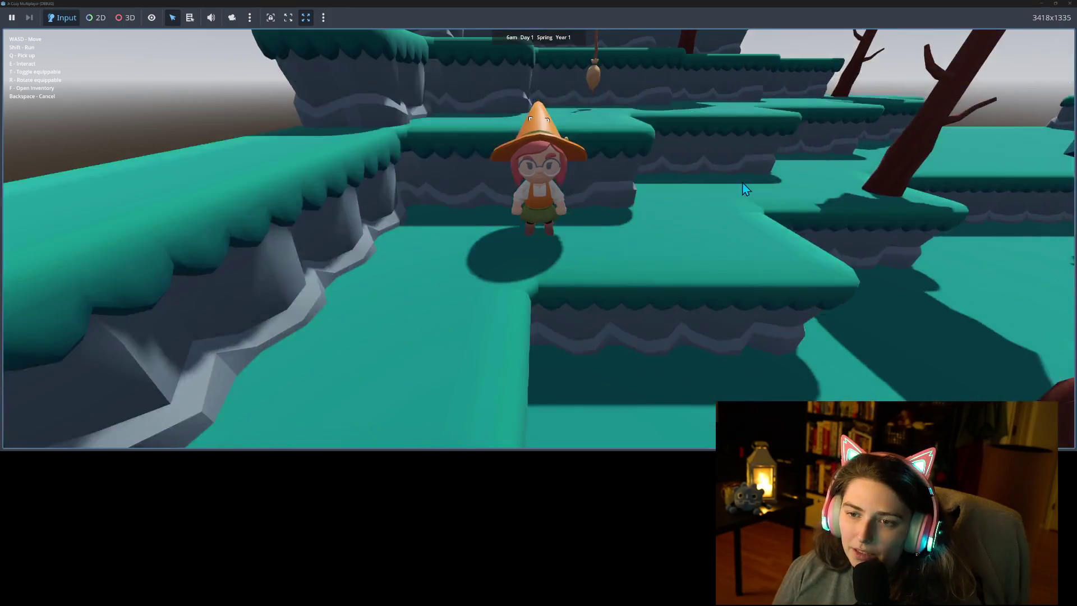
key("d")
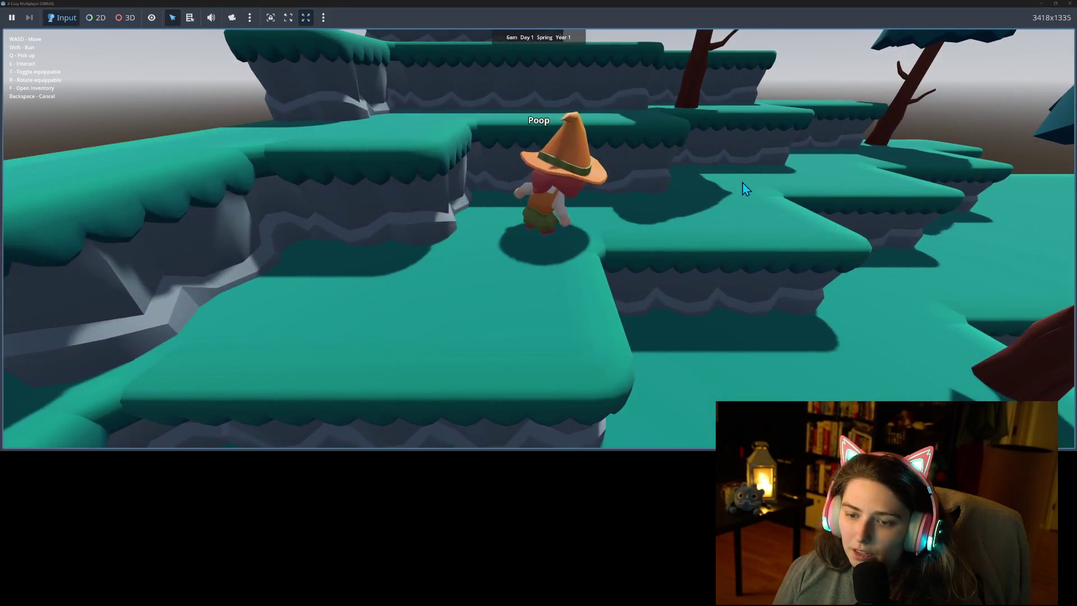
key("s")
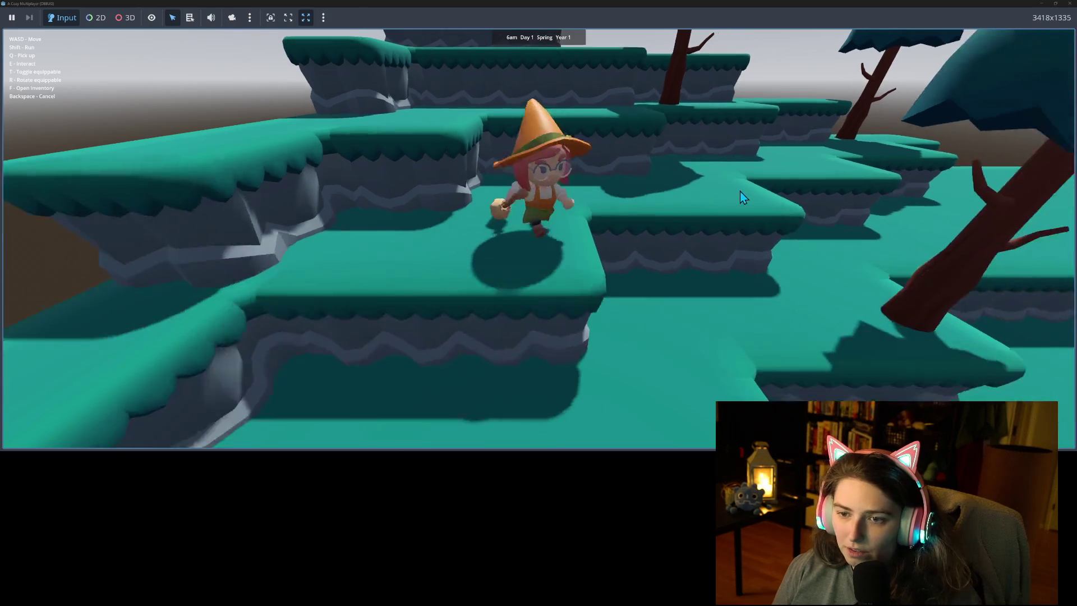
key("s")
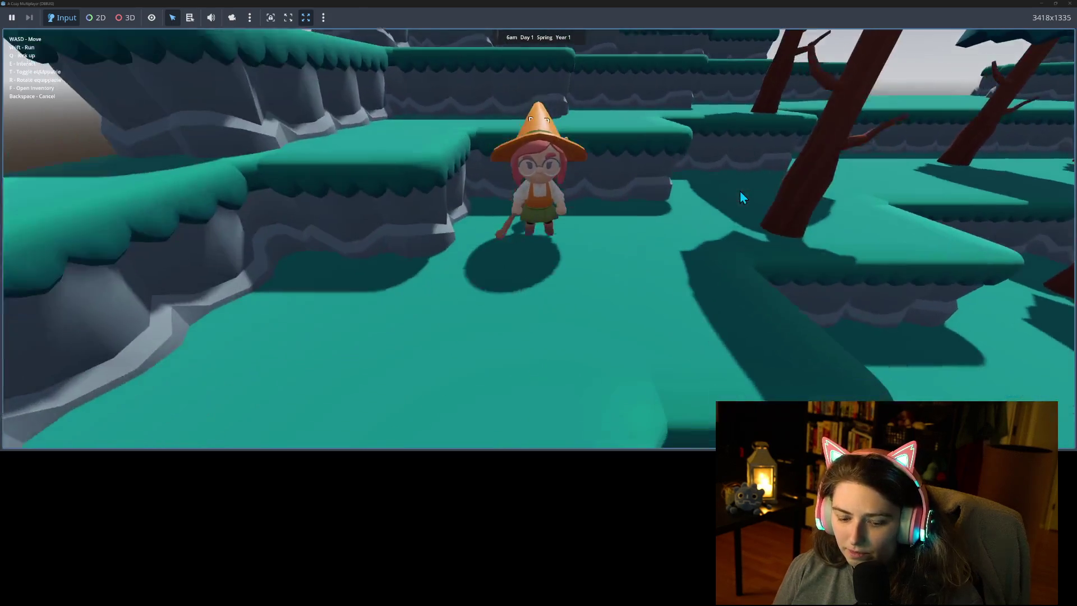
key("s")
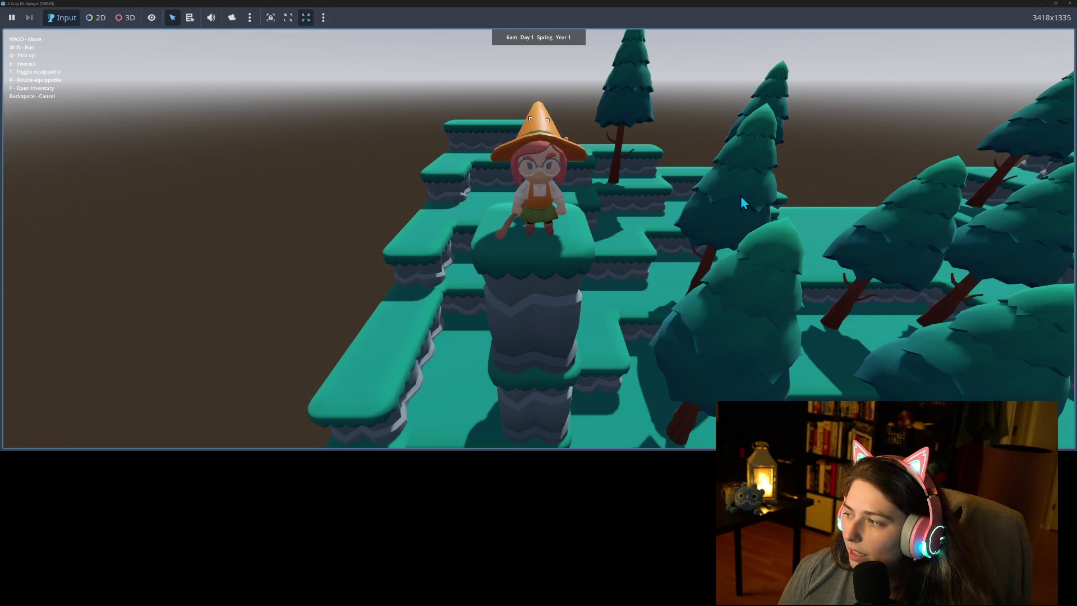
Walk the witch off the pillar, across the terrain and back onto its top.
key("d")
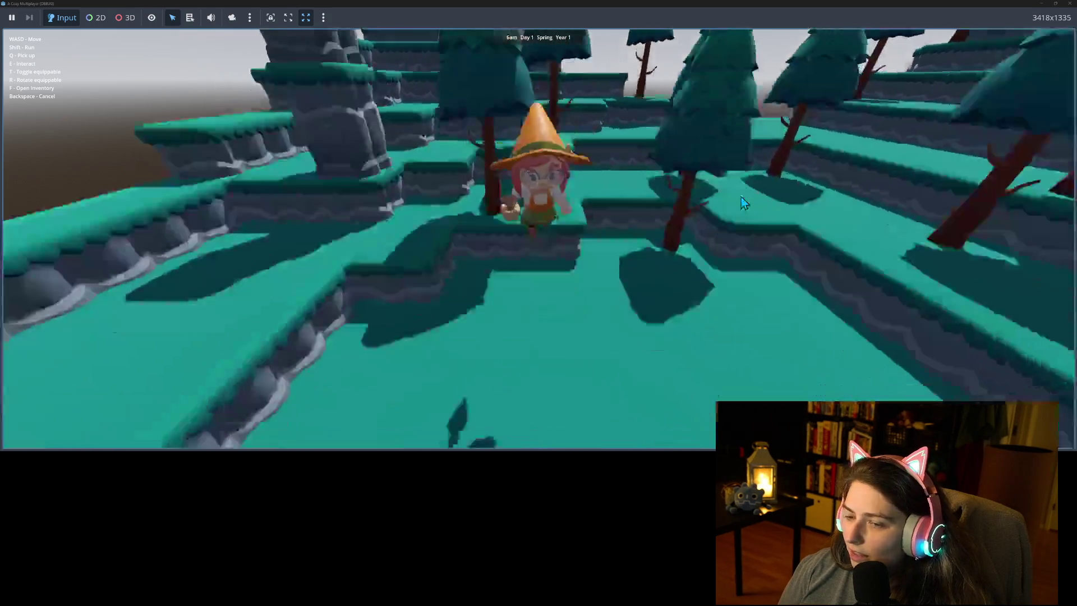
key("a")
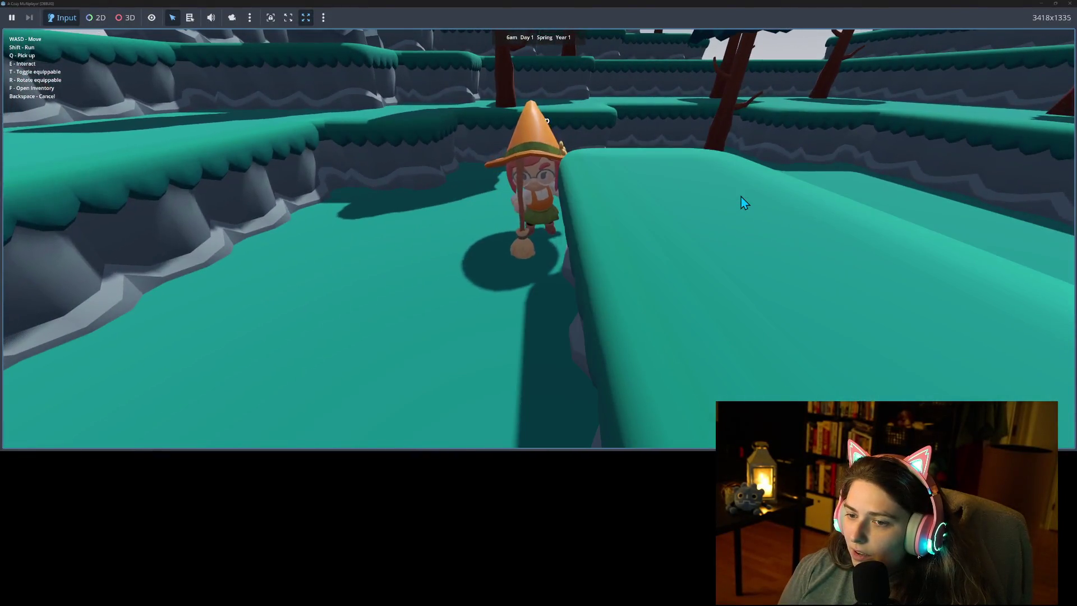
key("w")
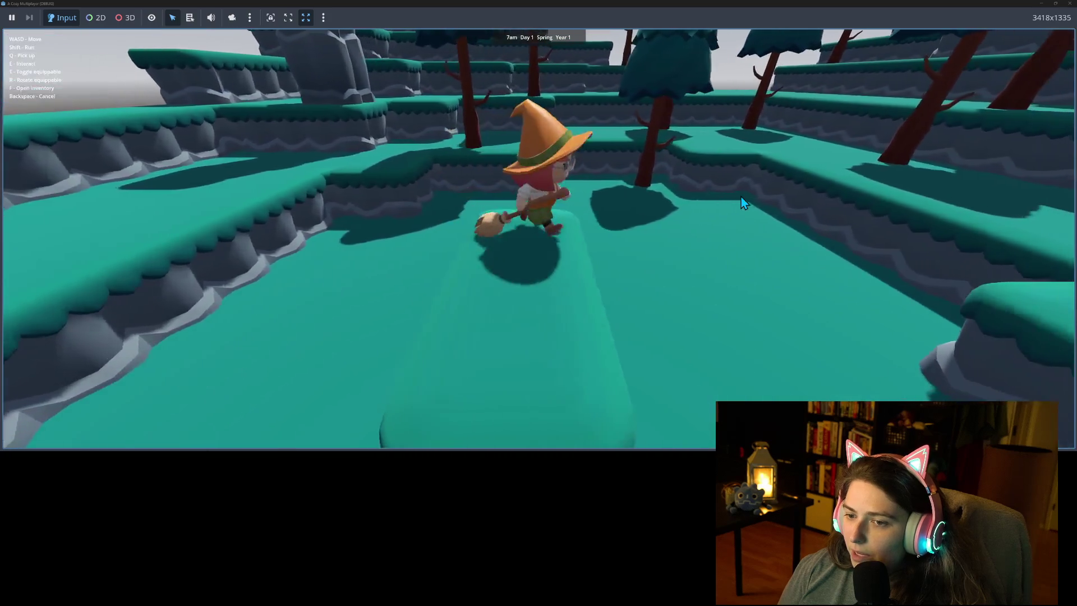
key("s")
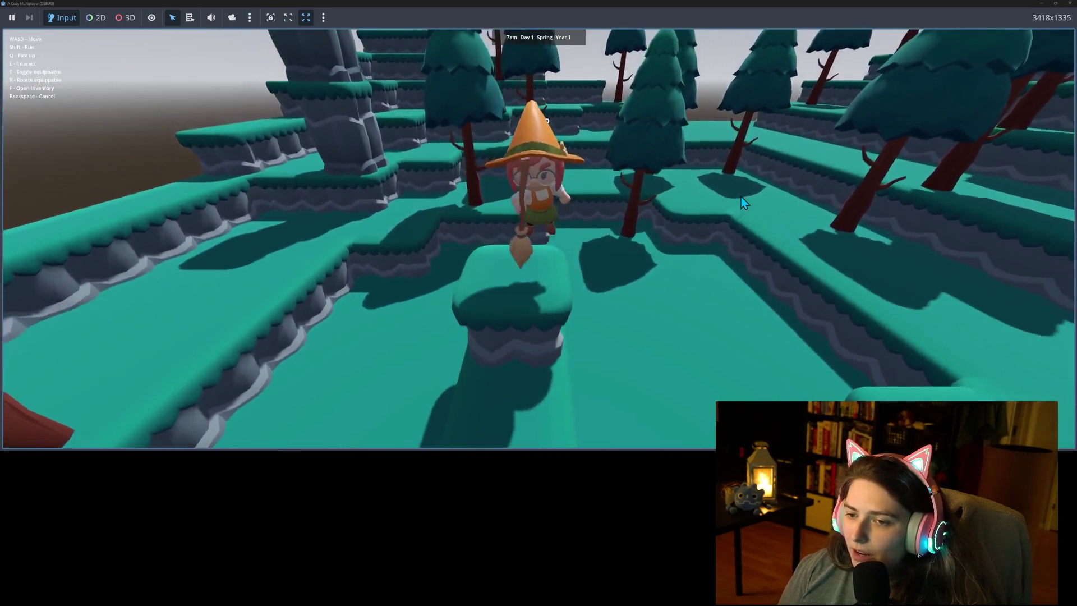
key("s")
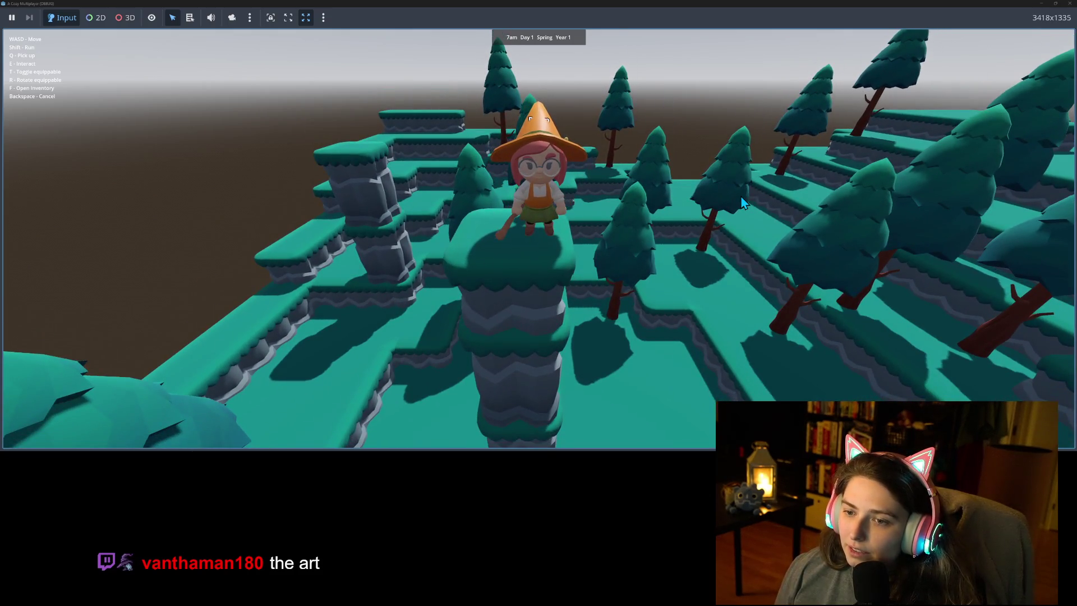
Step the witch off the pillar and walk her around behind it and back.
key("w")
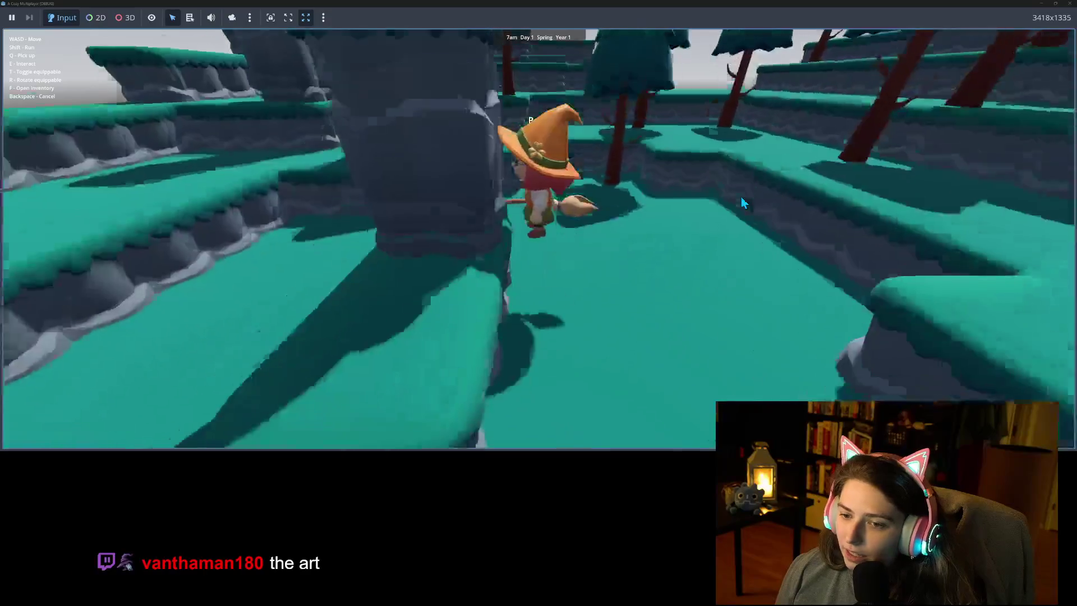
key("s")
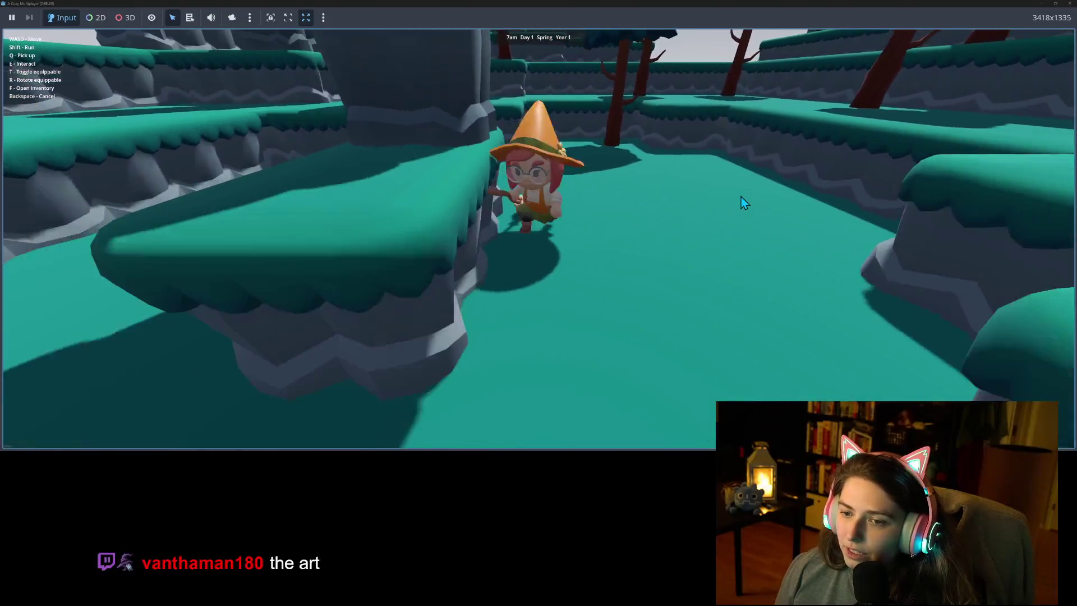
key("d")
key("s")
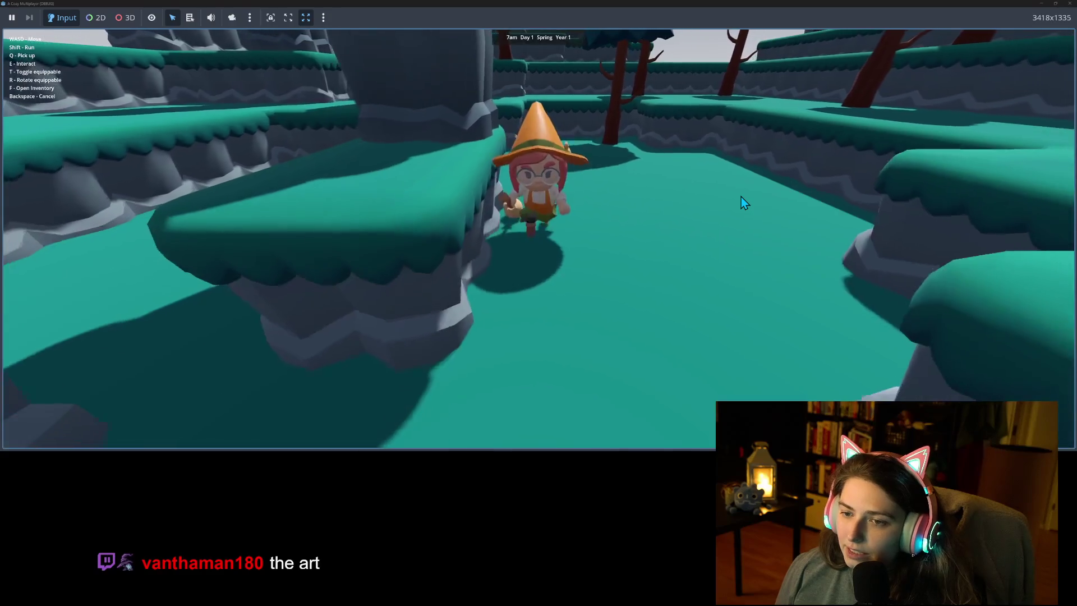
key("w")
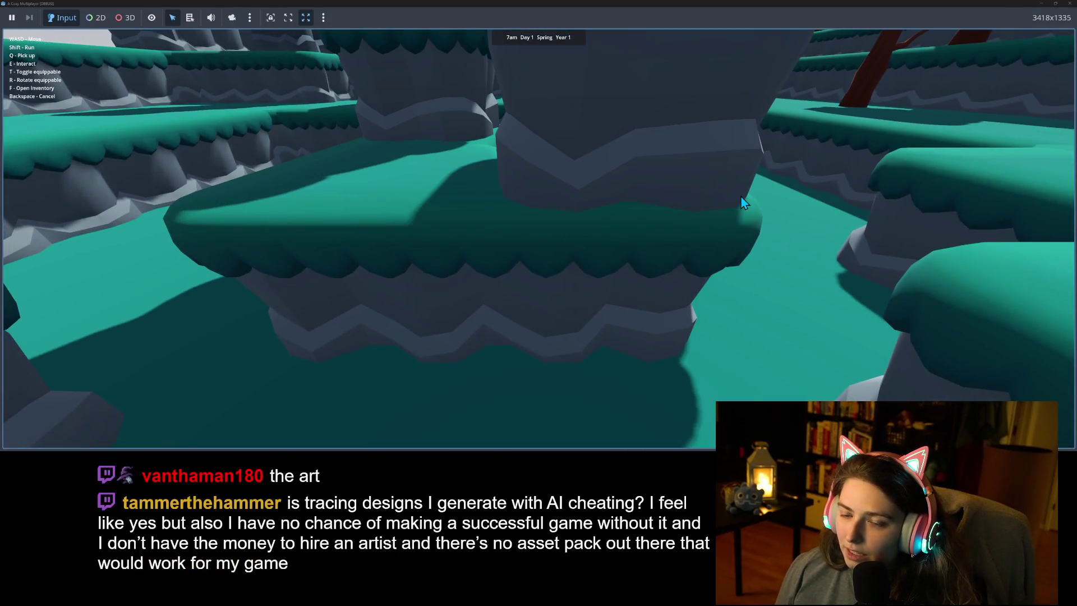
key("s")
scroll(744, 202, "down", 3)
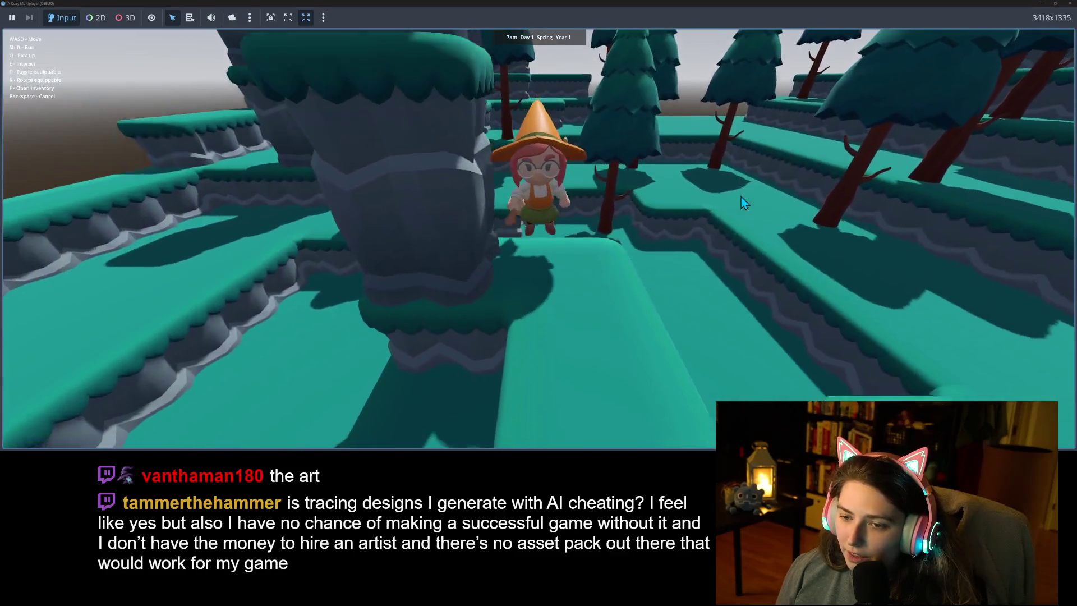
key("w")
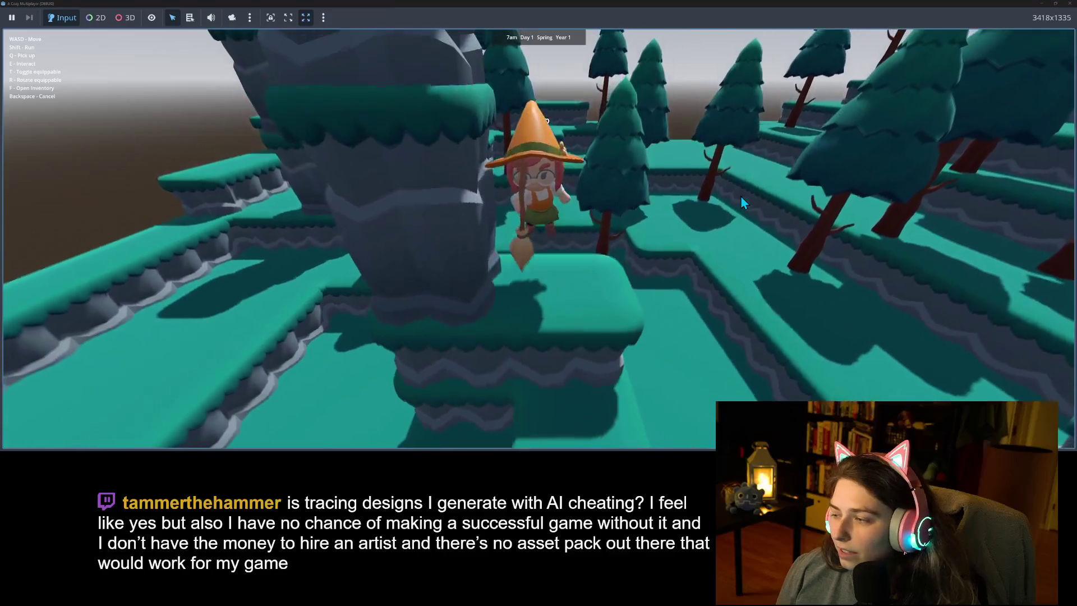
key("s")
Walk the witch past the front platform and drop her into the lowered pit.
key("d")
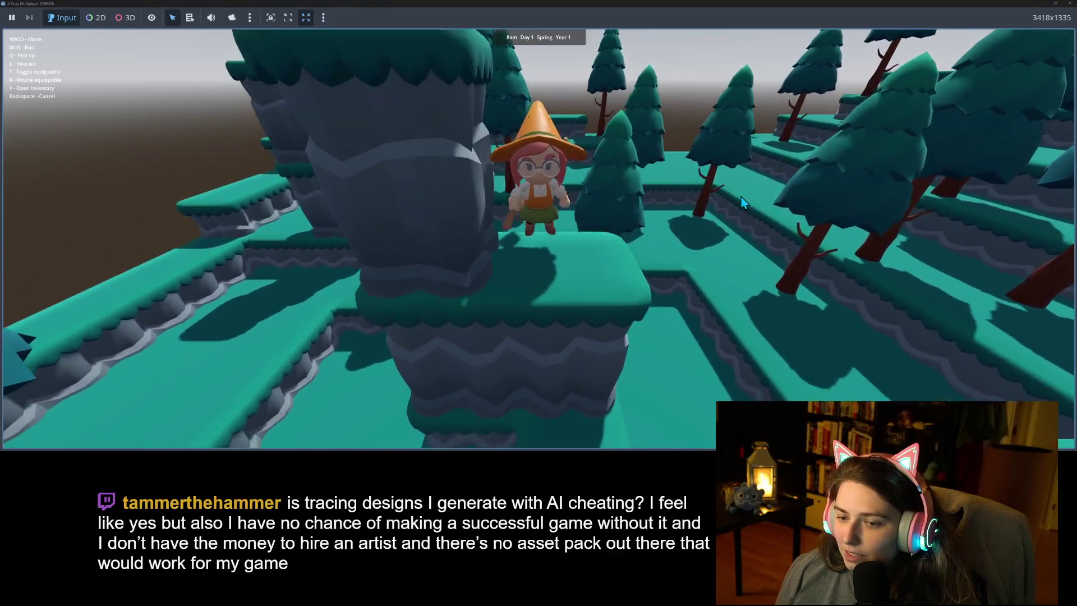
key("w")
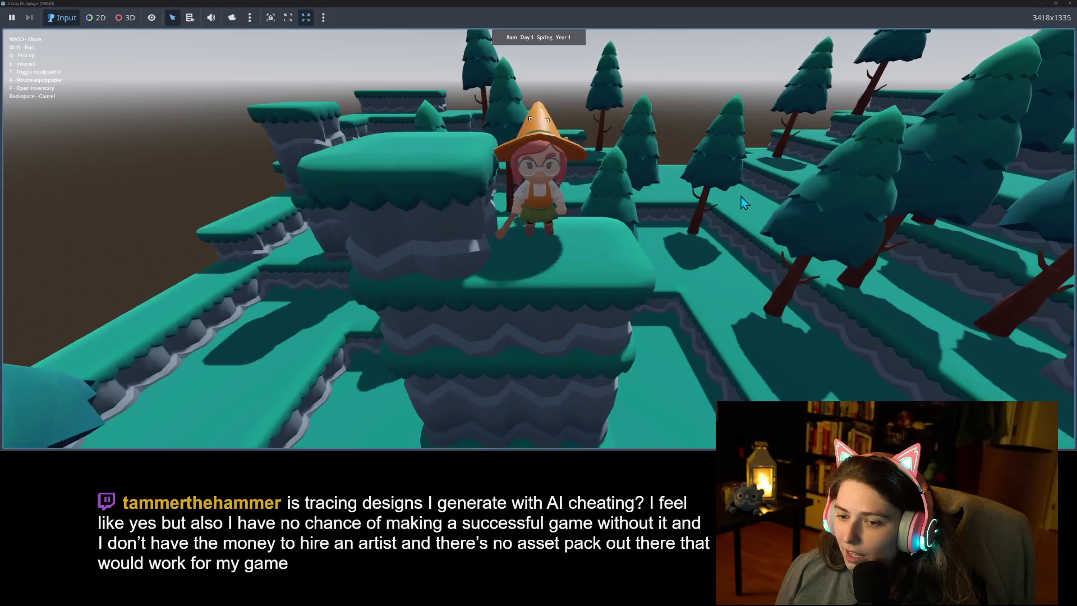
key("s")
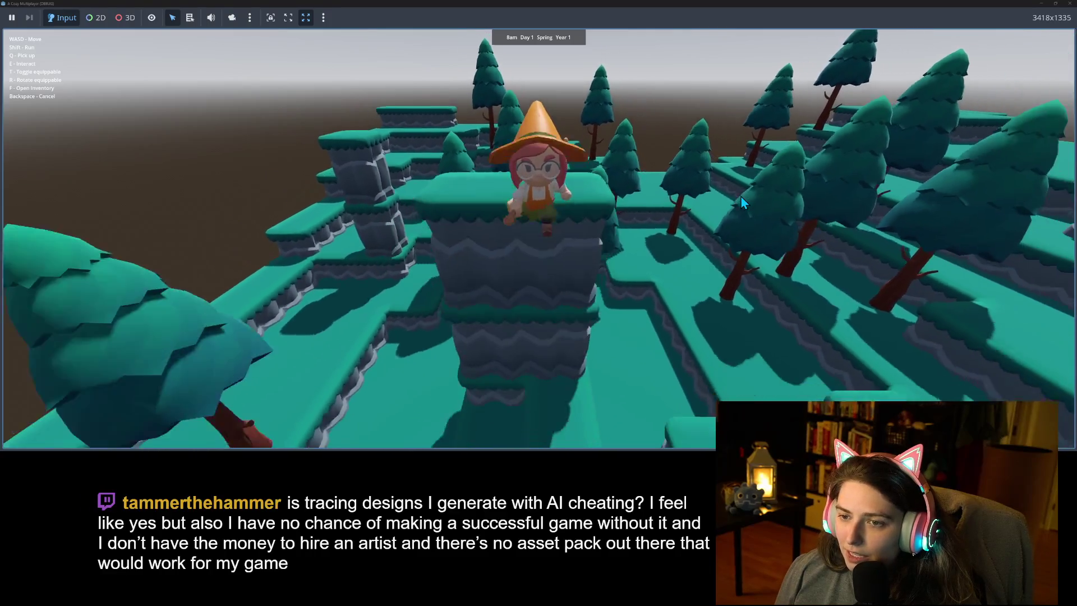
key("w")
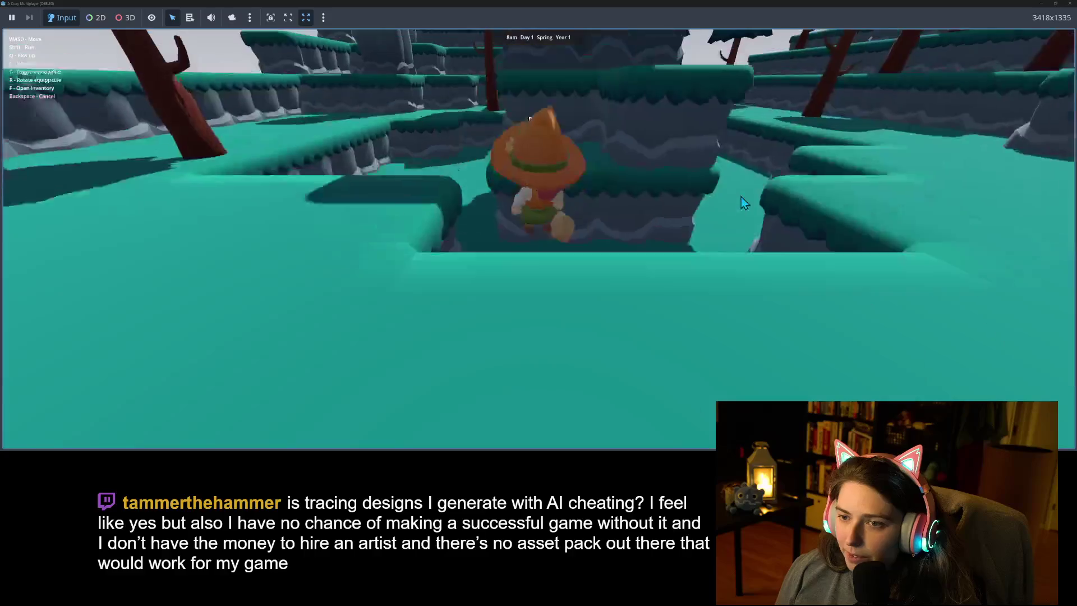
key("w")
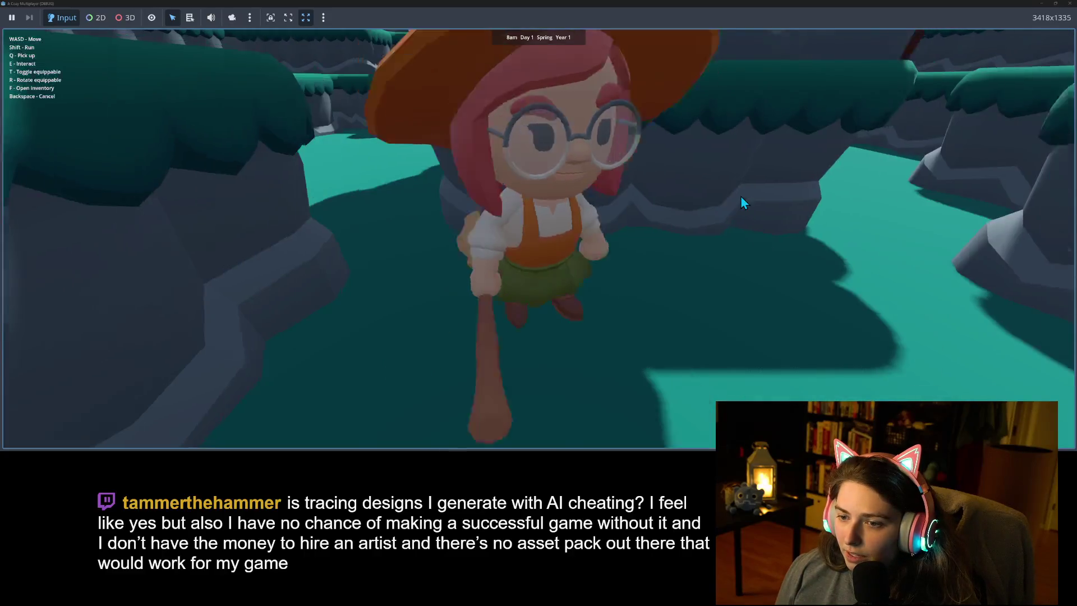
key("w")
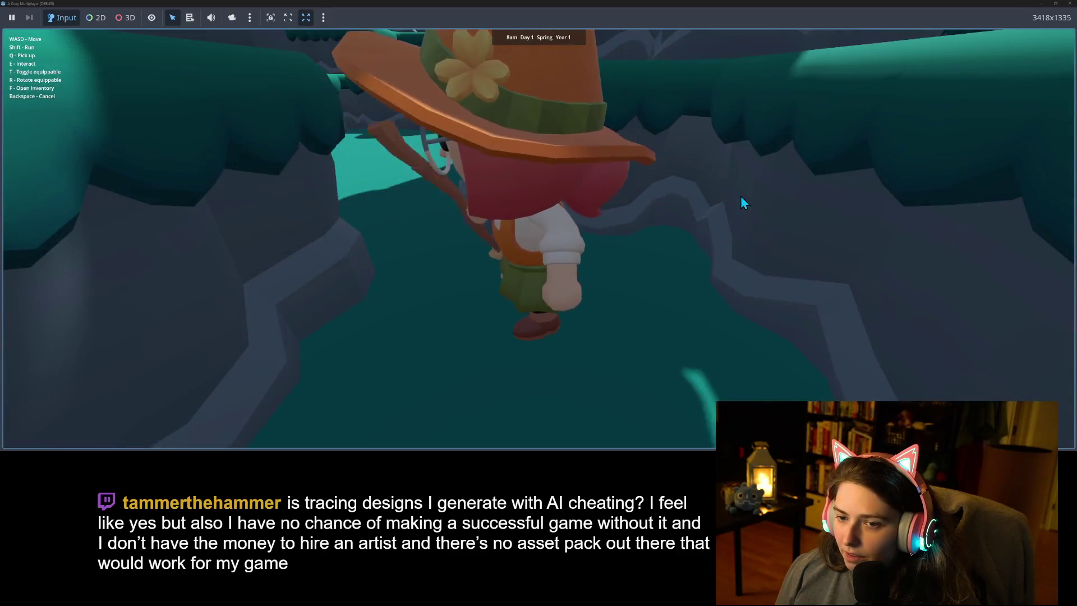
key("a")
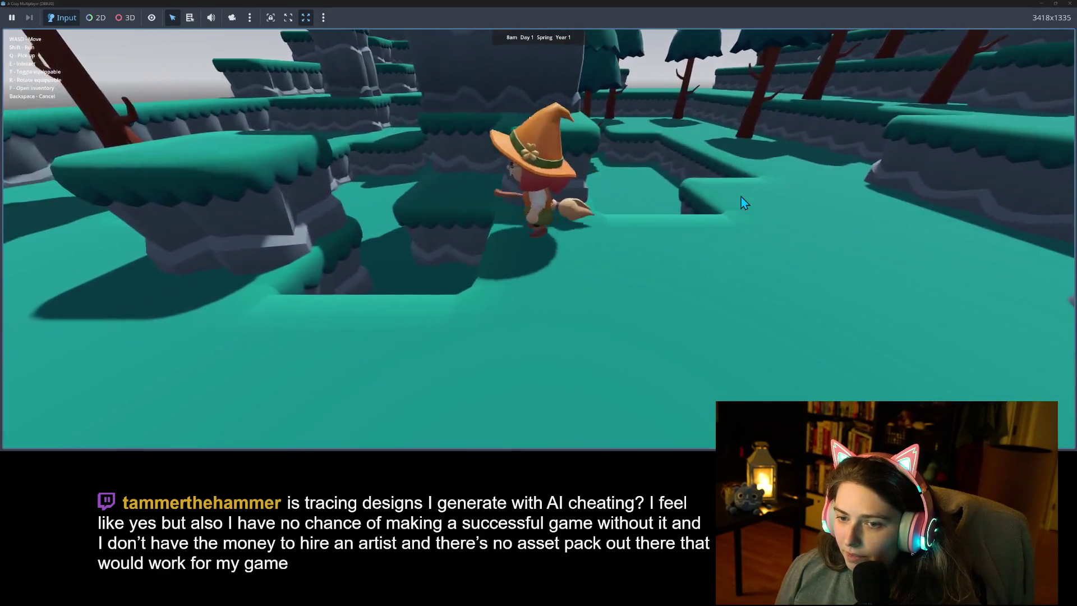
key("w")
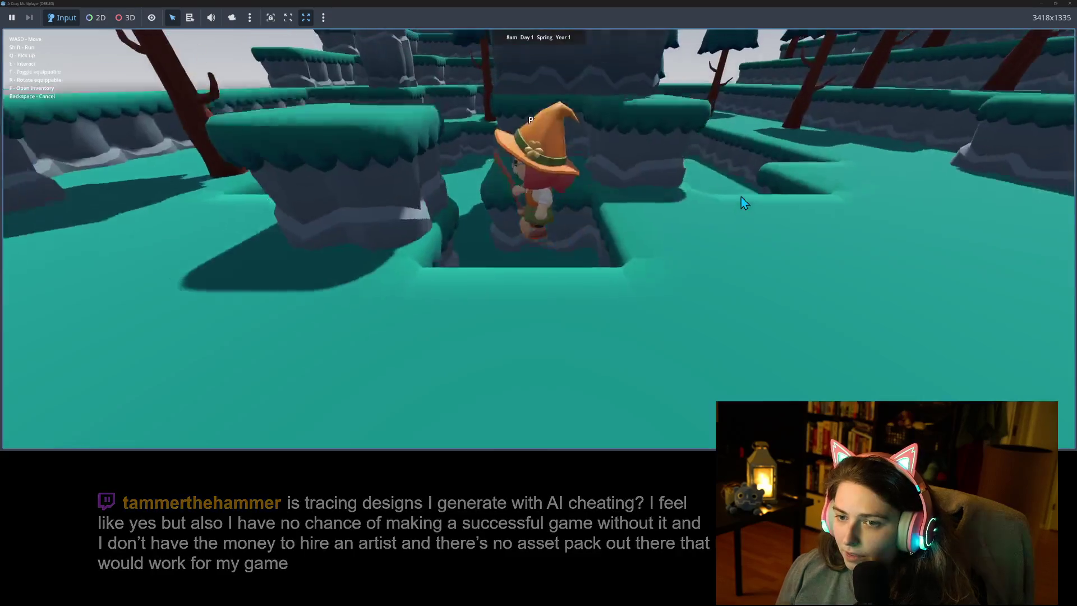
key("a")
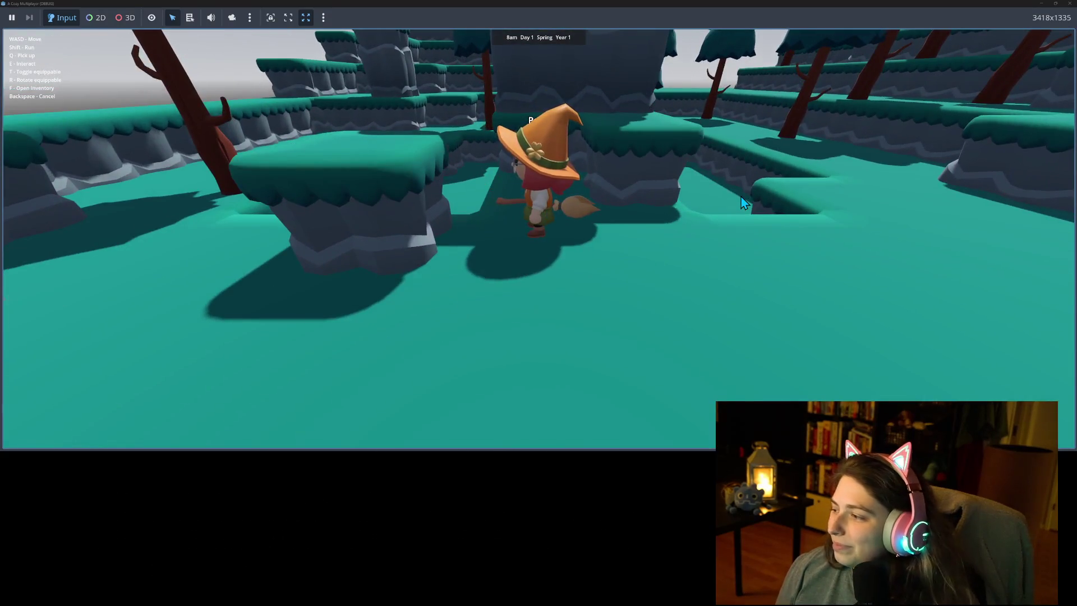
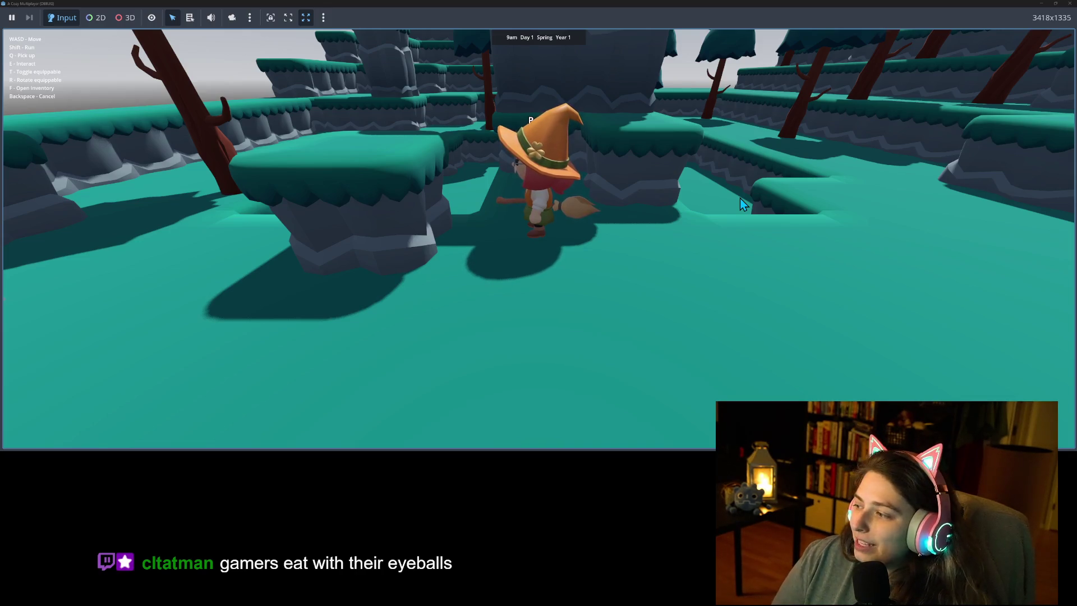
Walk the witch with WASD through the maze, past the stone pillar and along the ledges.
key("w")
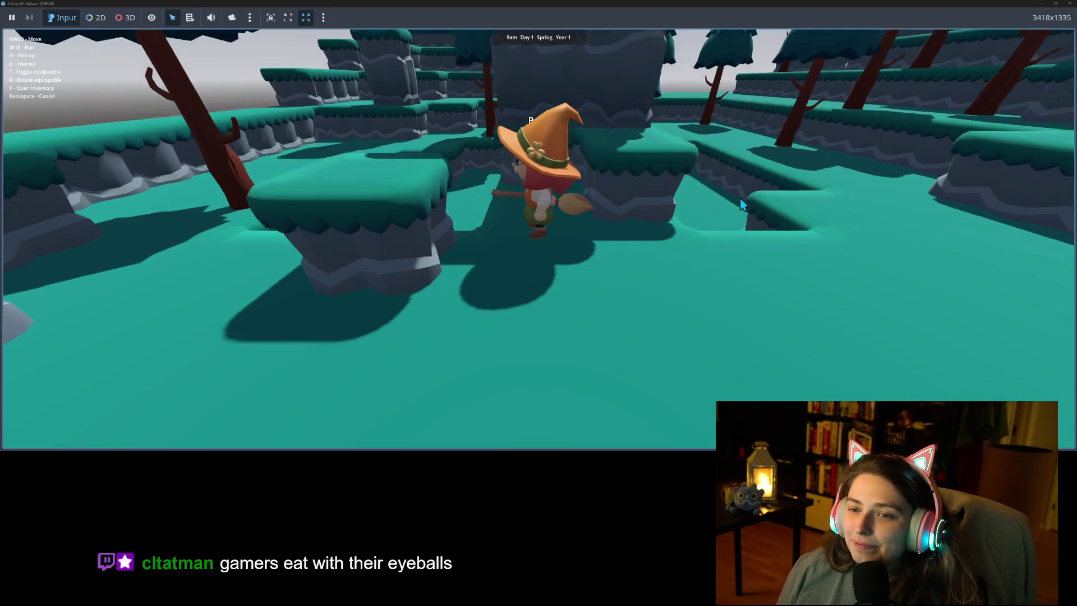
key("a")
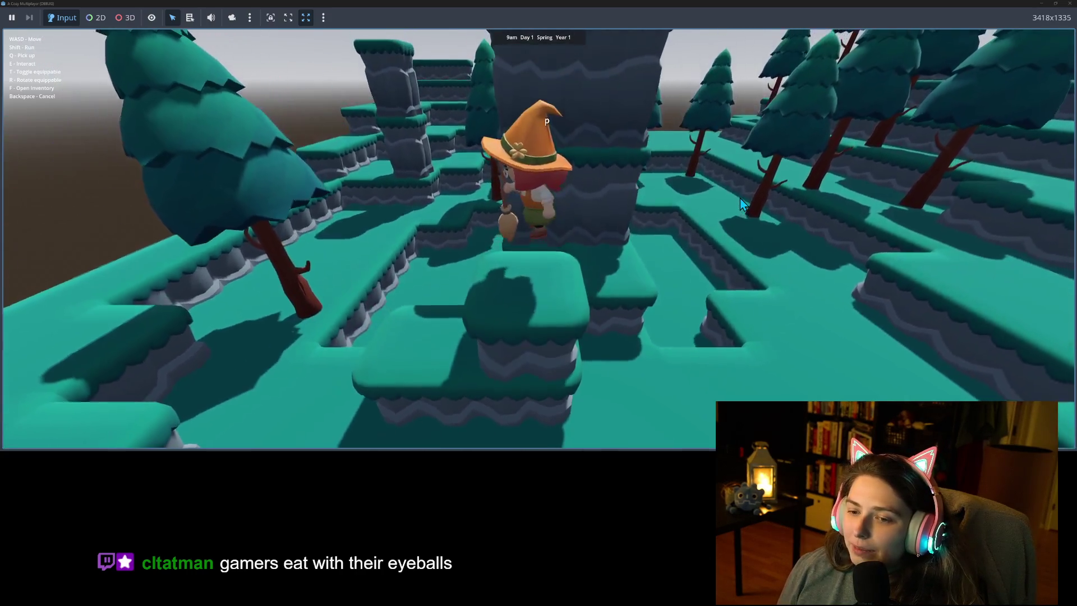
key("w")
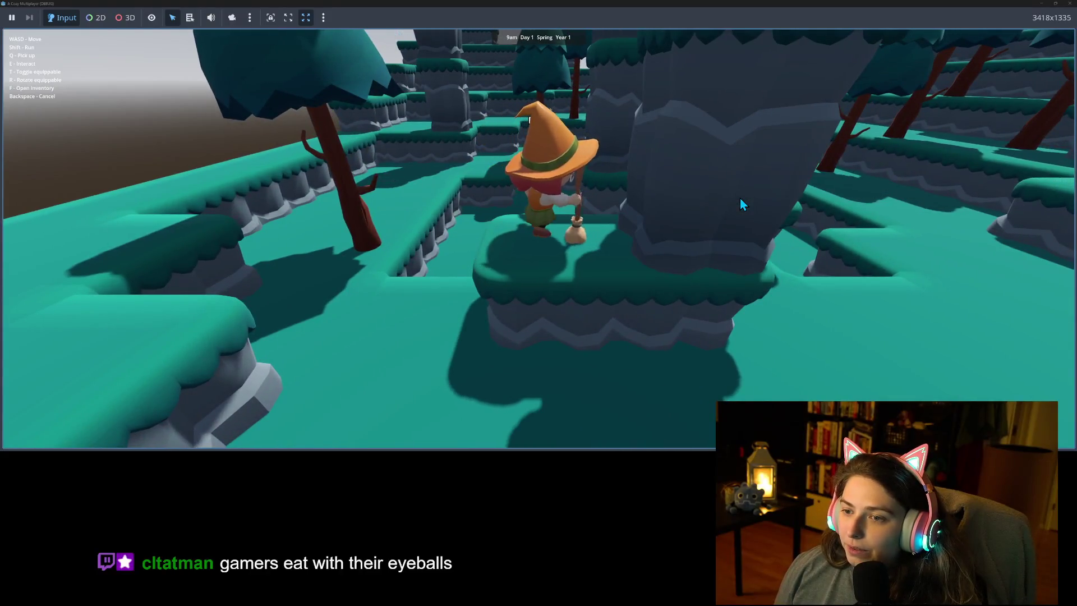
key("a")
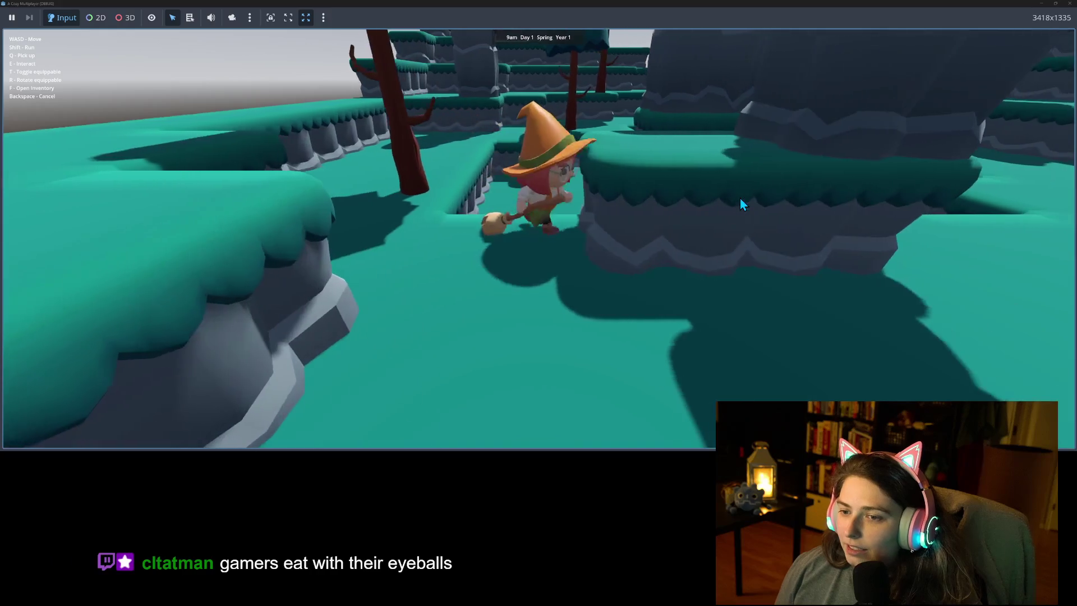
key("w")
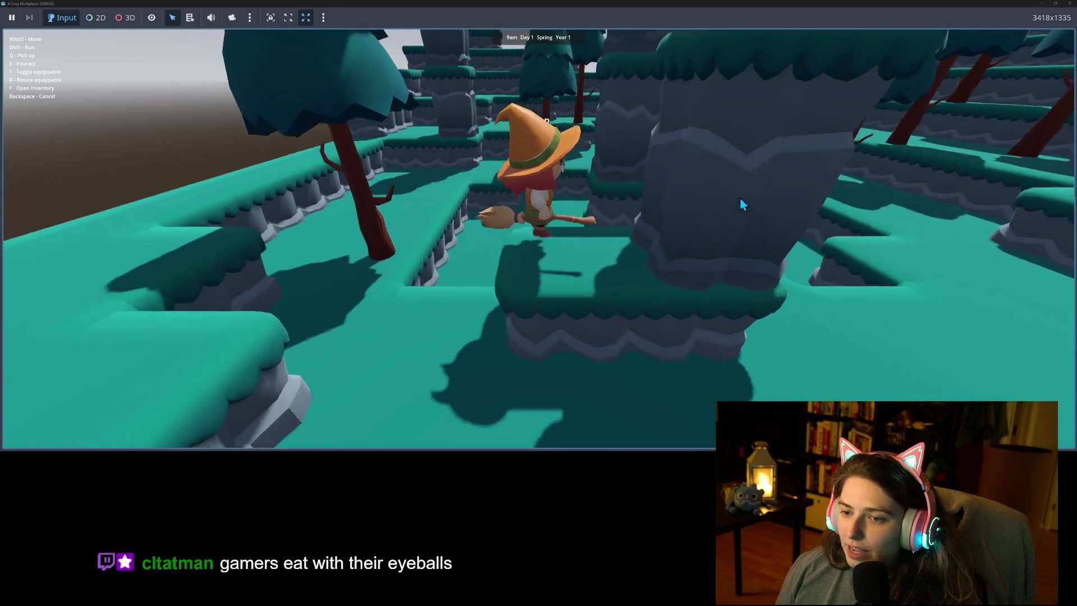
key("w")
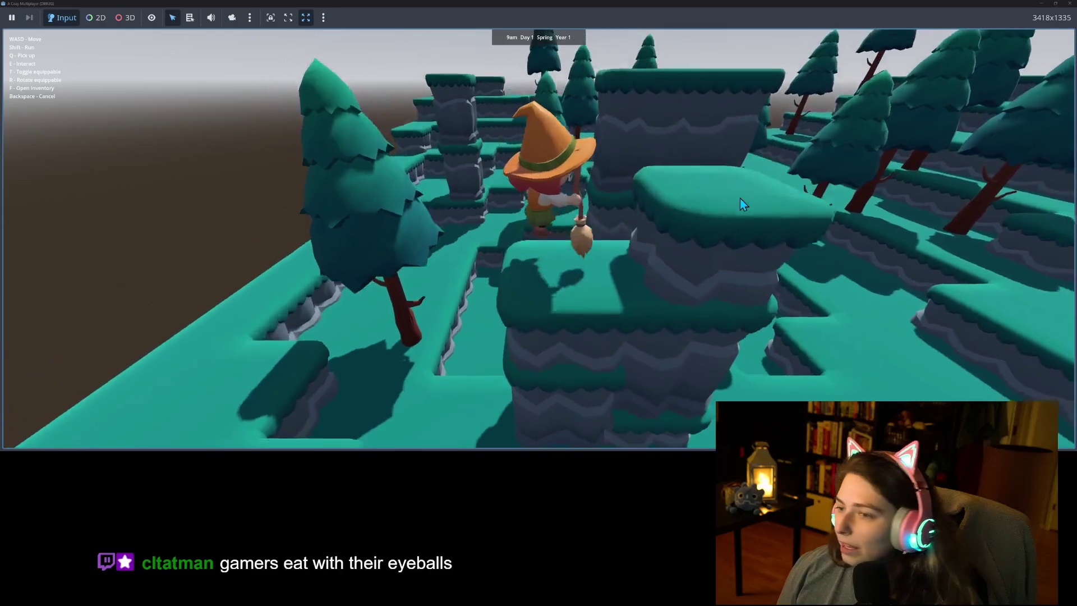
key("d")
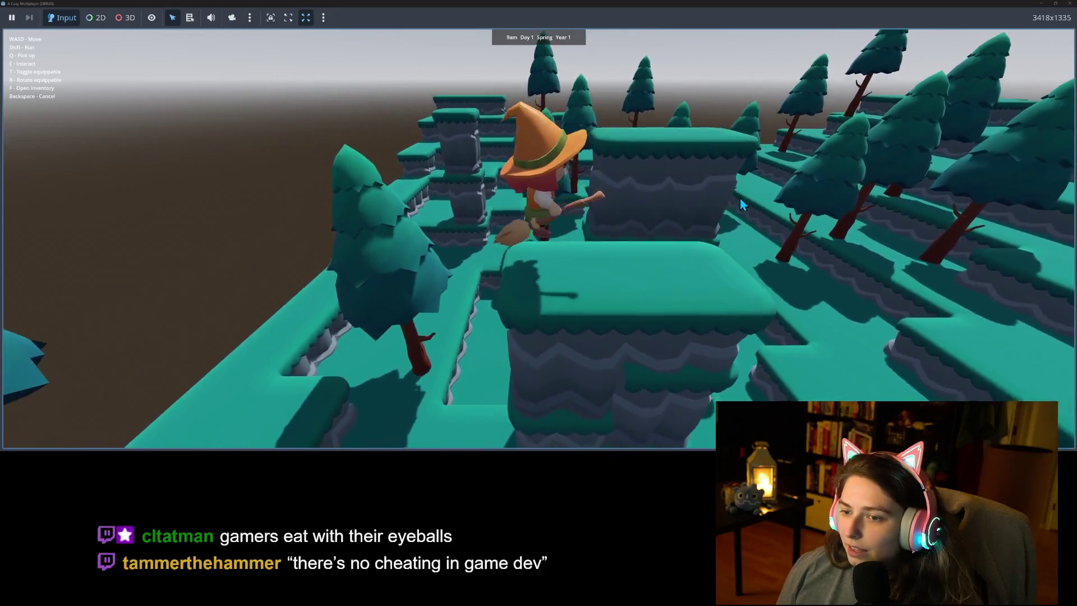
key("w")
key("w")
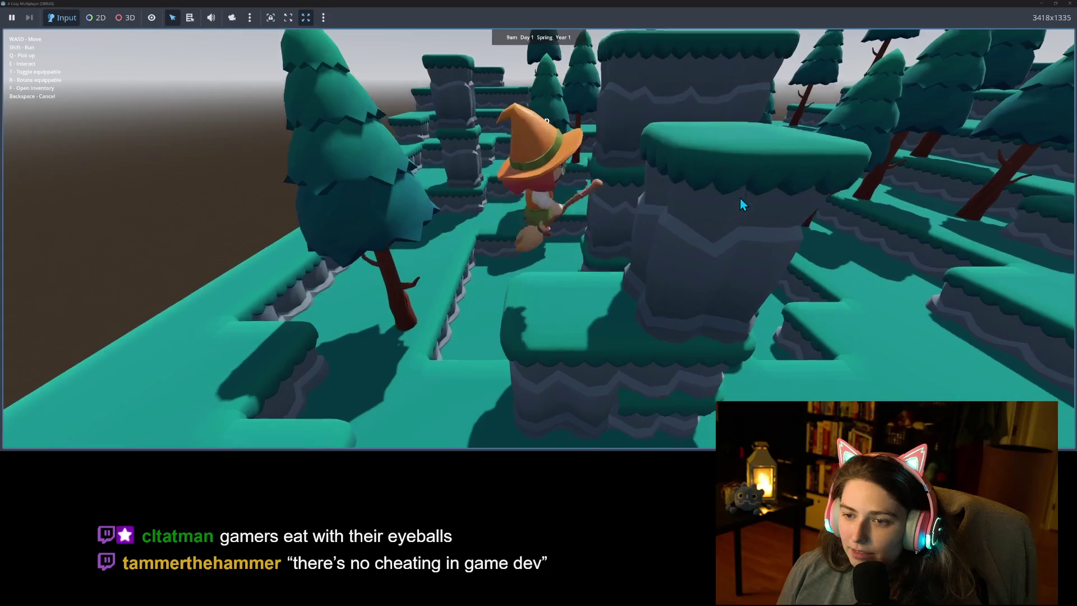
key("w")
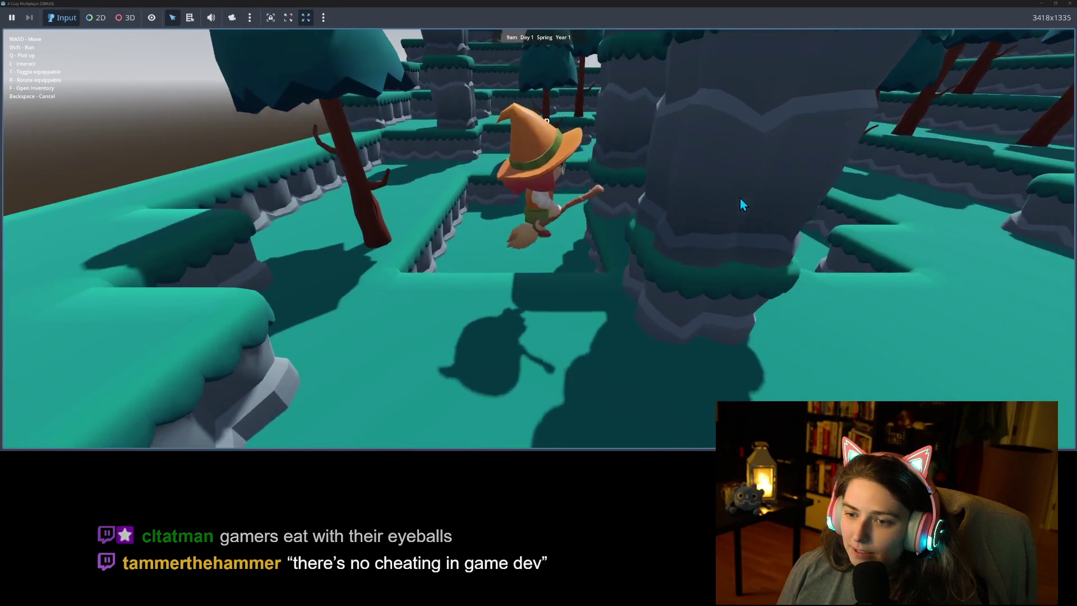
key("w")
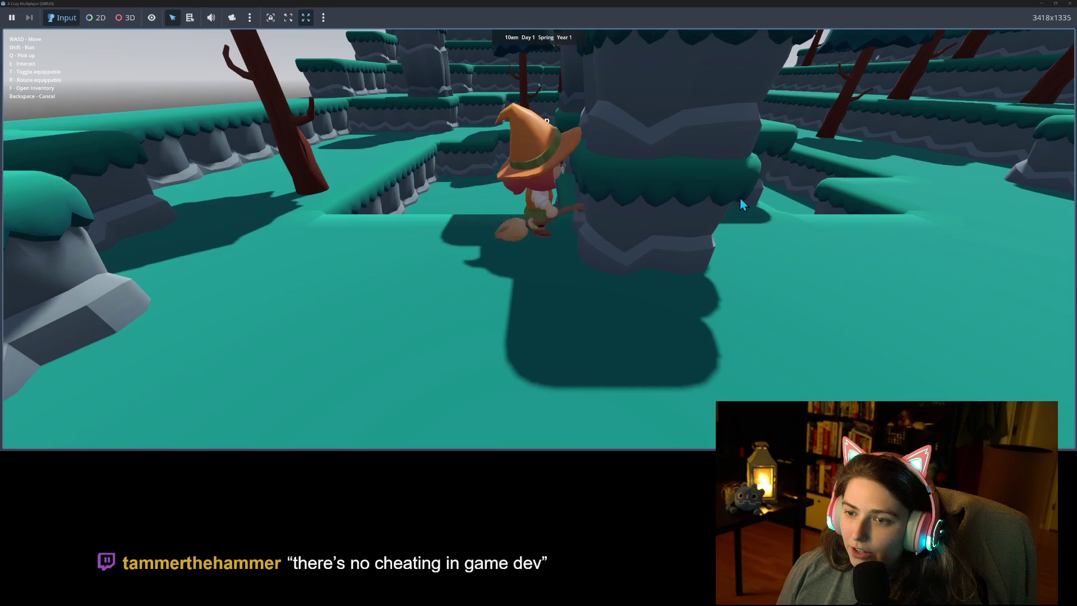
key("s")
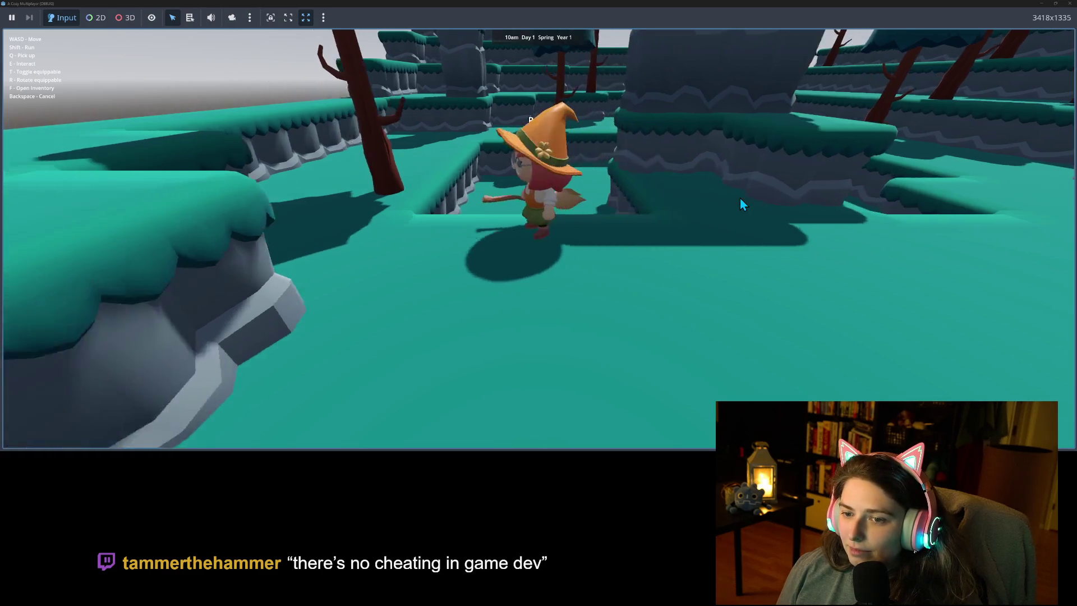
key("s")
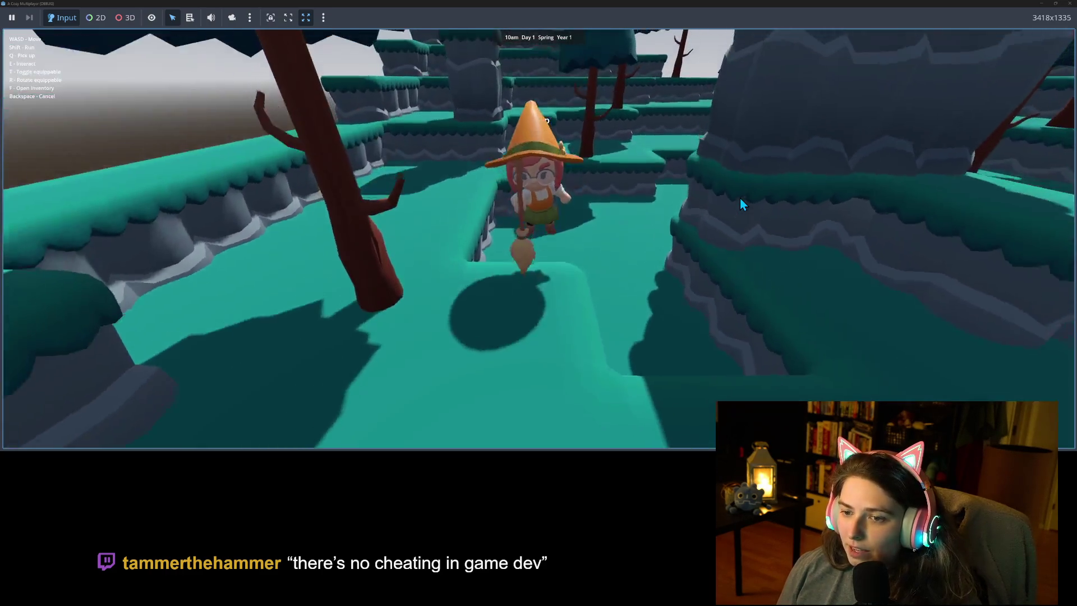
key("s")
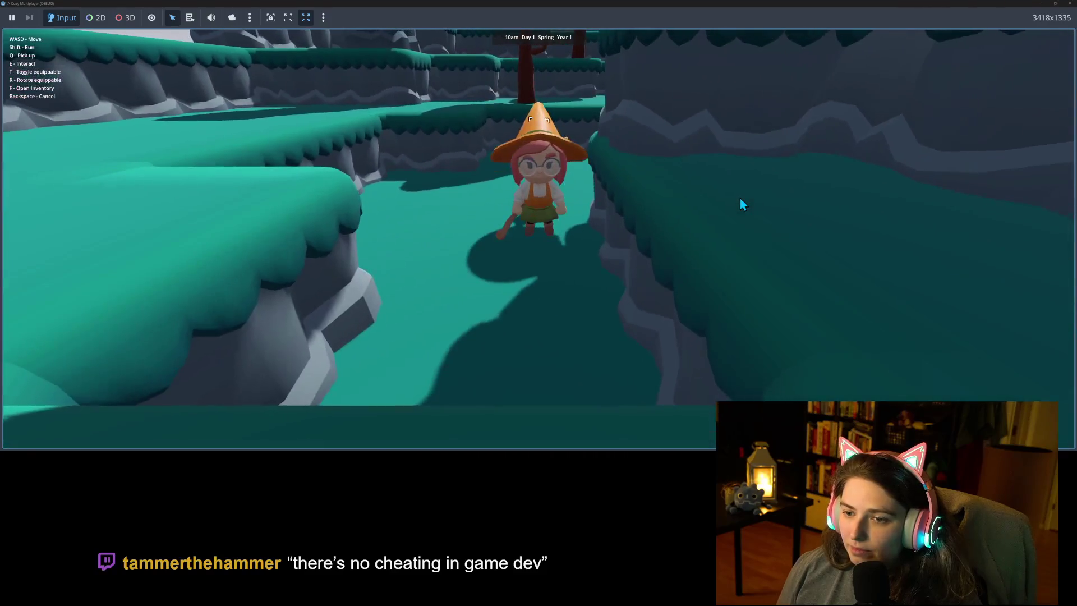
key("s")
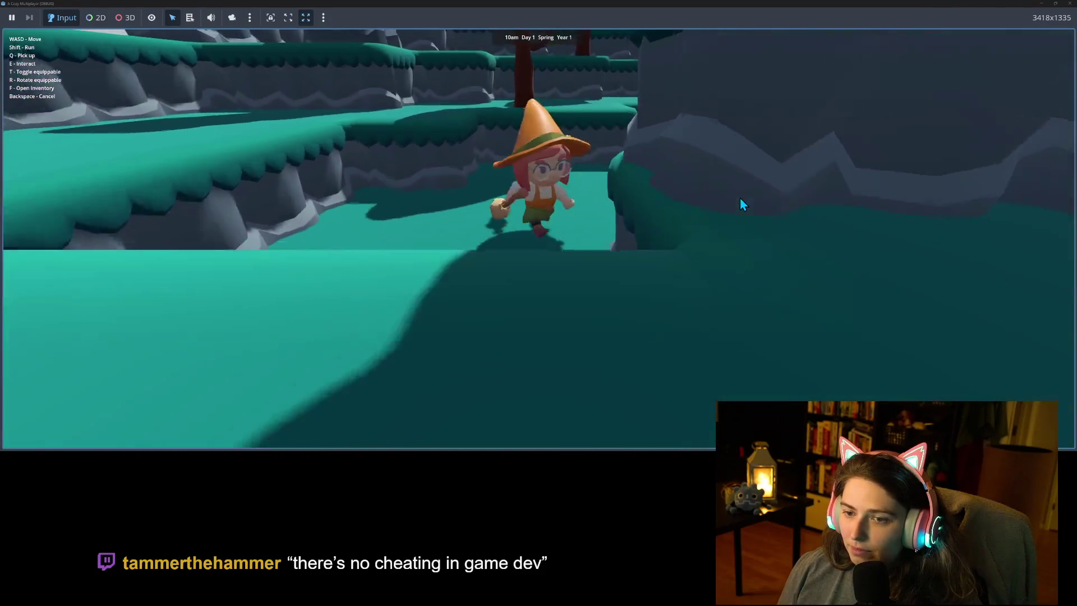
key("s")
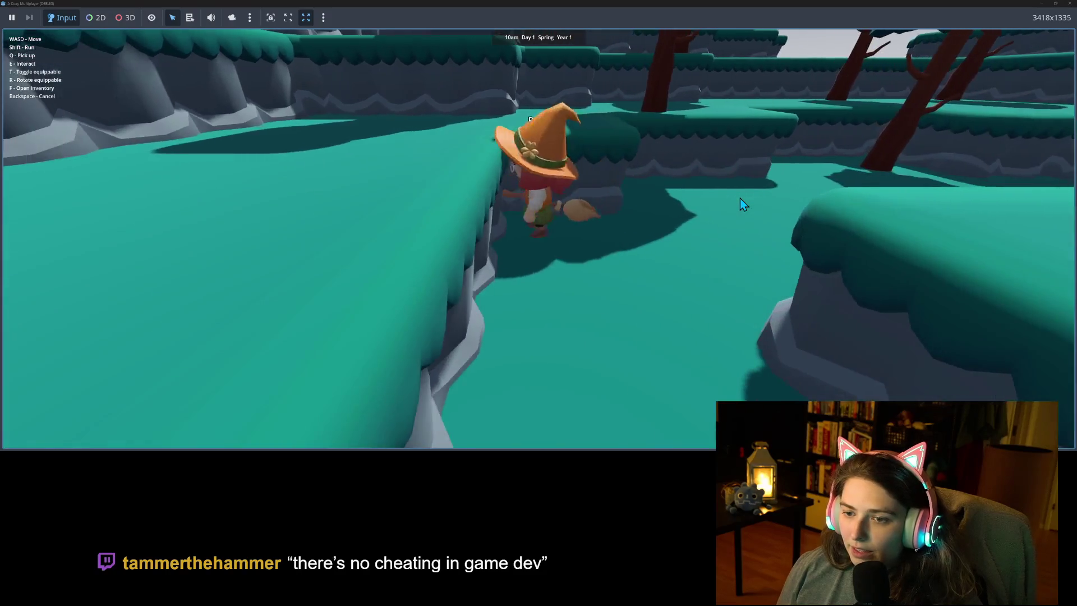
key("s")
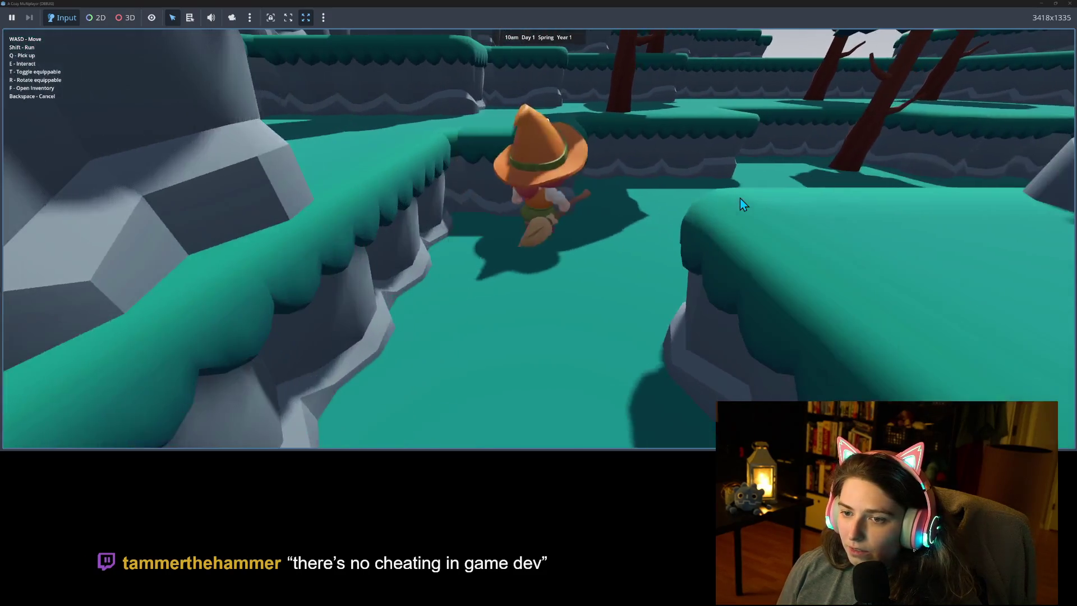
key("w")
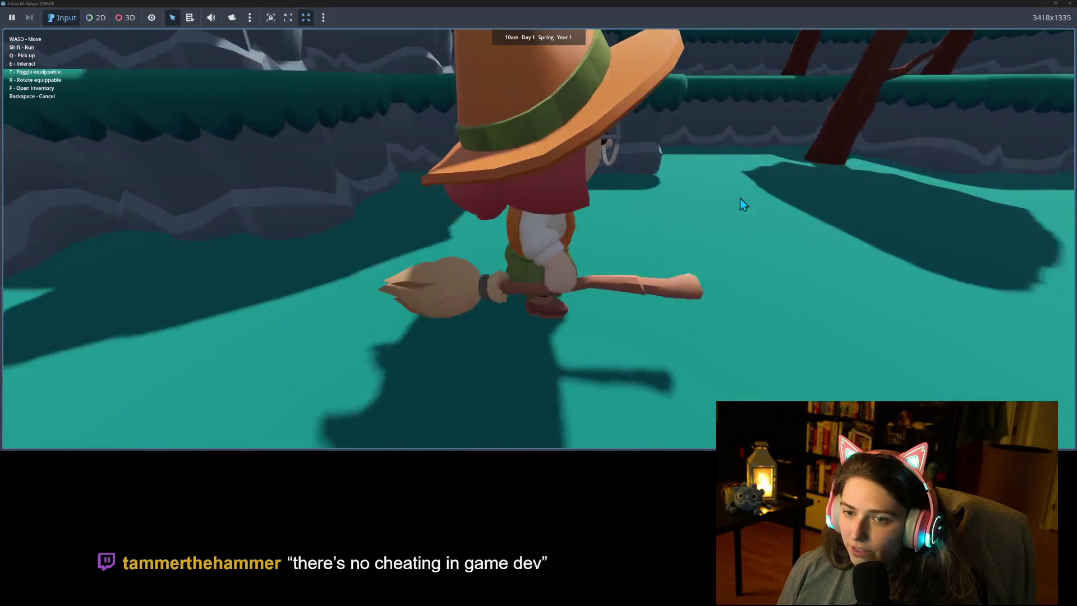
key("w")
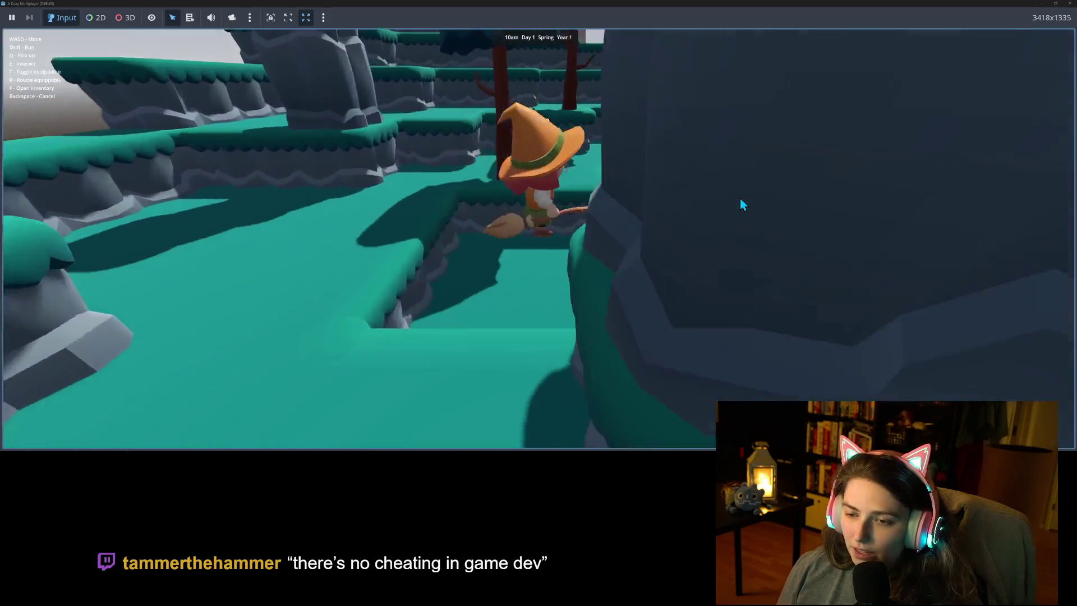
key("w")
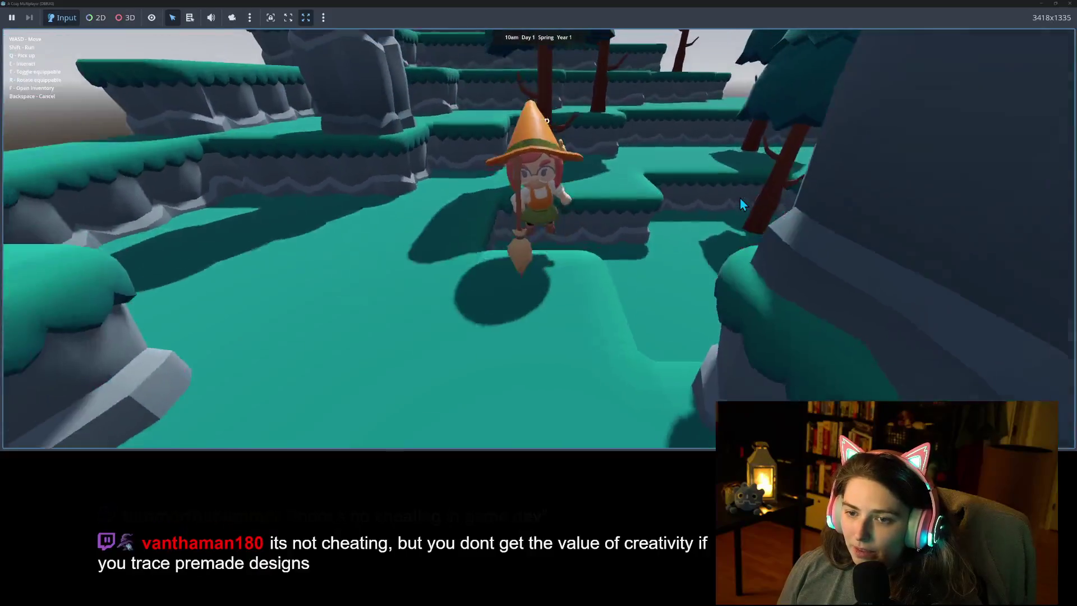
key("w")
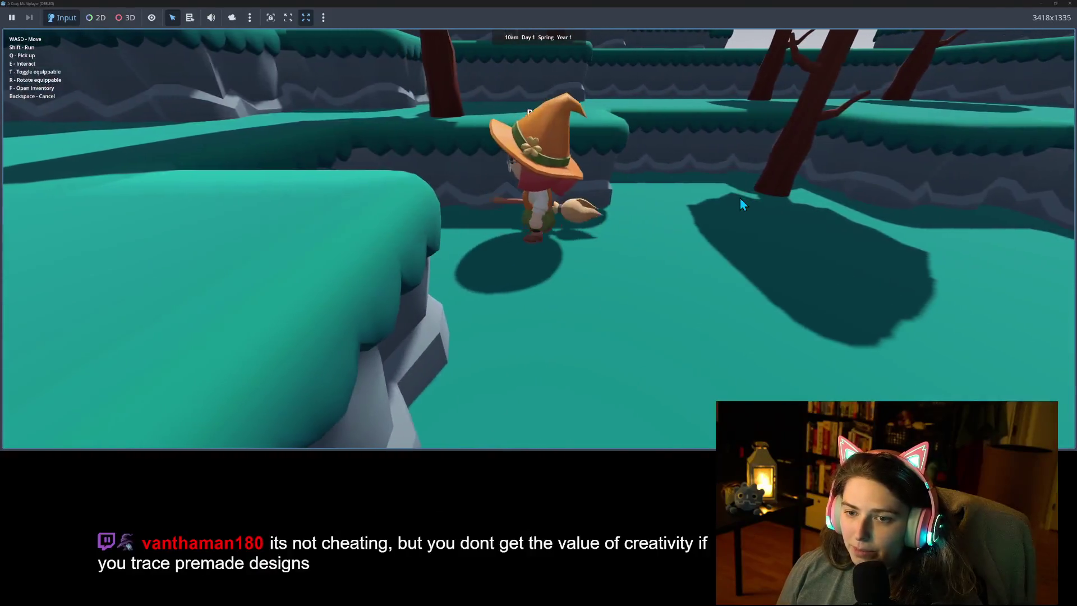
key("w")
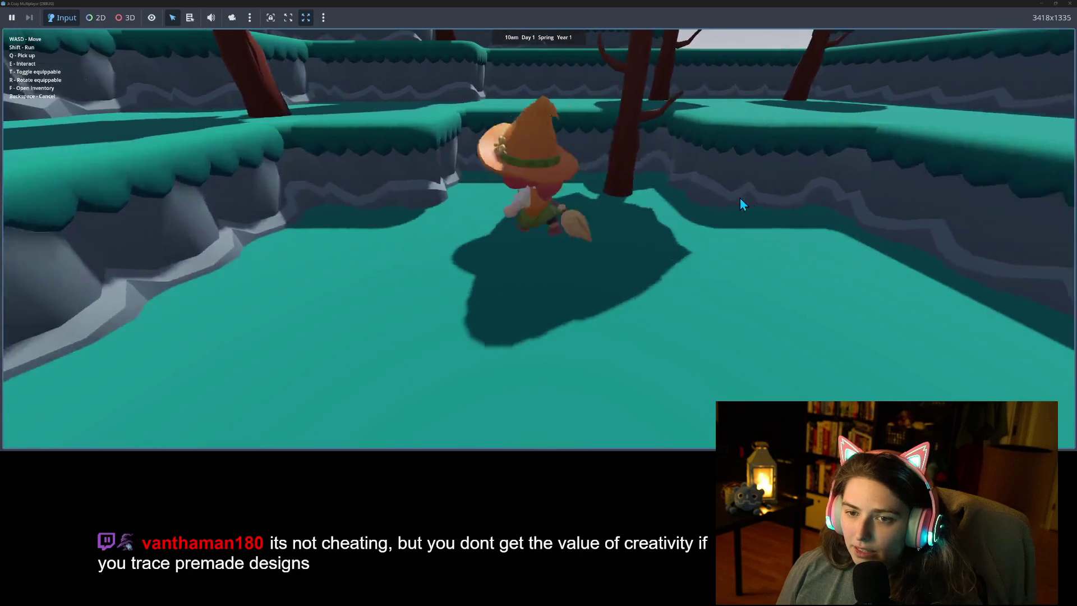
key("w")
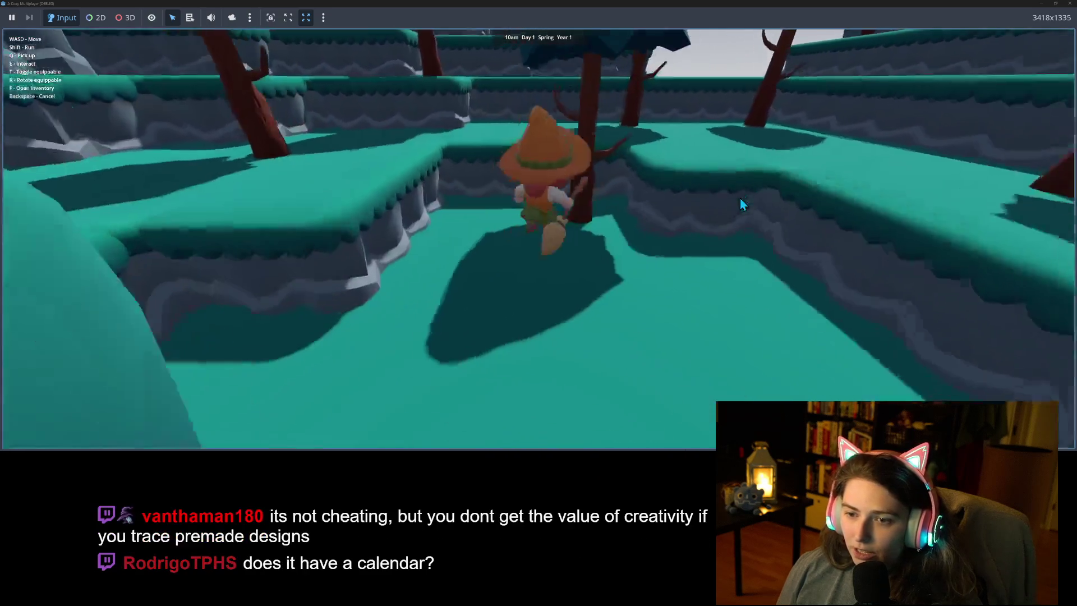
key("w")
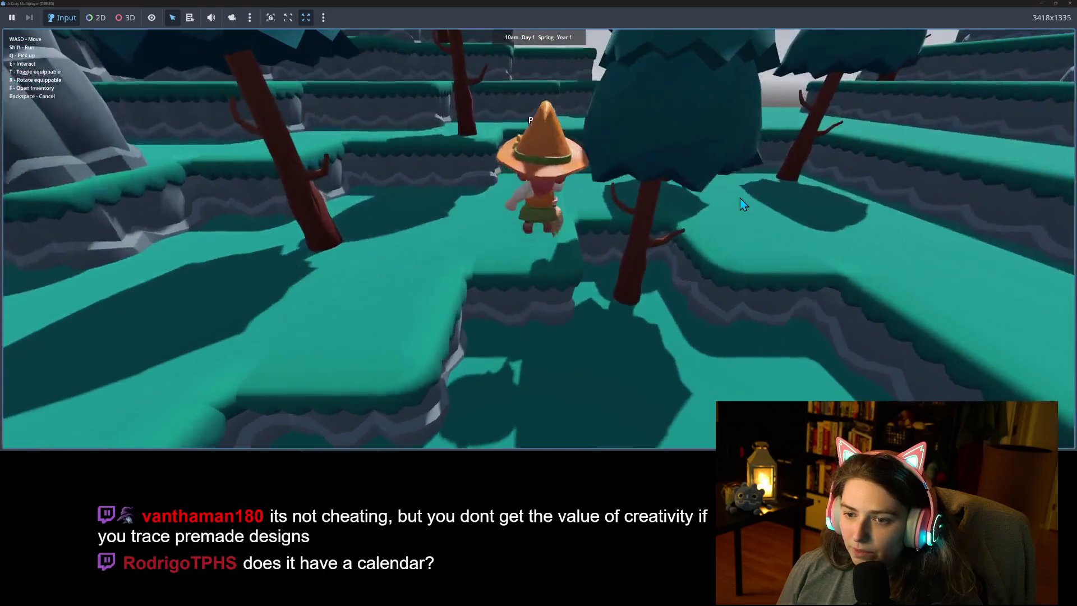
key("w")
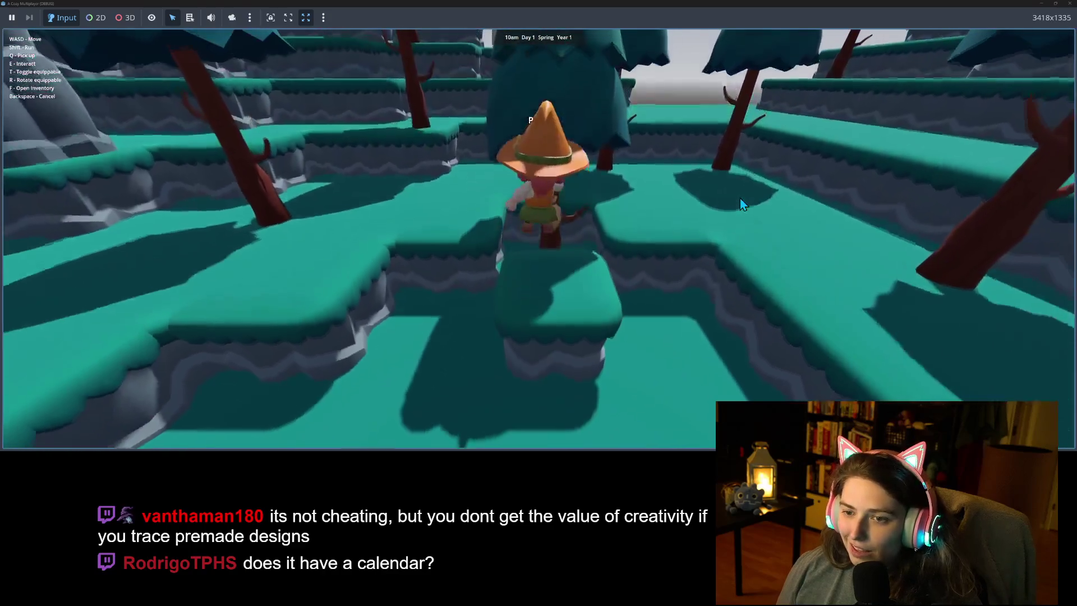
Steer the witch past the tree trunk and back and forth across the grassy ledges.
key("a")
key("a")
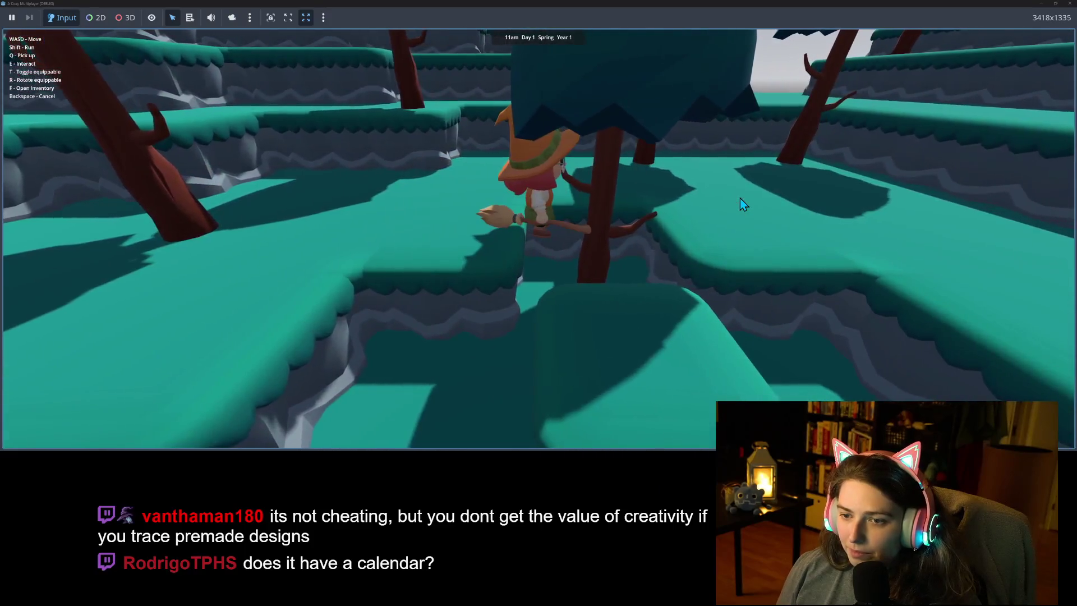
key("w")
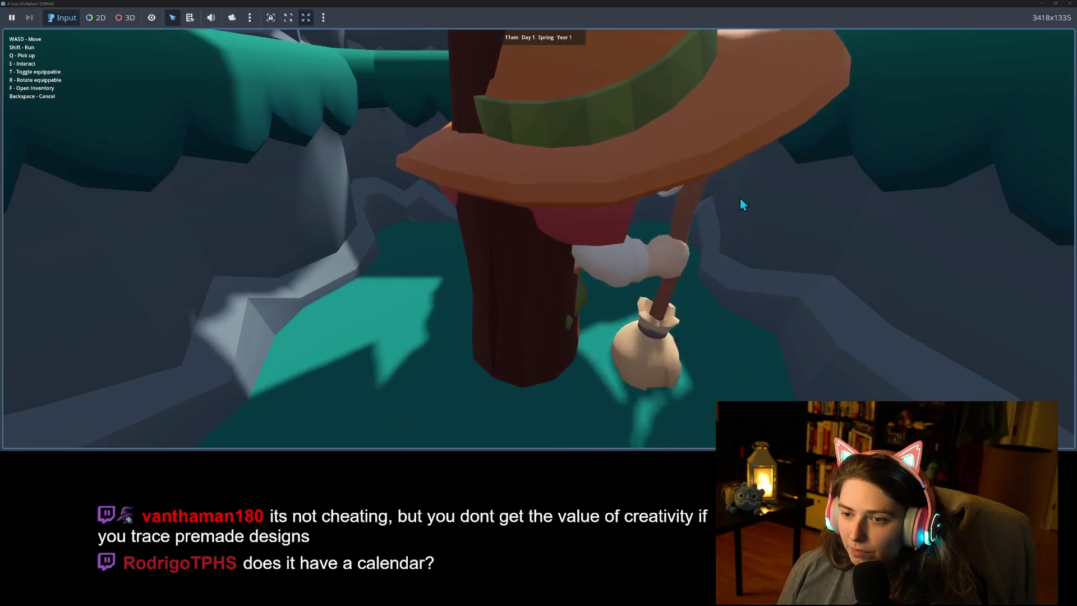
key("w")
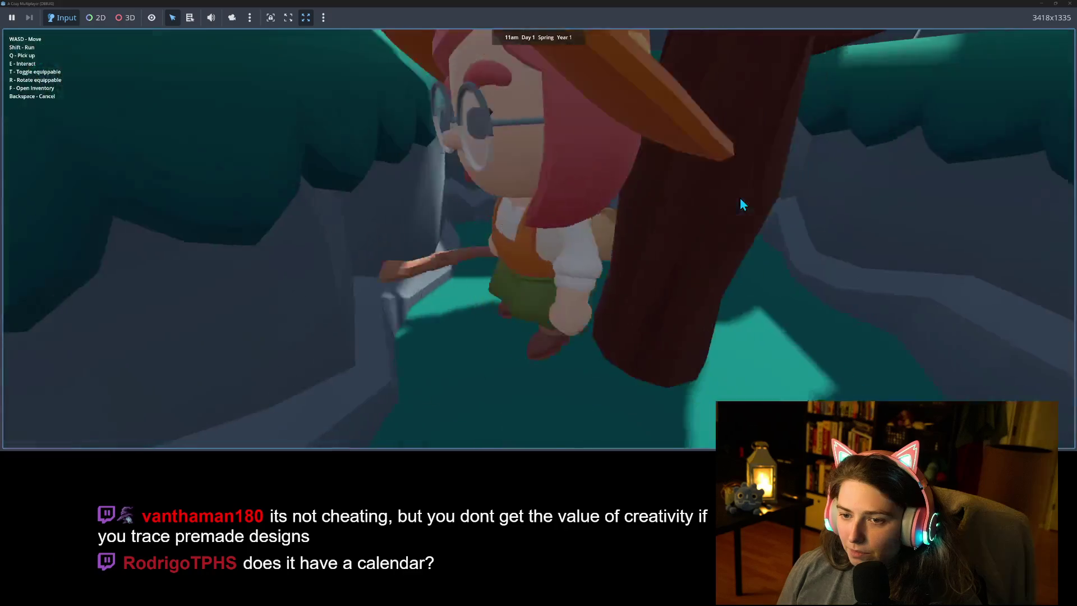
key("w")
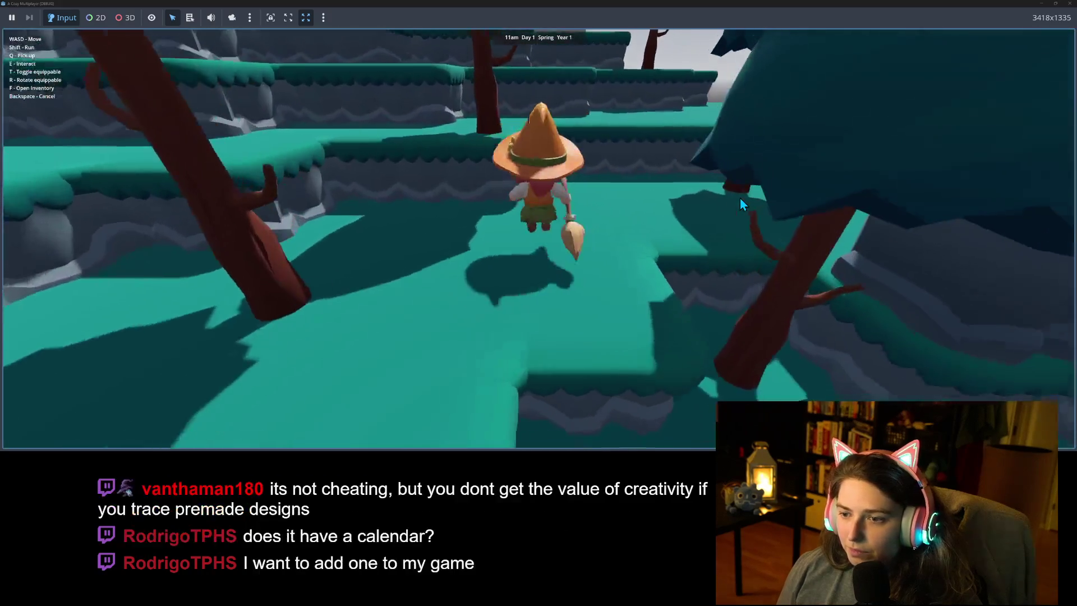
key("s")
key("a")
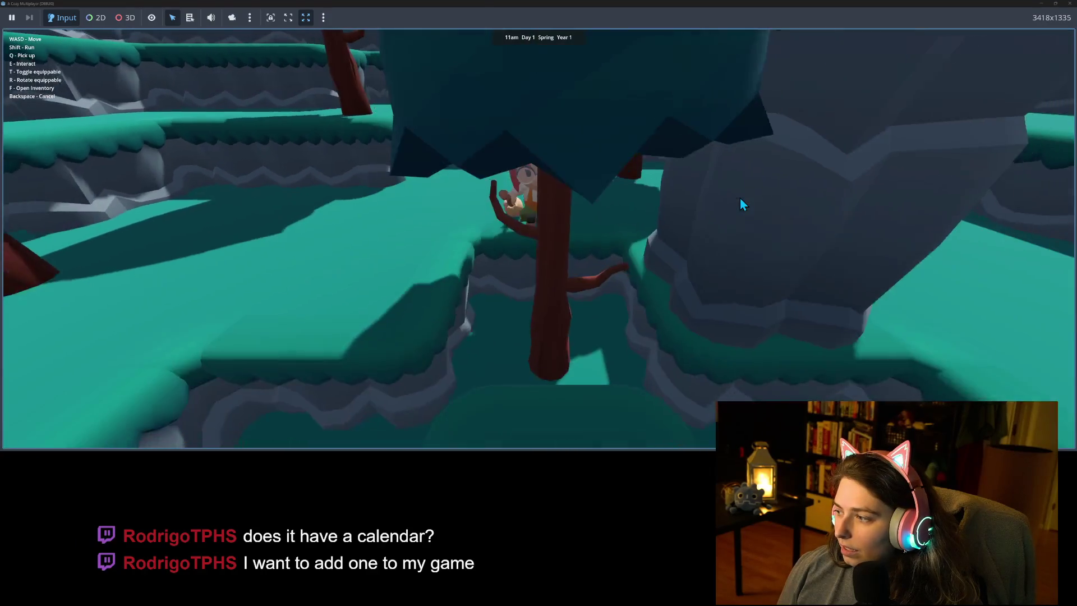
key("s")
key("s")
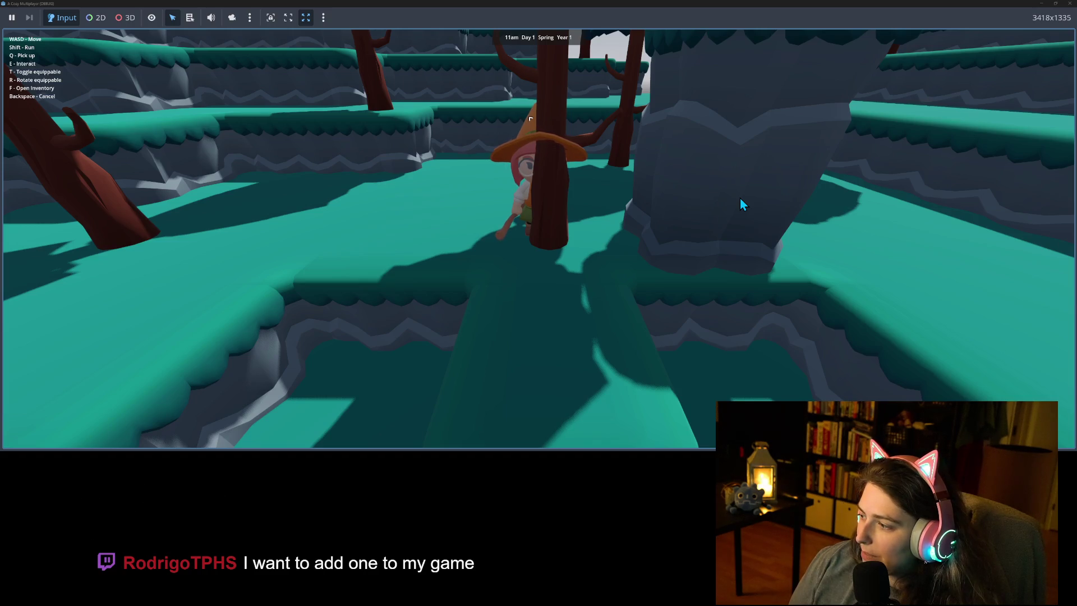
key("w")
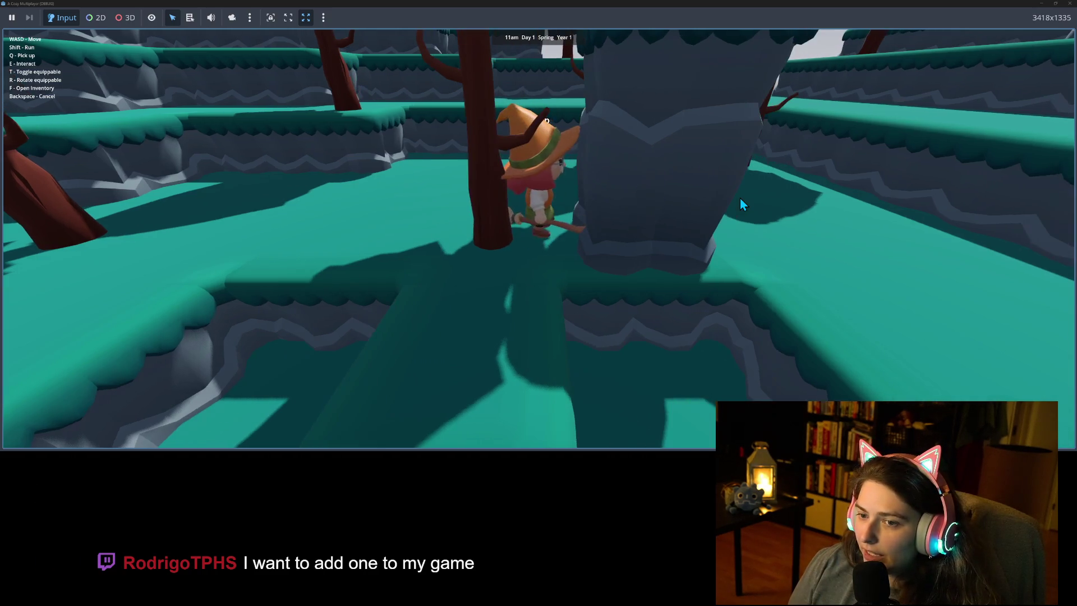
key("s")
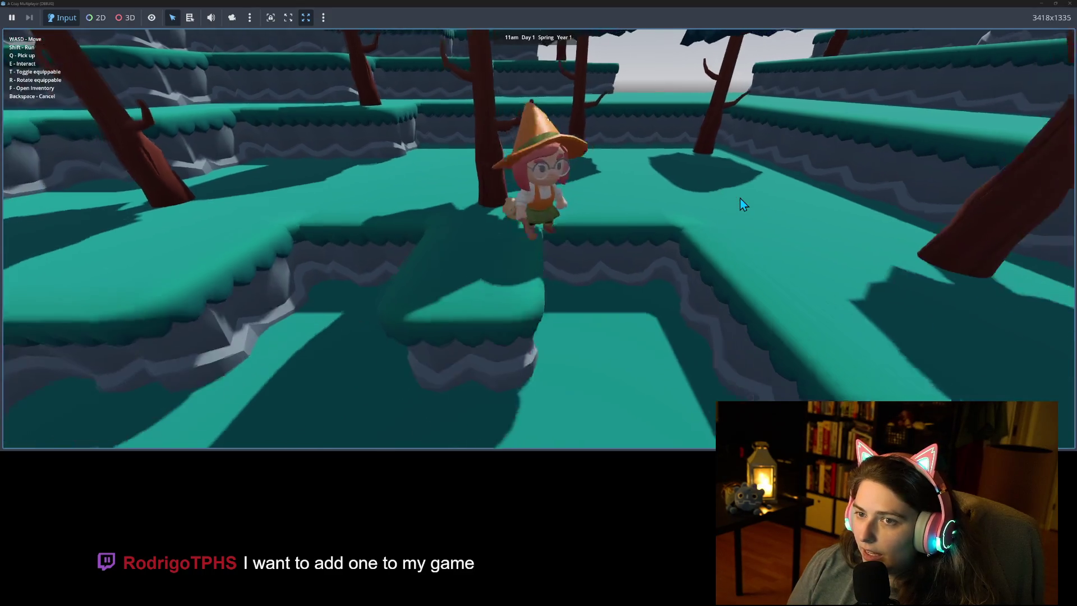
key("s")
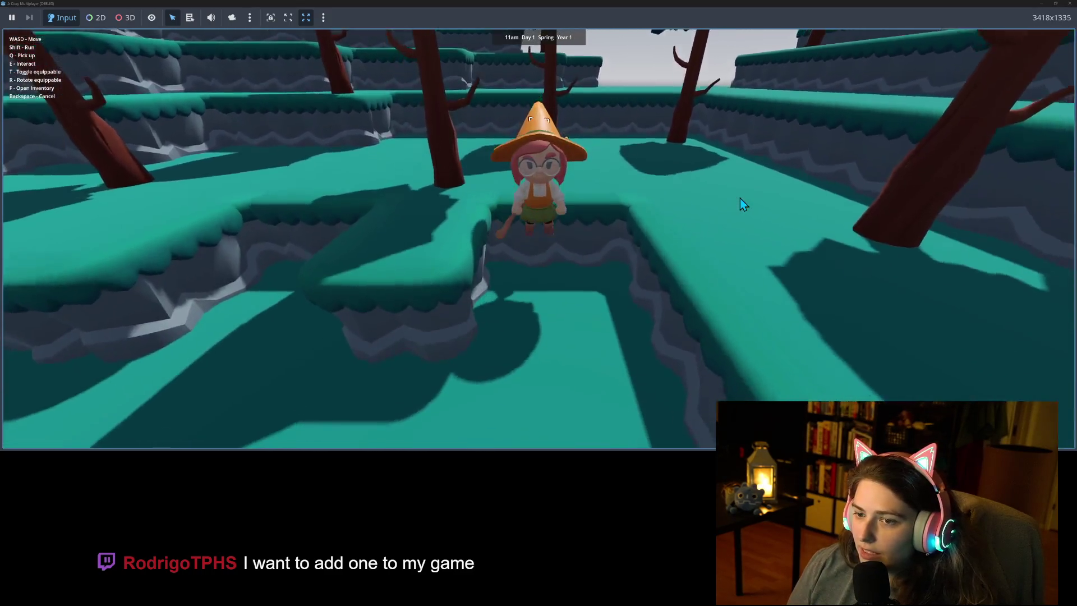
key("w")
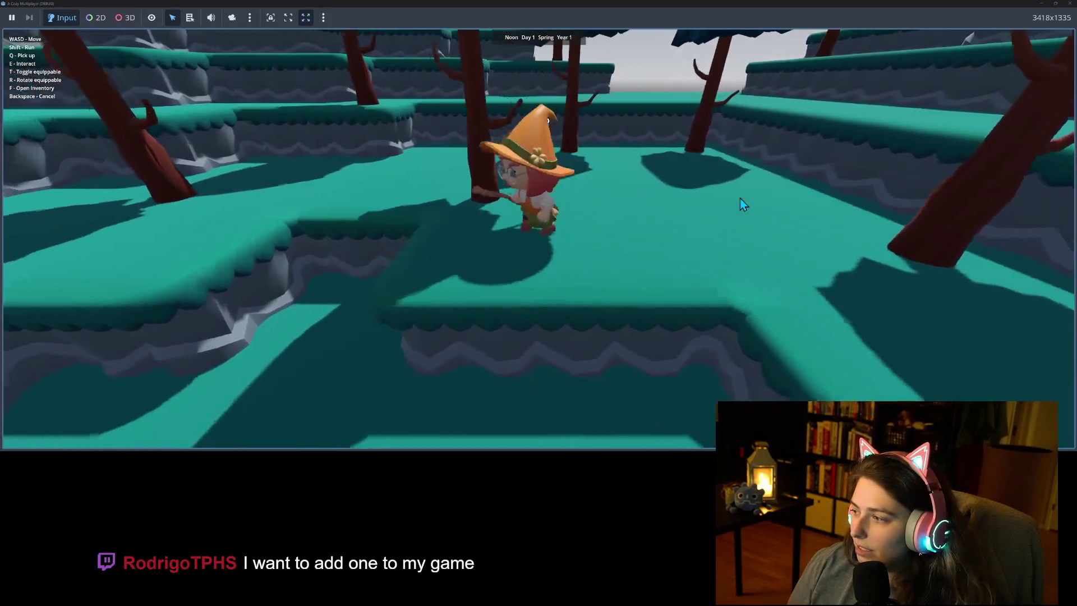
key("s")
key("w")
key("w")
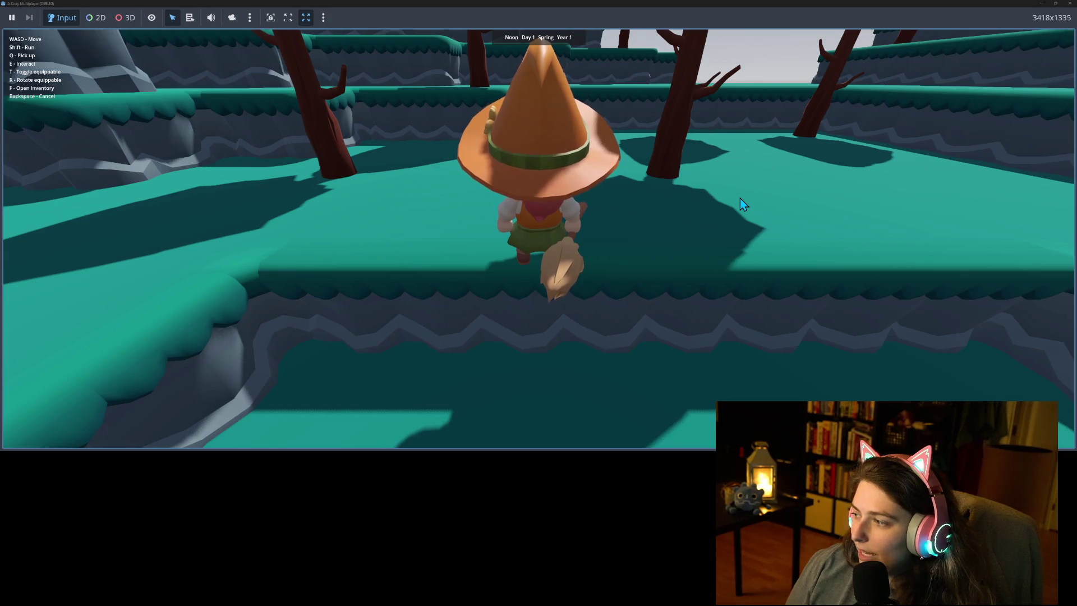
key("s")
key("s")
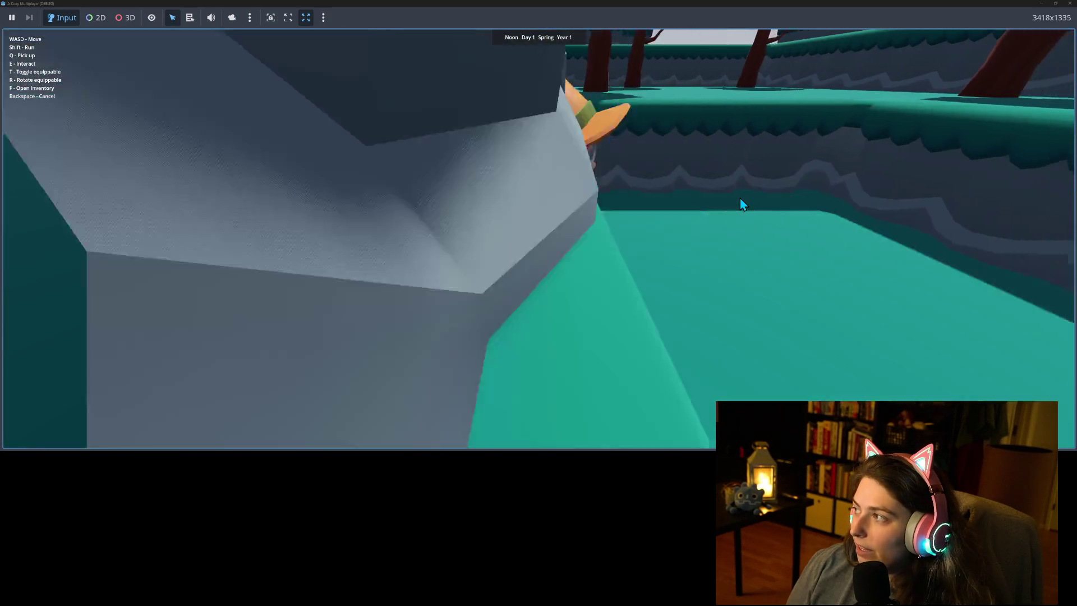
key("w")
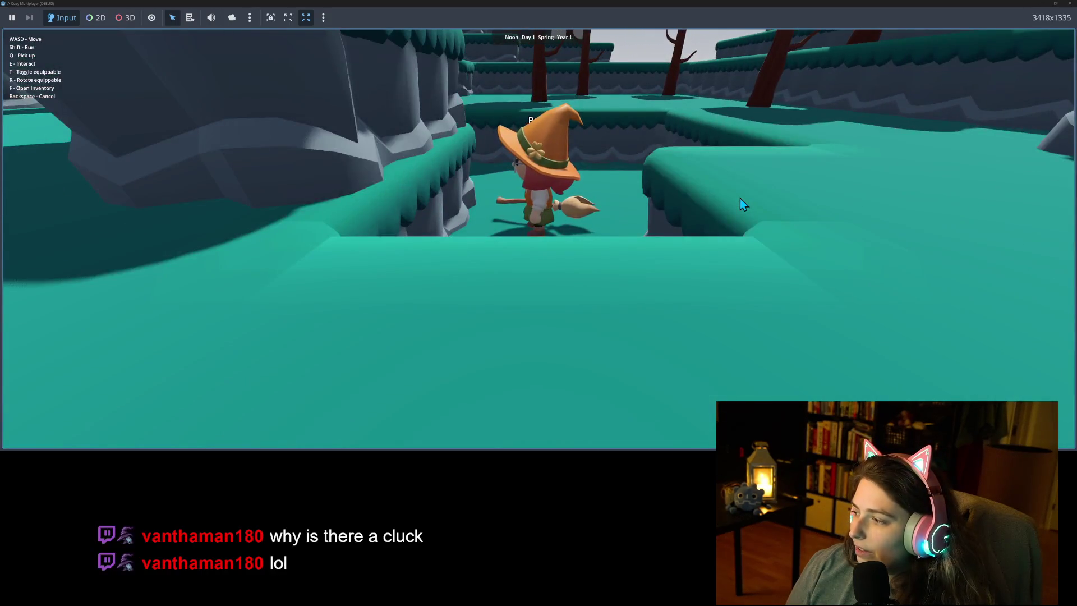
key("s")
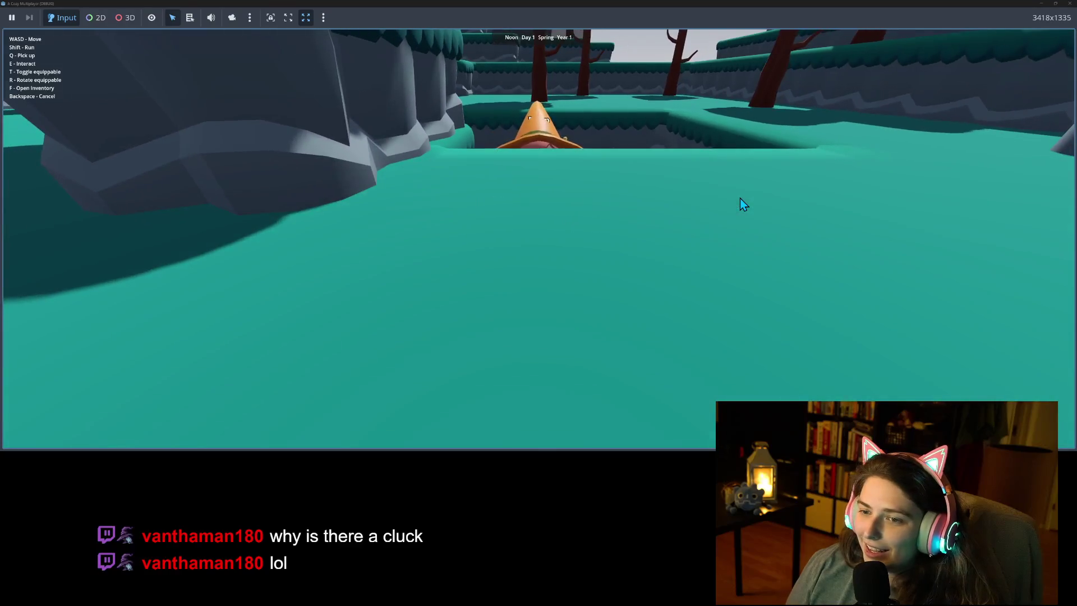
key("s")
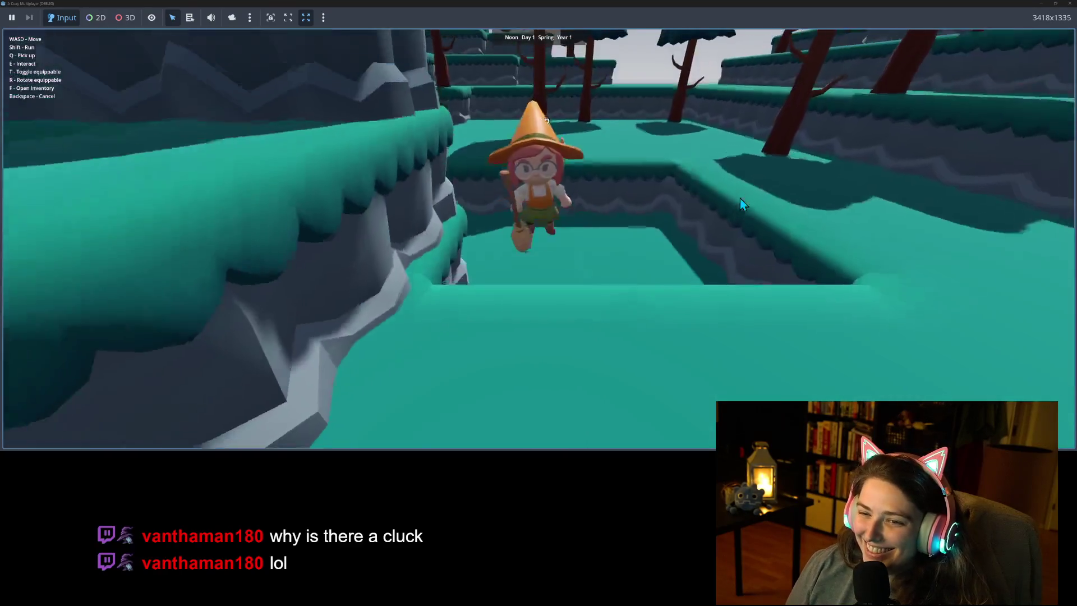
key("w")
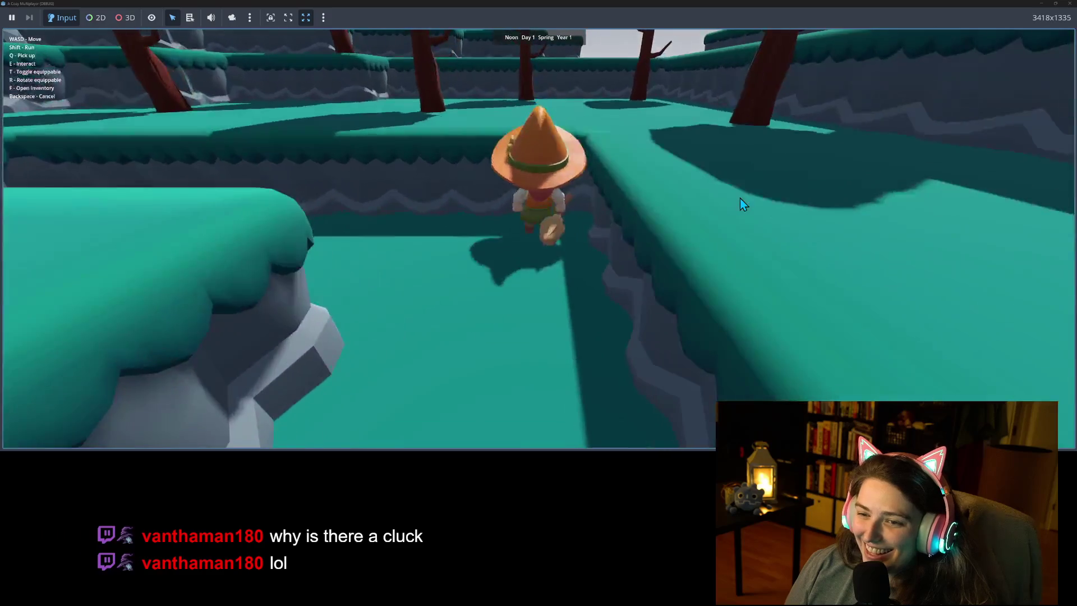
key("s")
key("s")
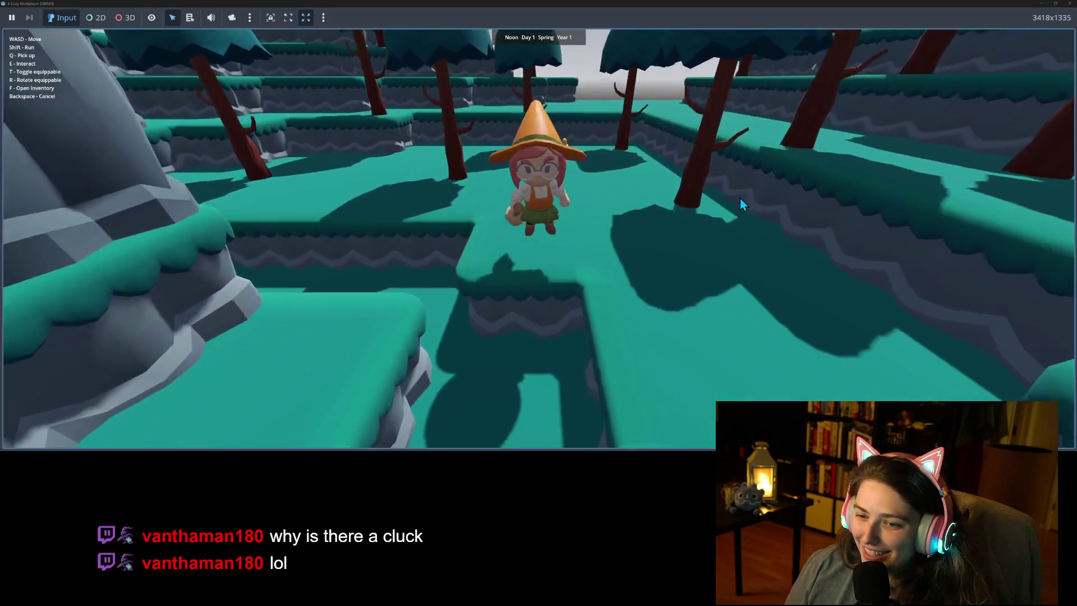
key("s")
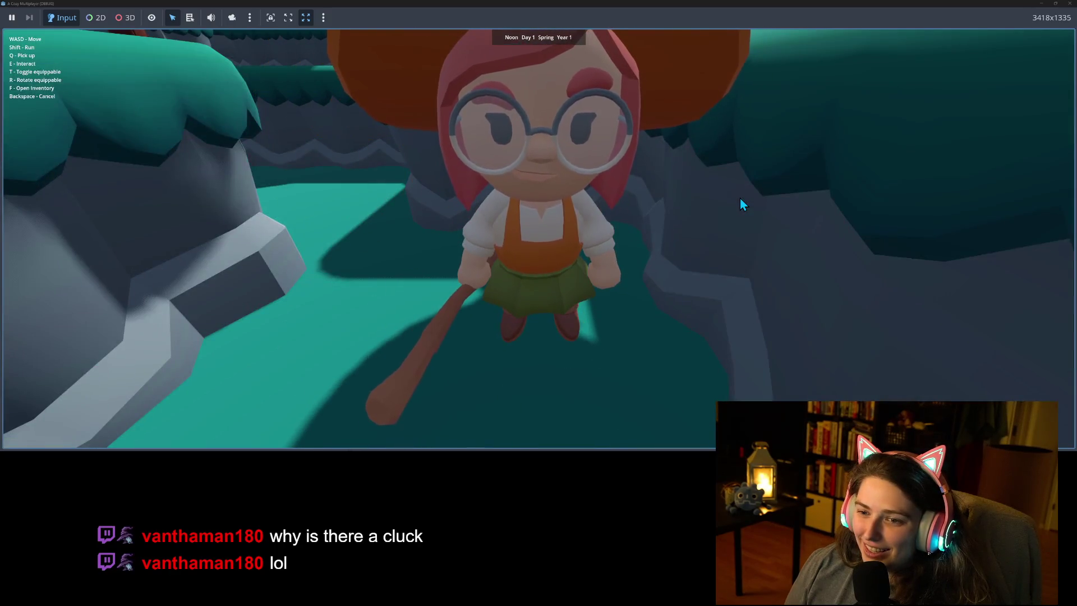
Jump the witch across the lower ledge and run her to the rock pillar and a raised ledge.
key("w")
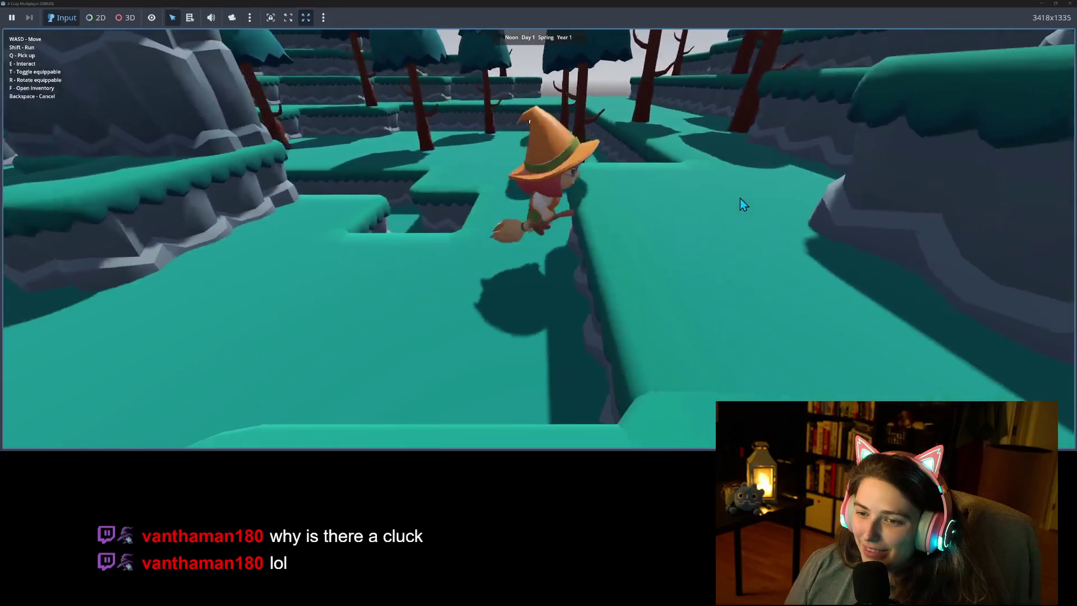
key("w")
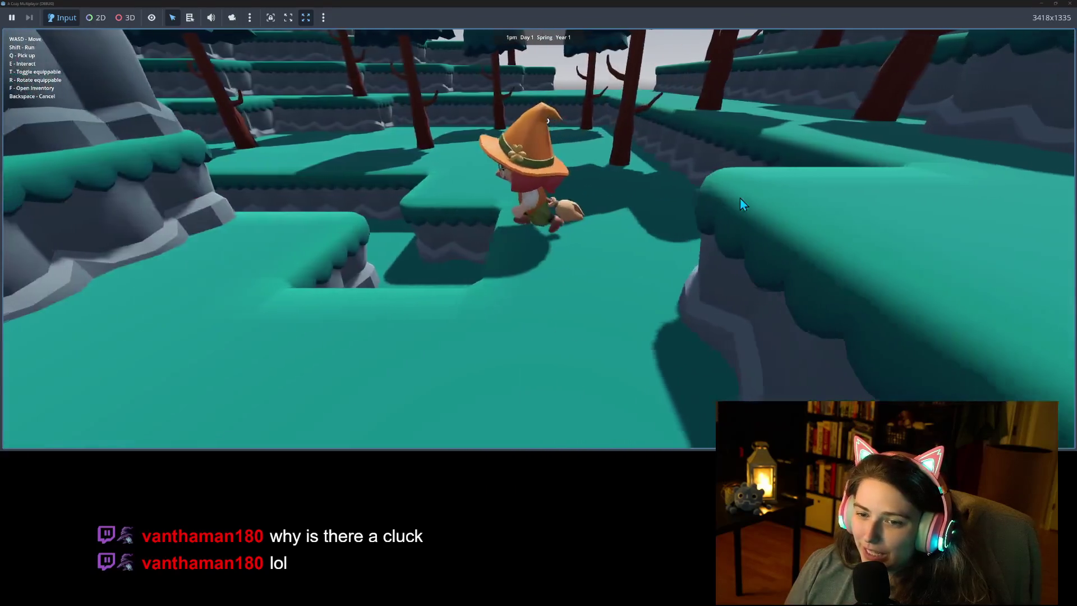
key("w")
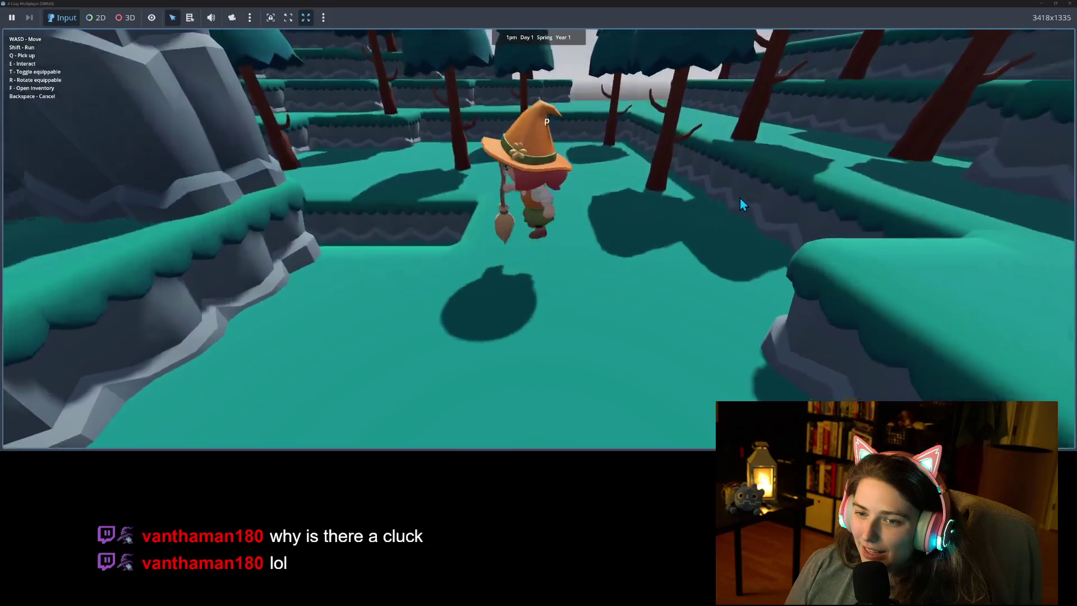
key("w")
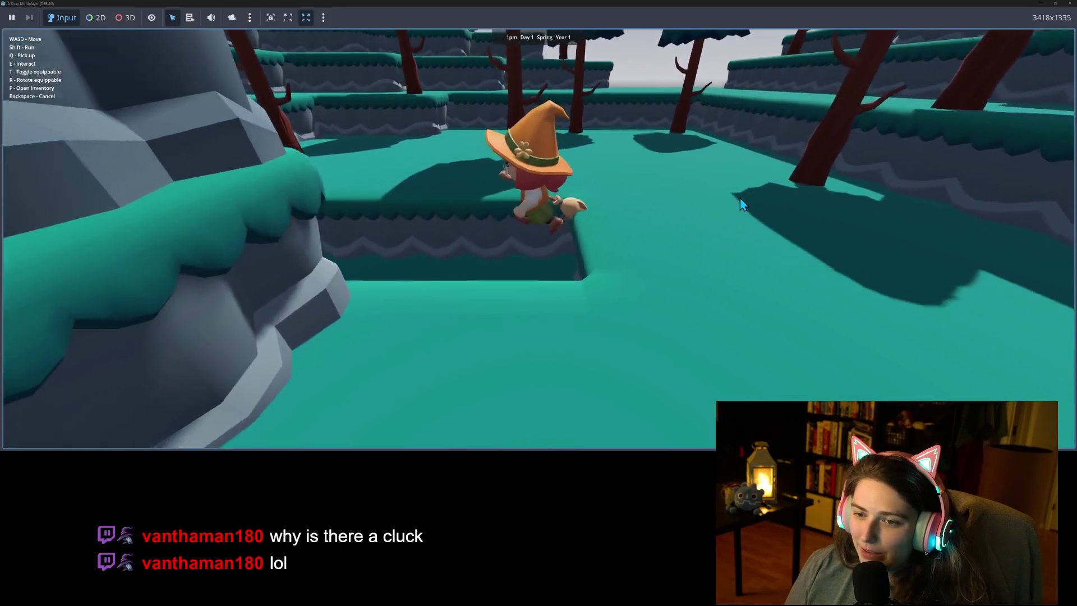
key("space")
key("a")
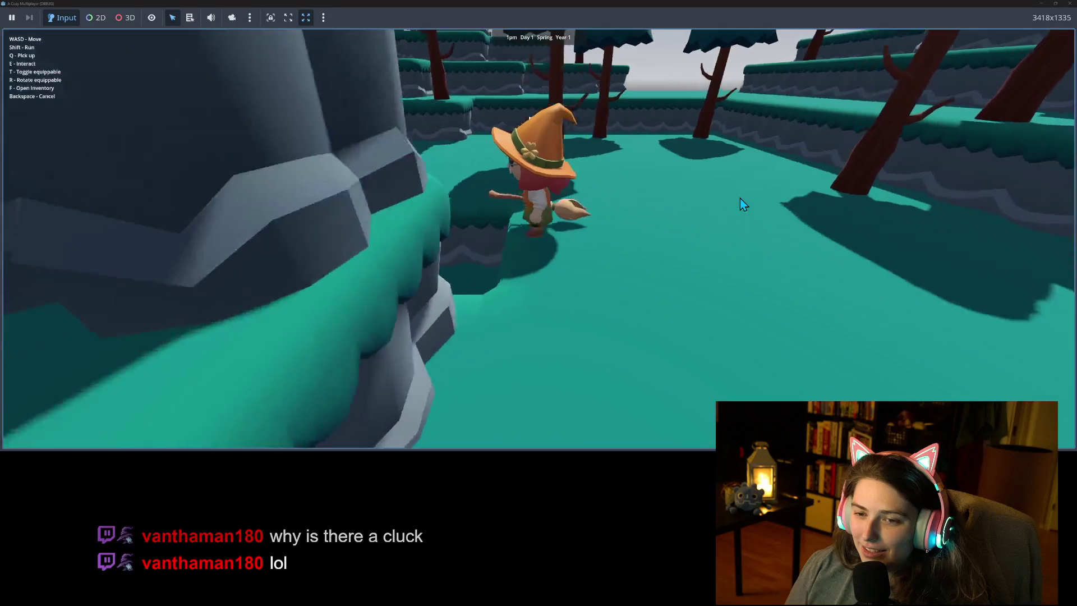
key("w")
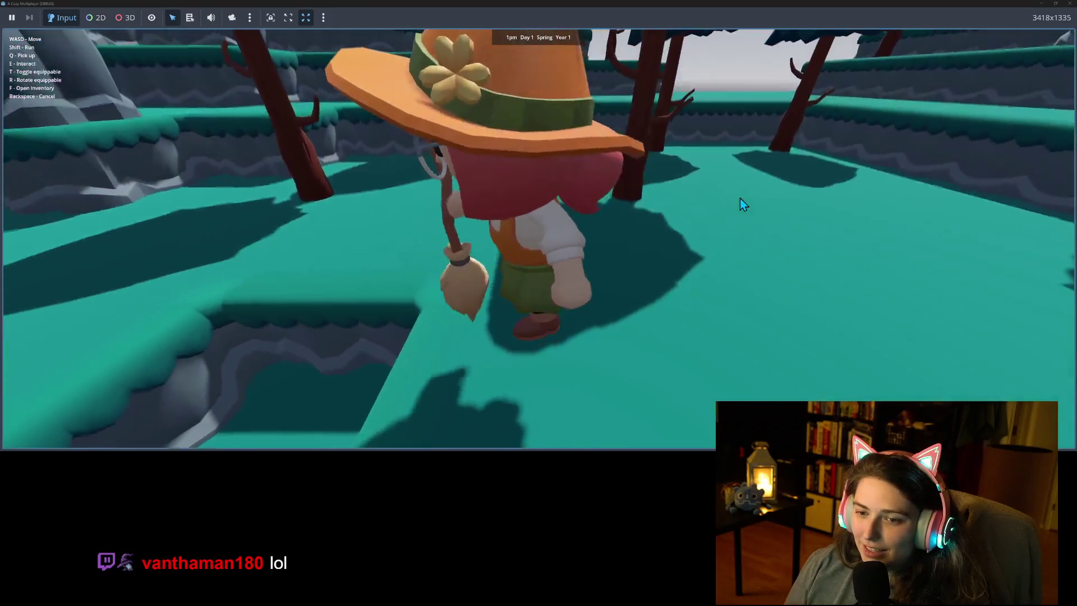
key("w")
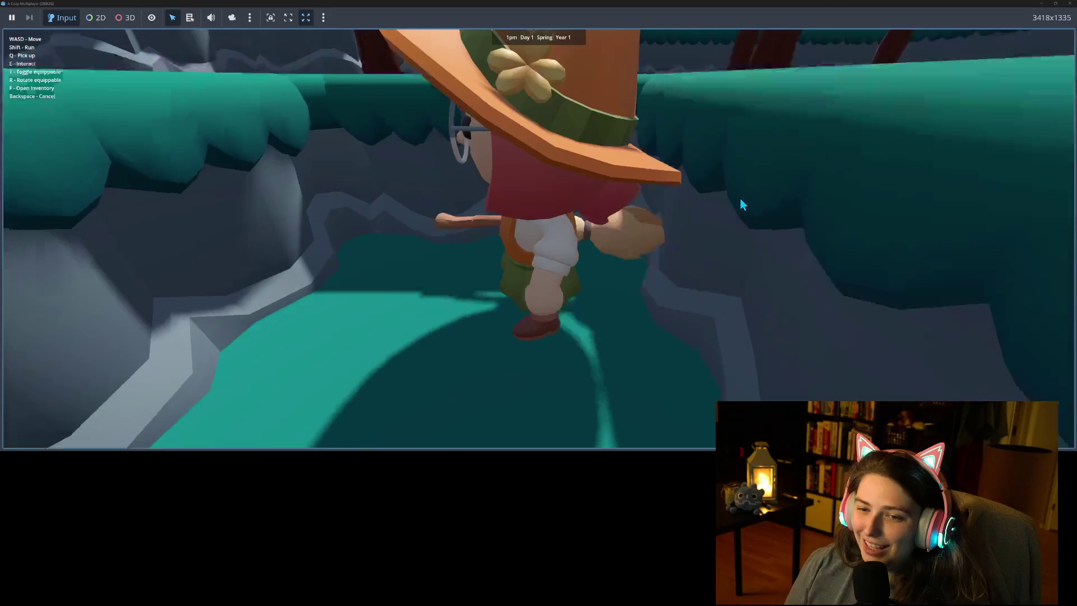
key("w")
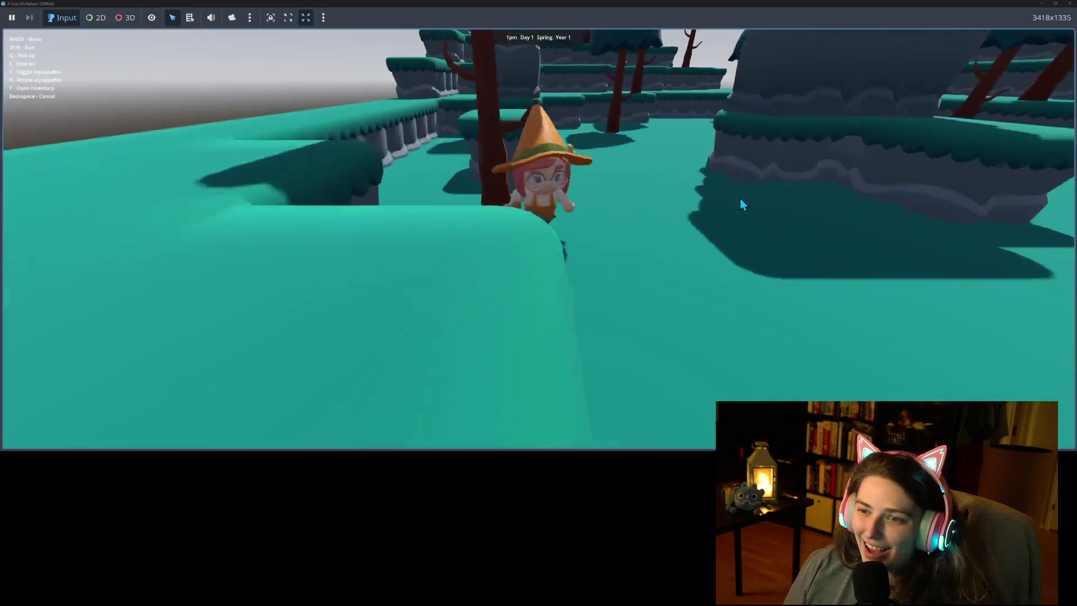
key("w")
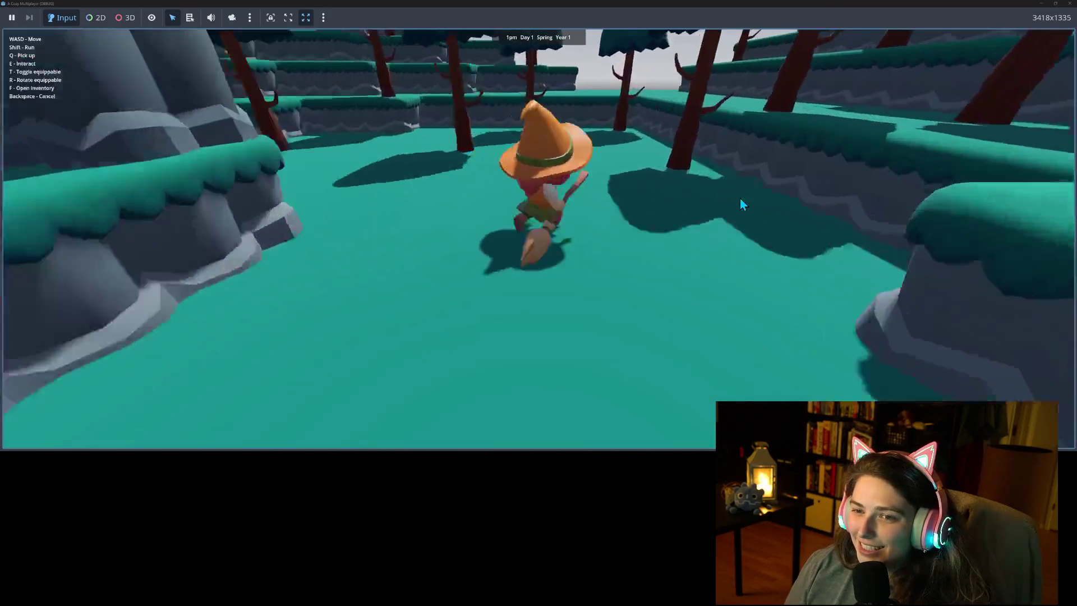
key("w")
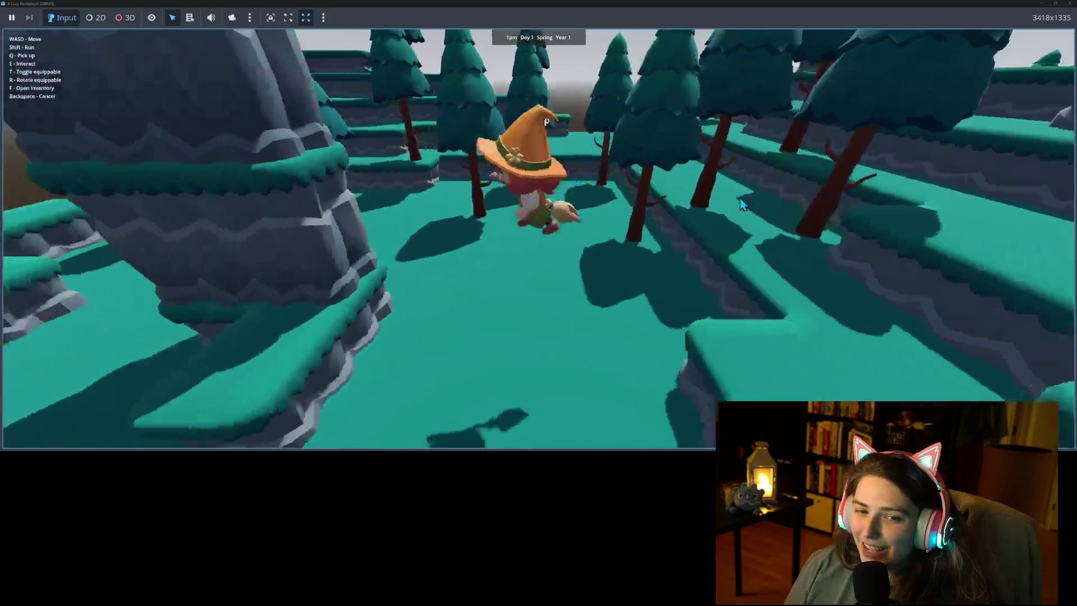
key("d")
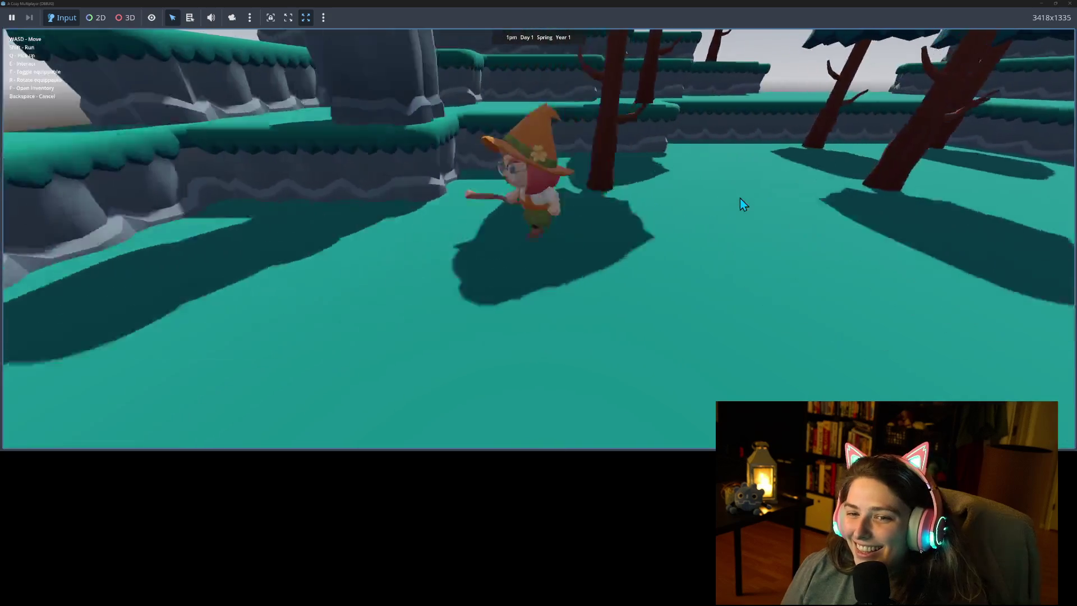
key("s")
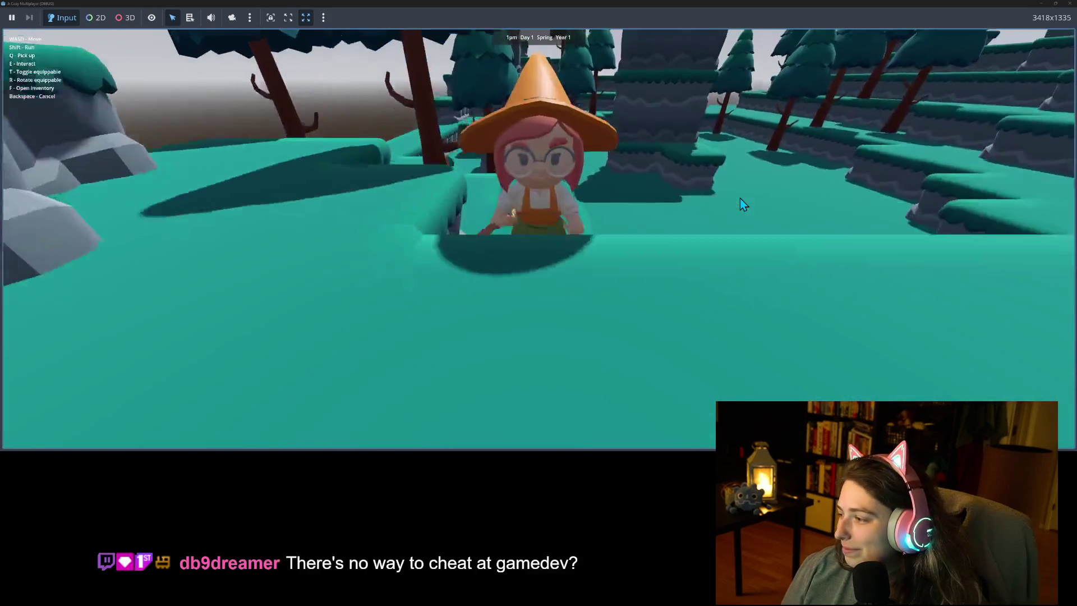
key("w")
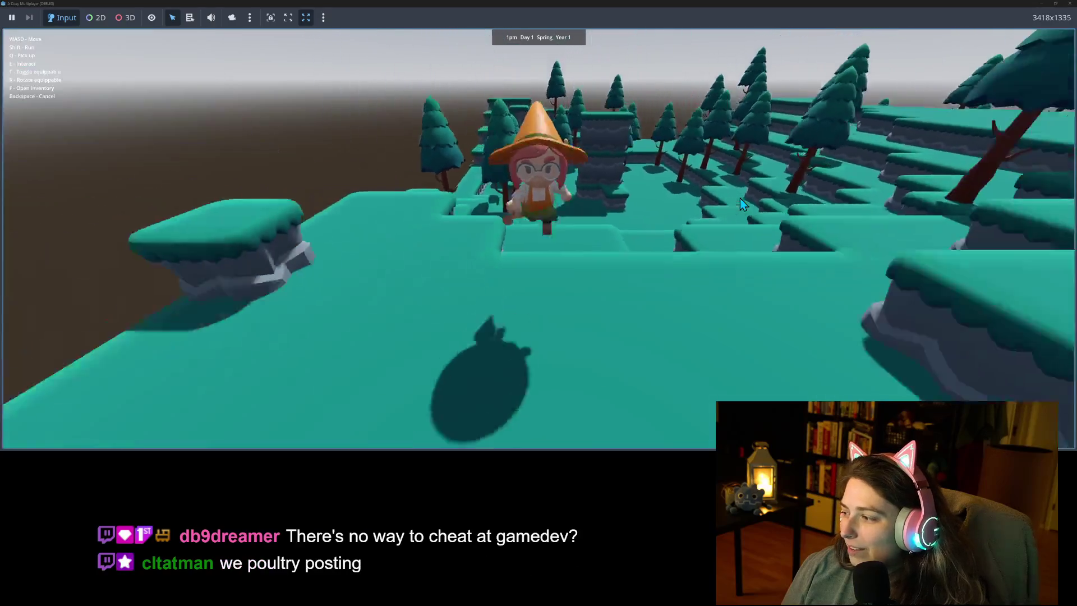
key("s")
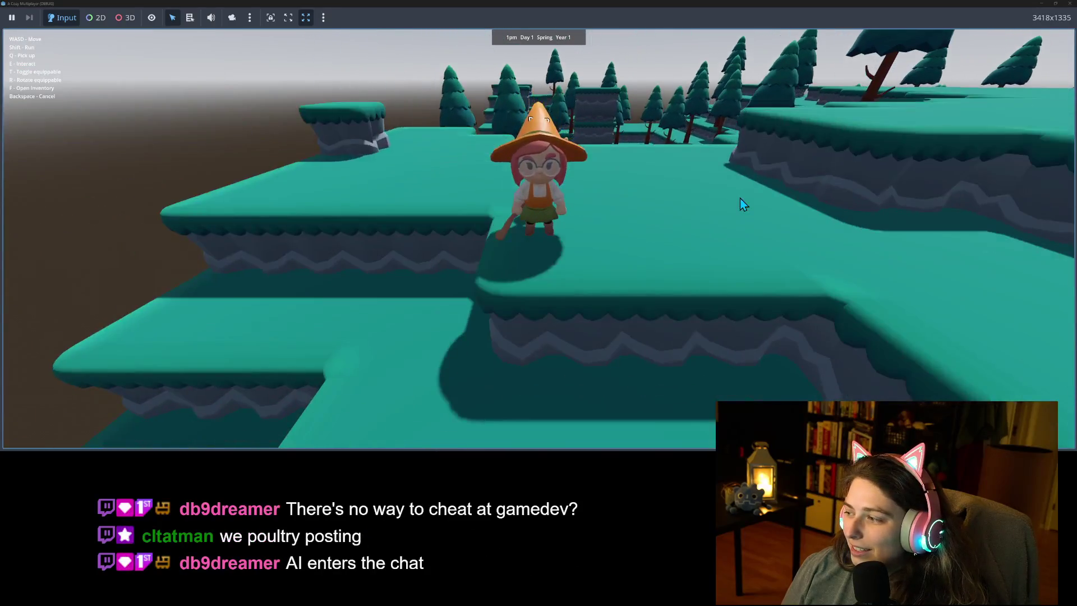
key("s")
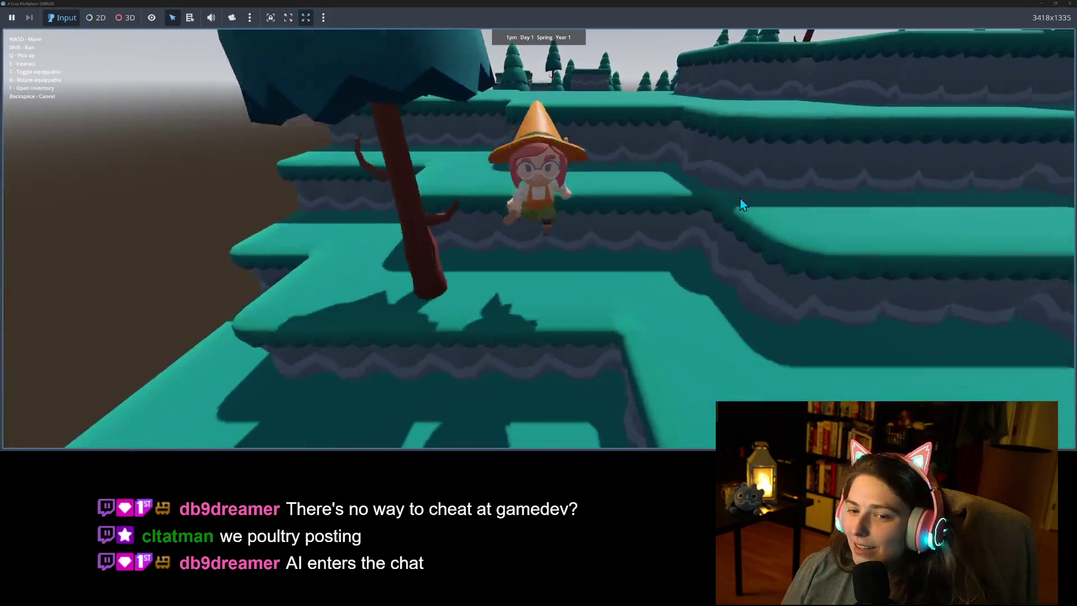
key("s")
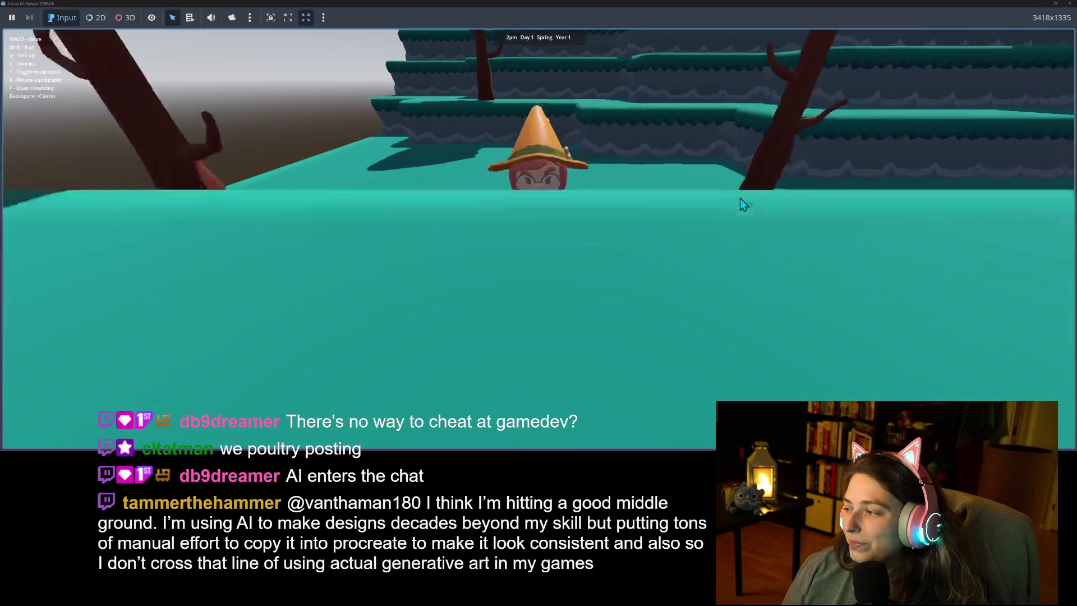
key("s")
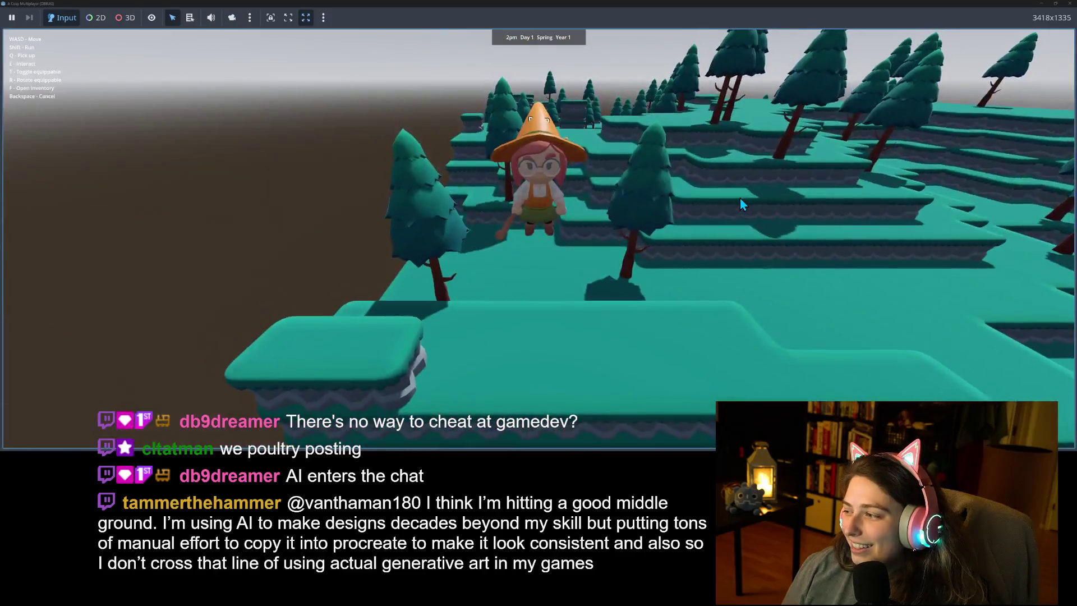
key("d")
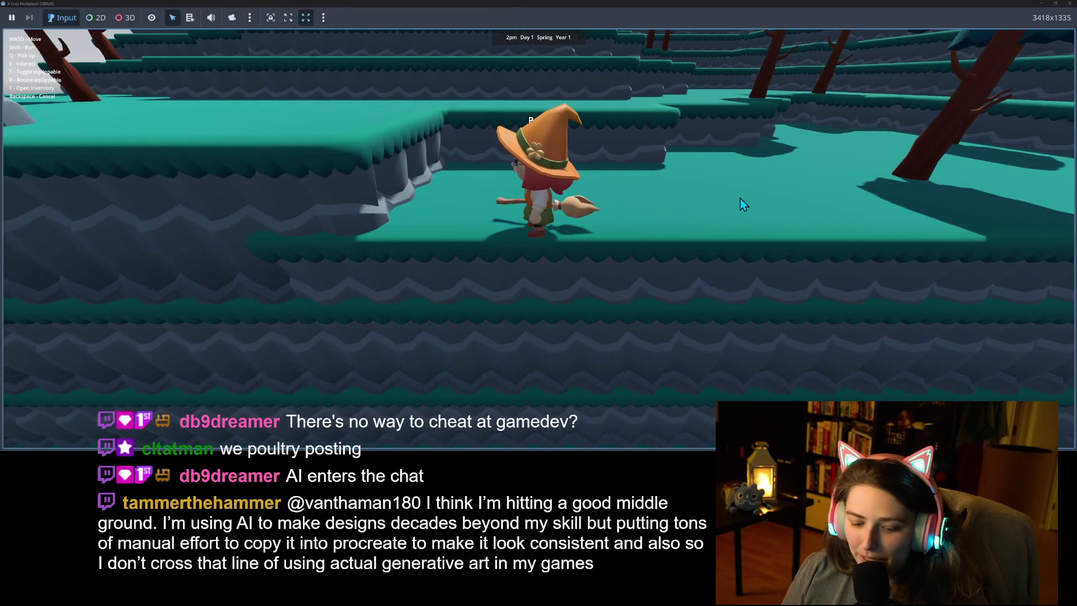
scroll(743, 204, "up", 5)
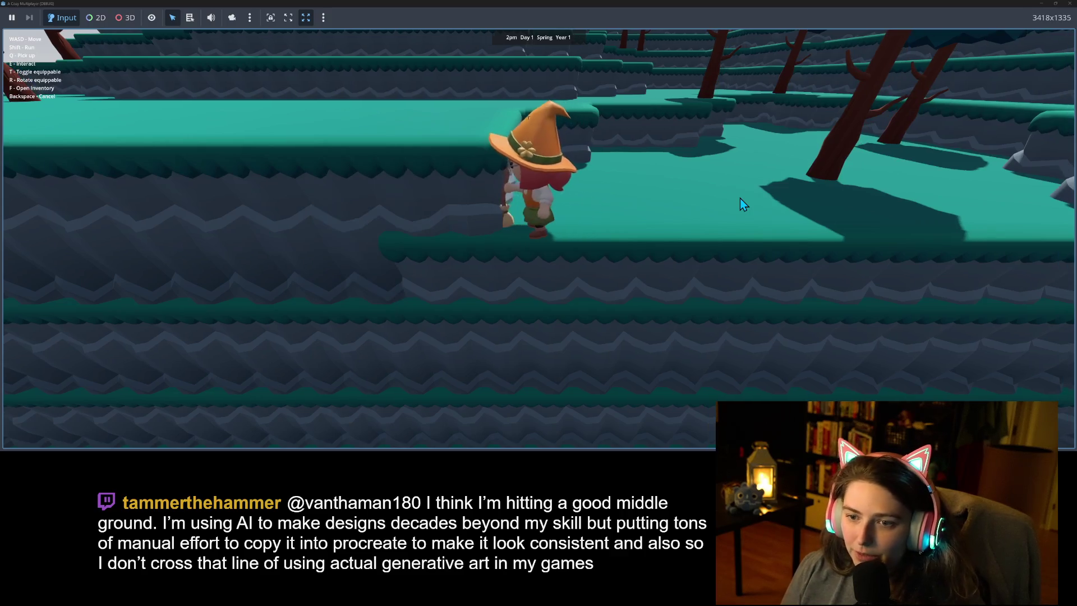
key("w")
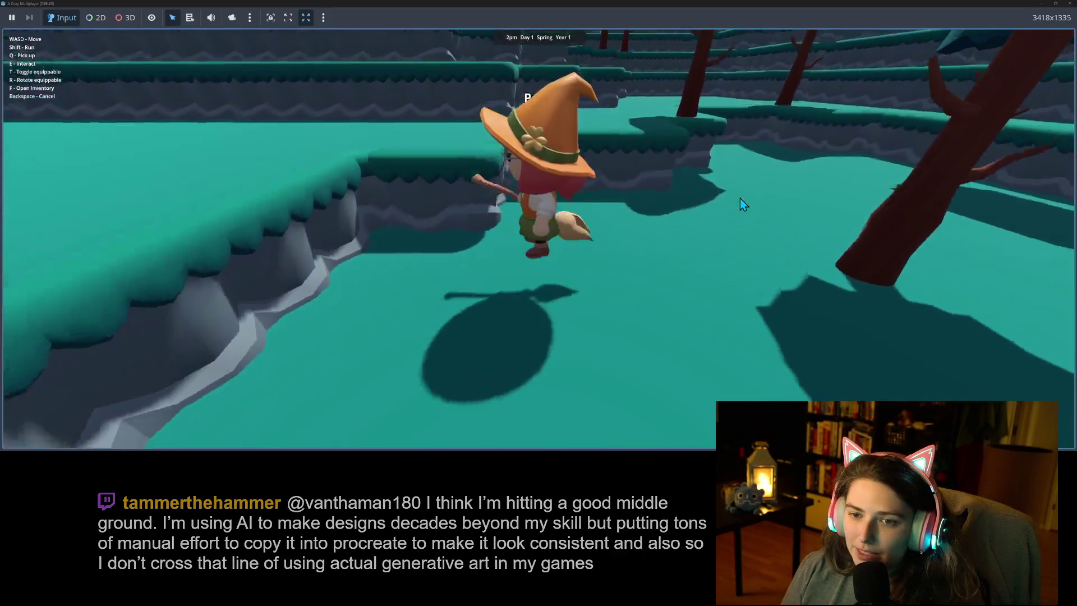
key("w")
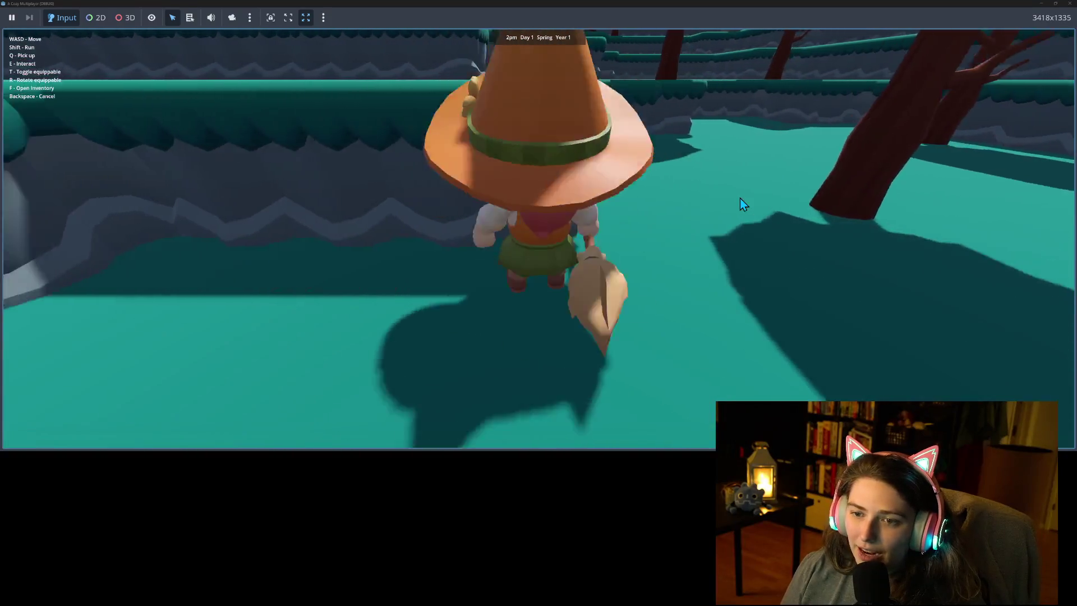
key("d")
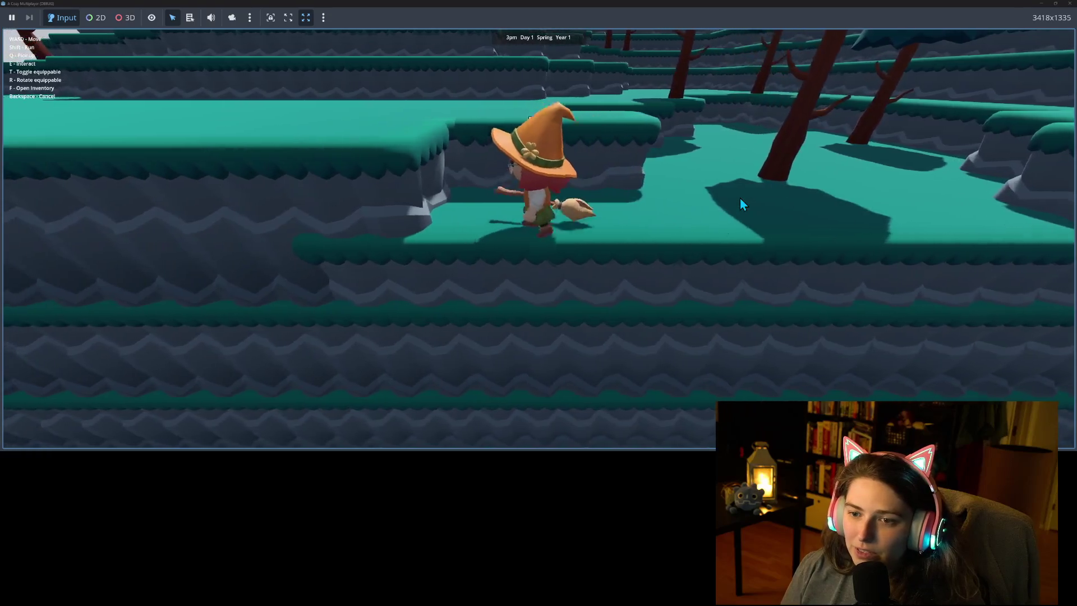
key("w")
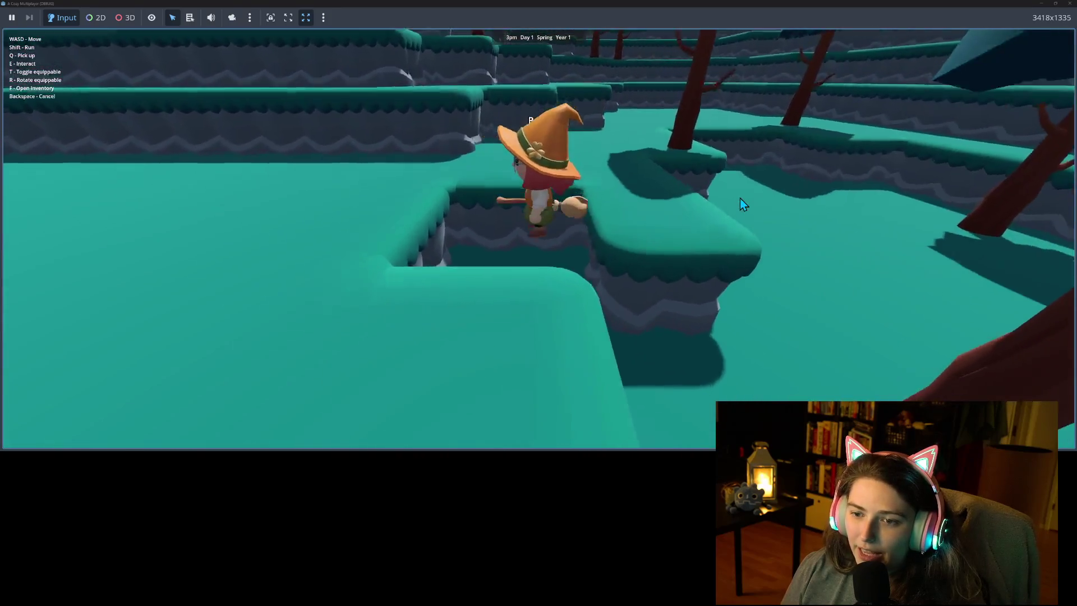
key("a")
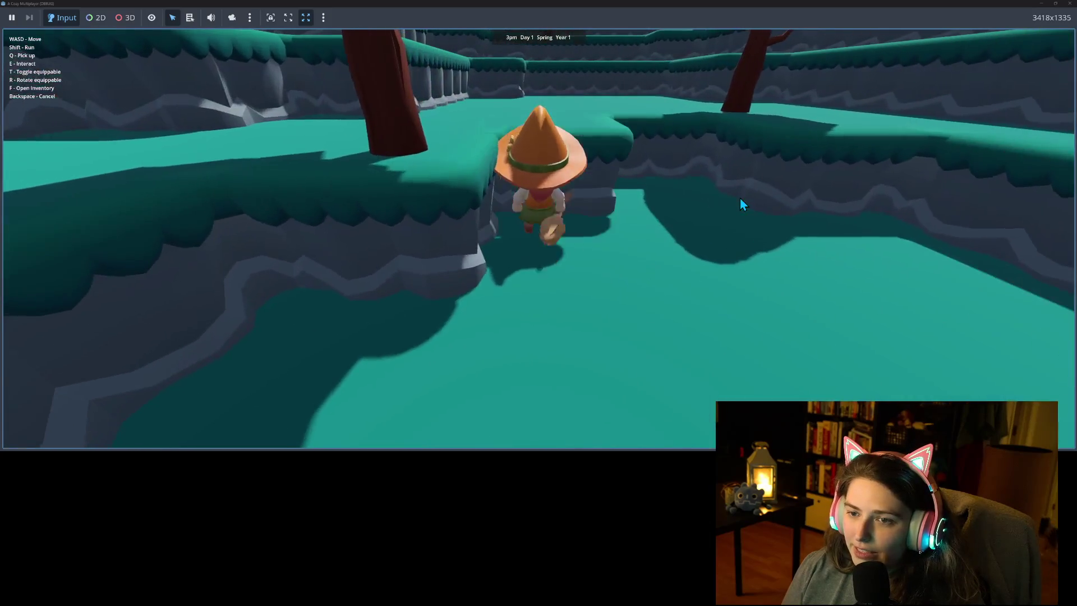
key("t")
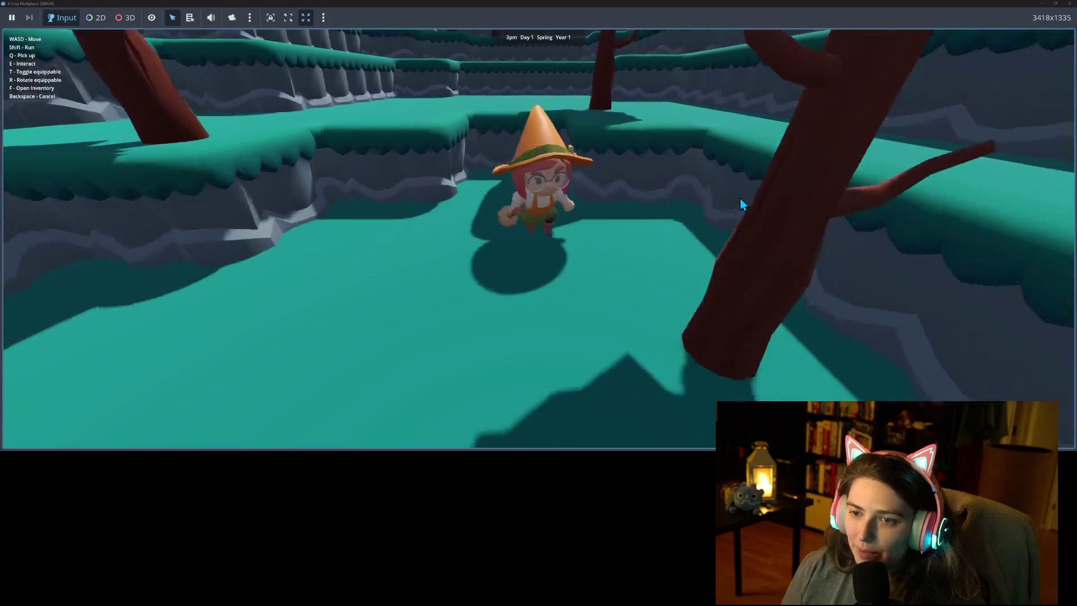
key("w")
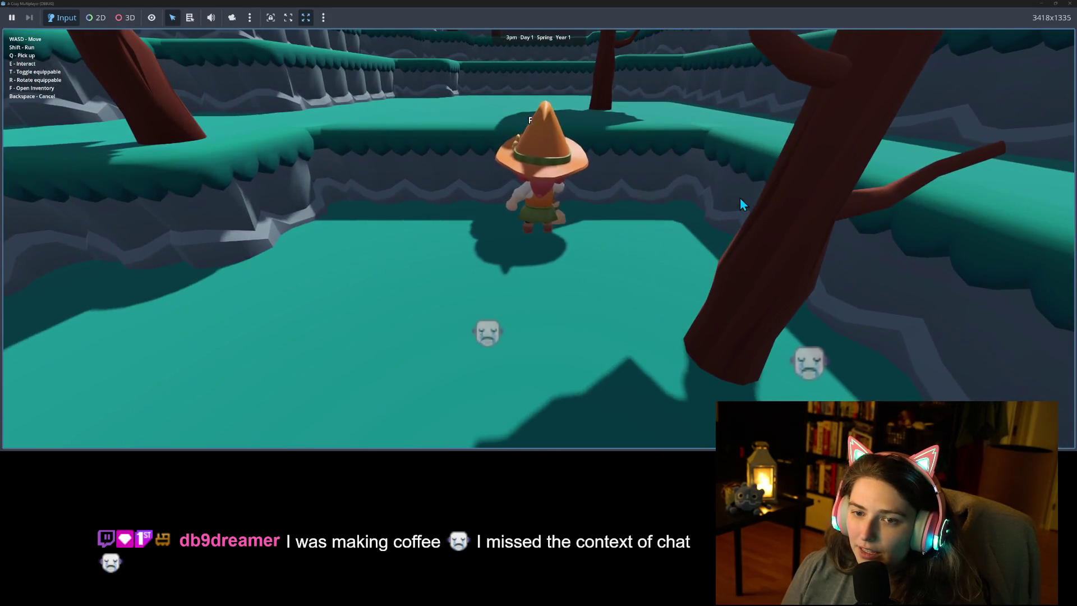
Walk the witch along the ledge and forward and back across the terrain.
key("a")
key("s")
key("a")
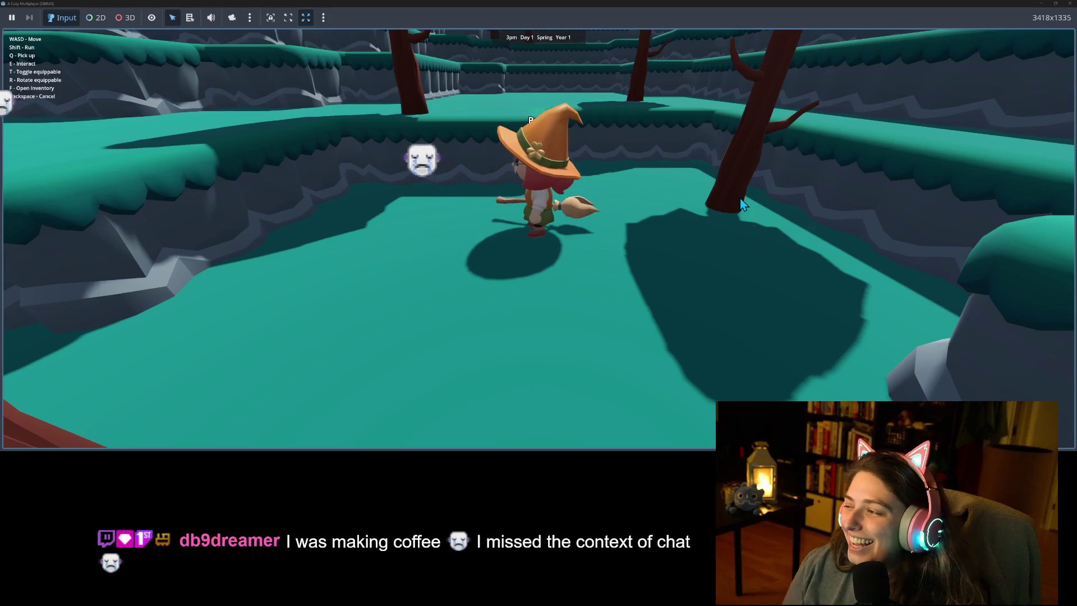
key("w")
key("w")
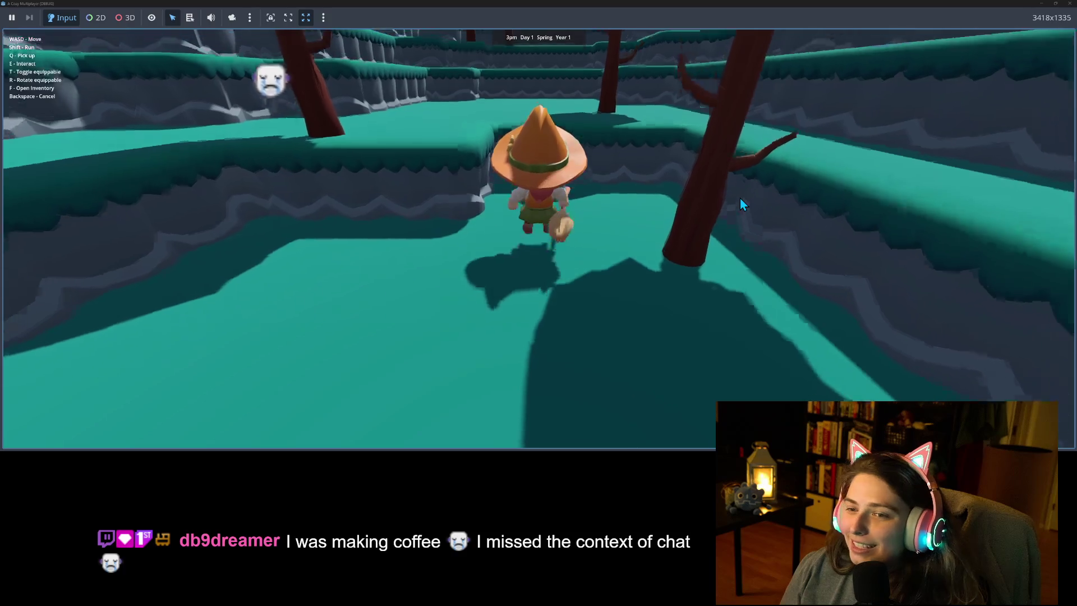
key("w")
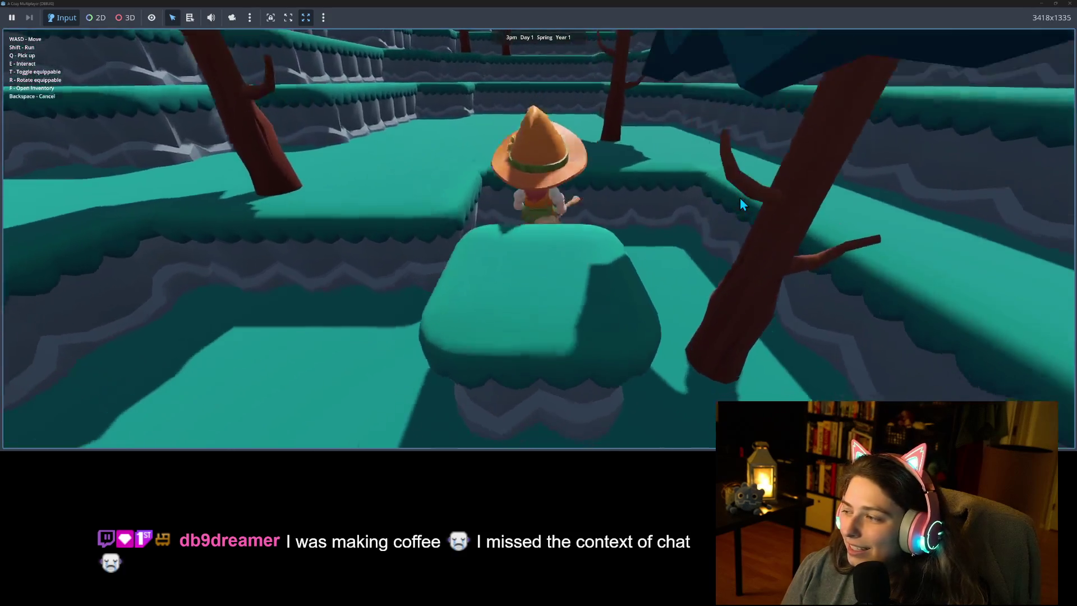
key("w")
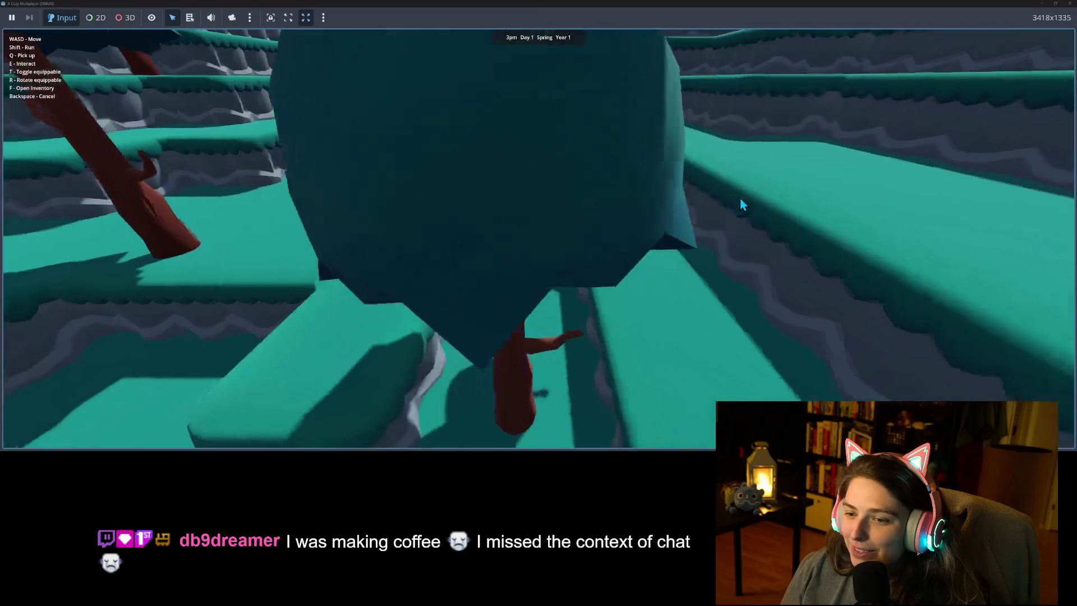
key("w")
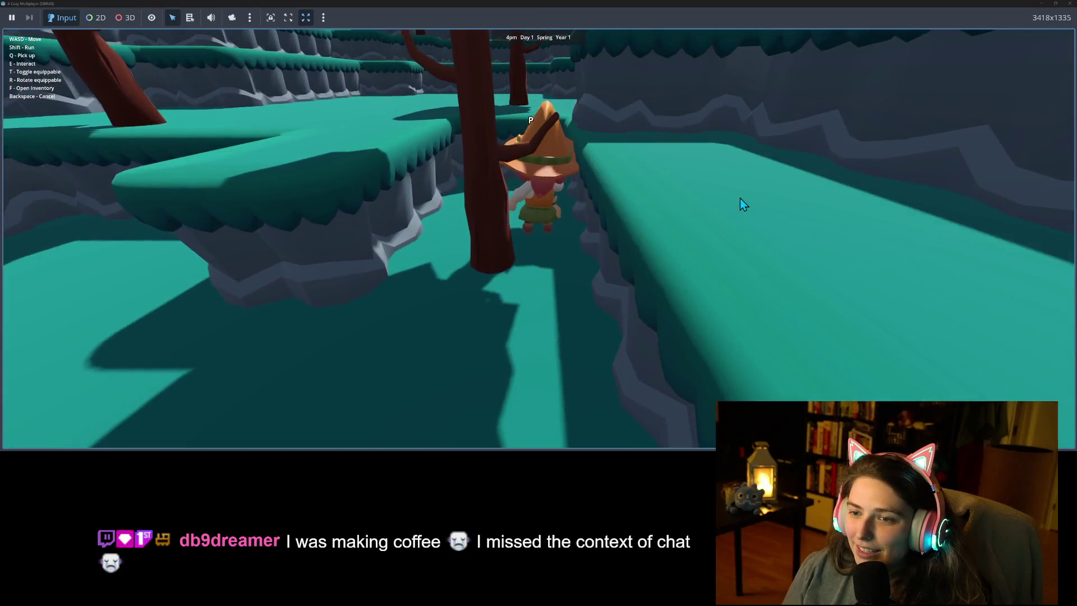
key("s")
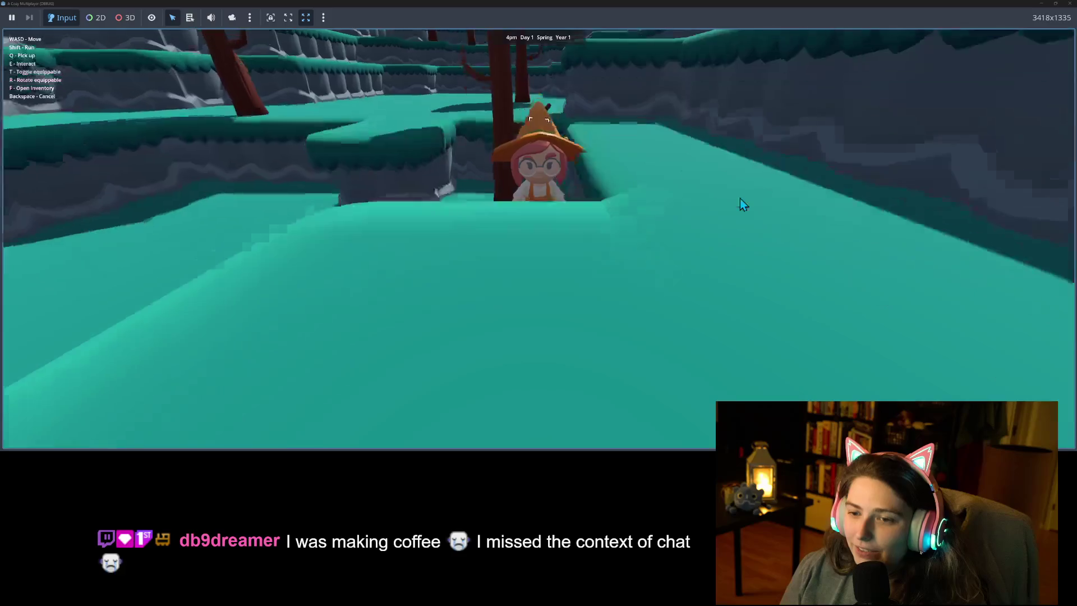
key("s")
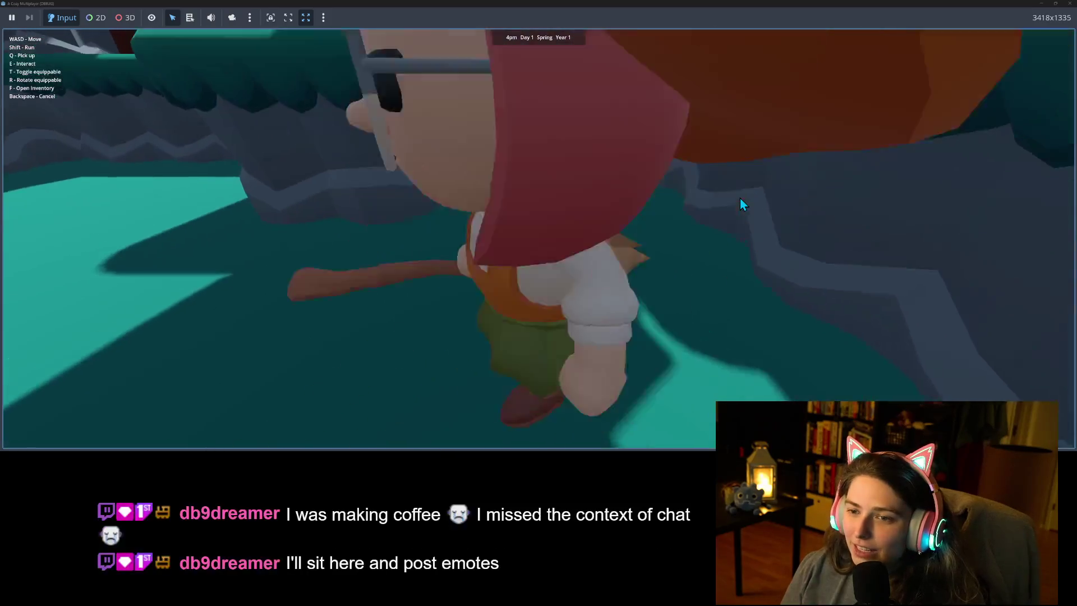
key("w")
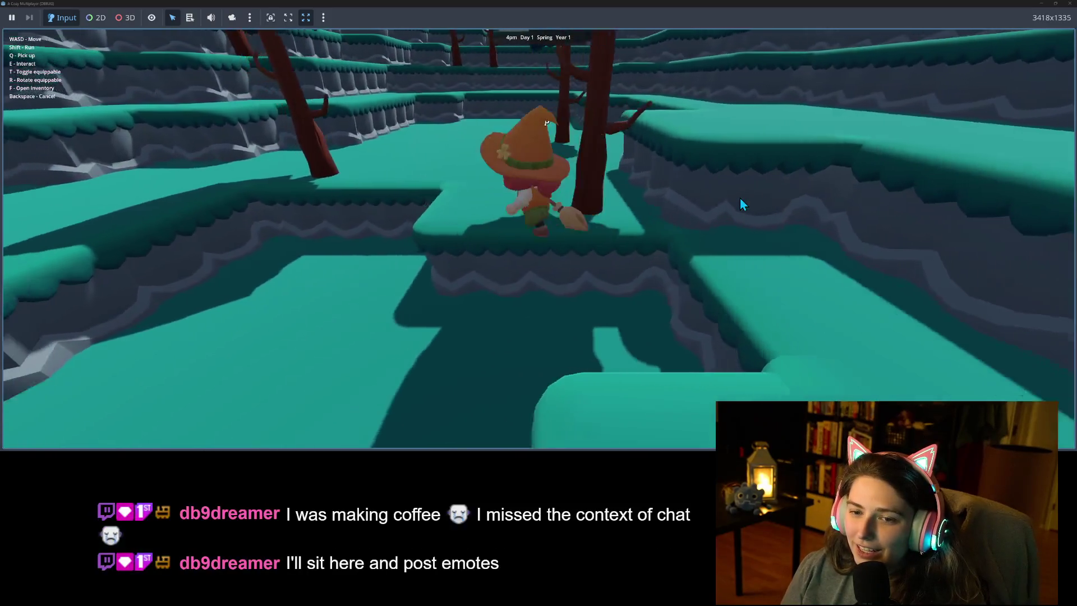
key("w")
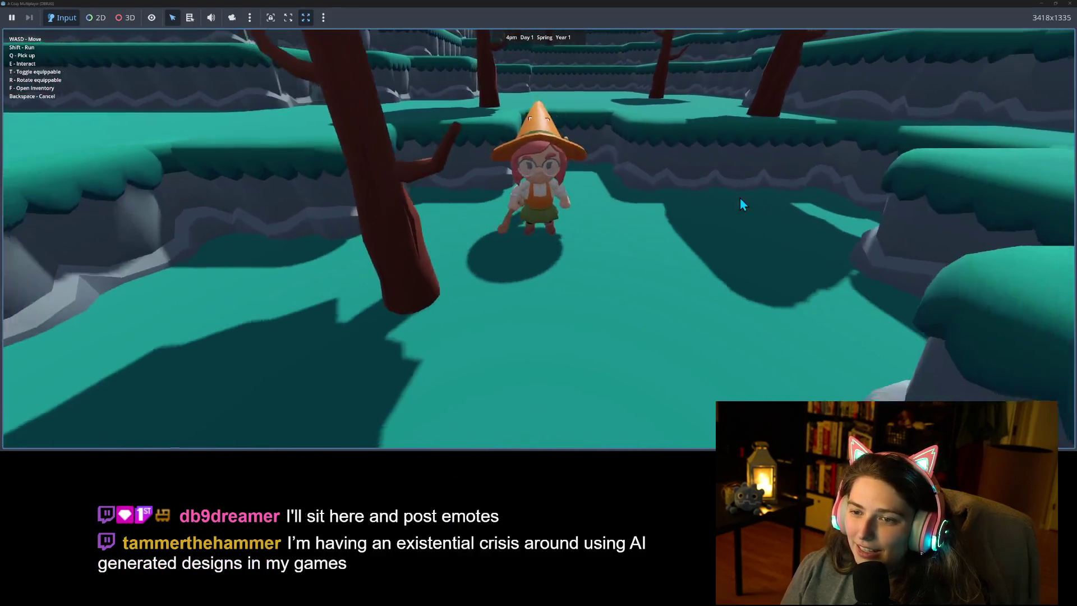
key("w")
key("a")
key("w")
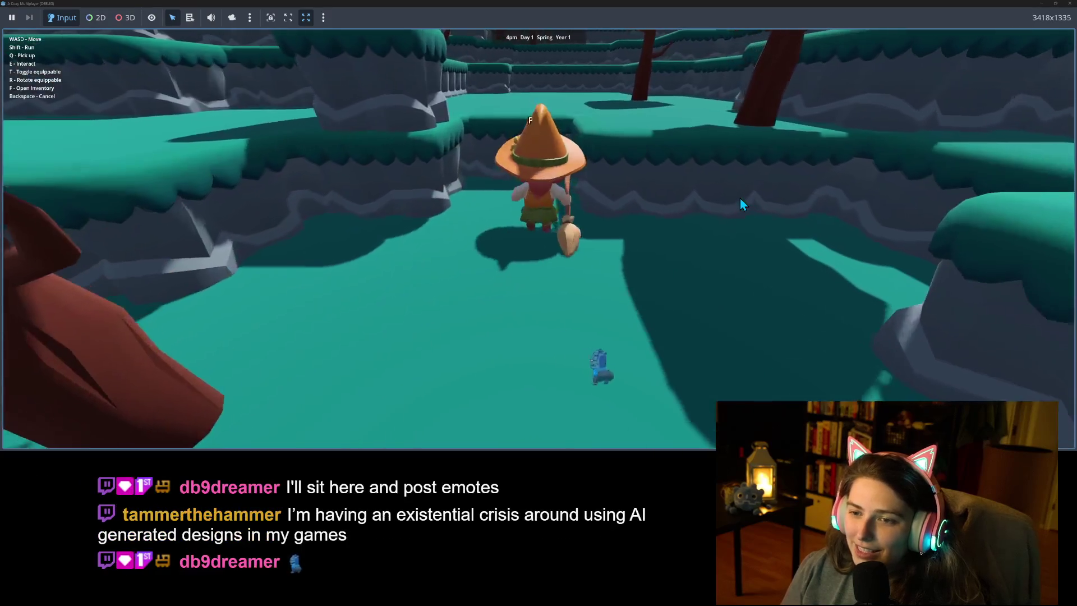
key("s")
key("a")
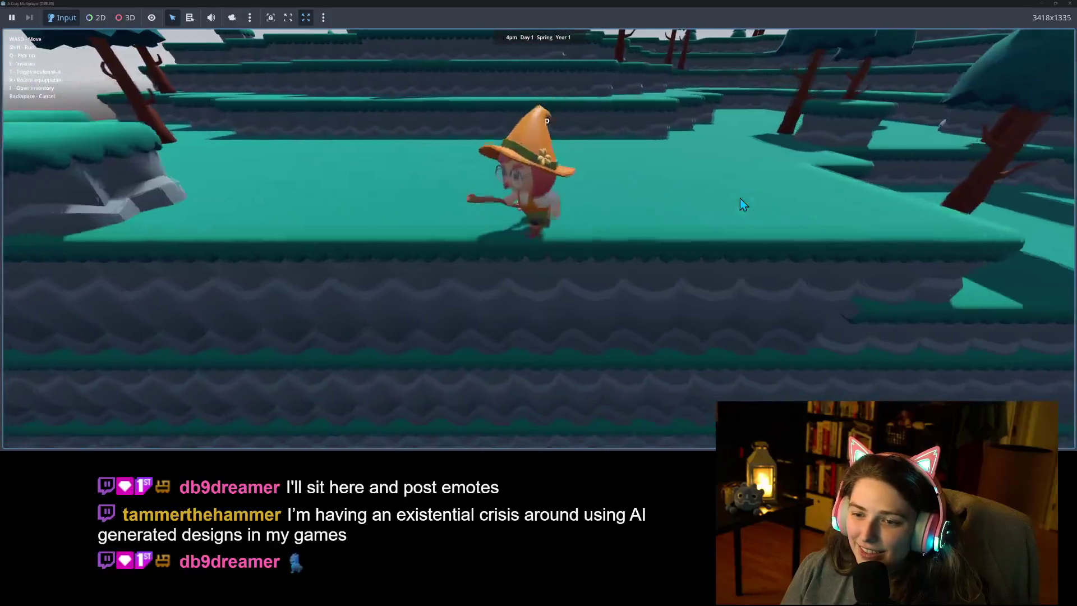
Jump the witch onto the upper terrace and run her to its edge.
key("space")
key("a")
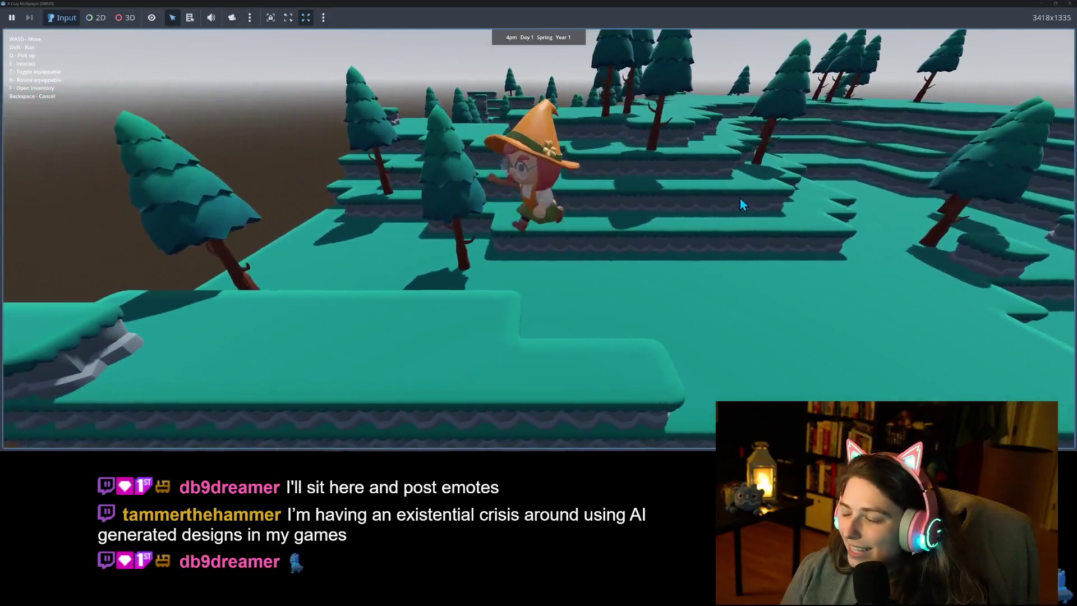
key("d")
key("space")
key("a")
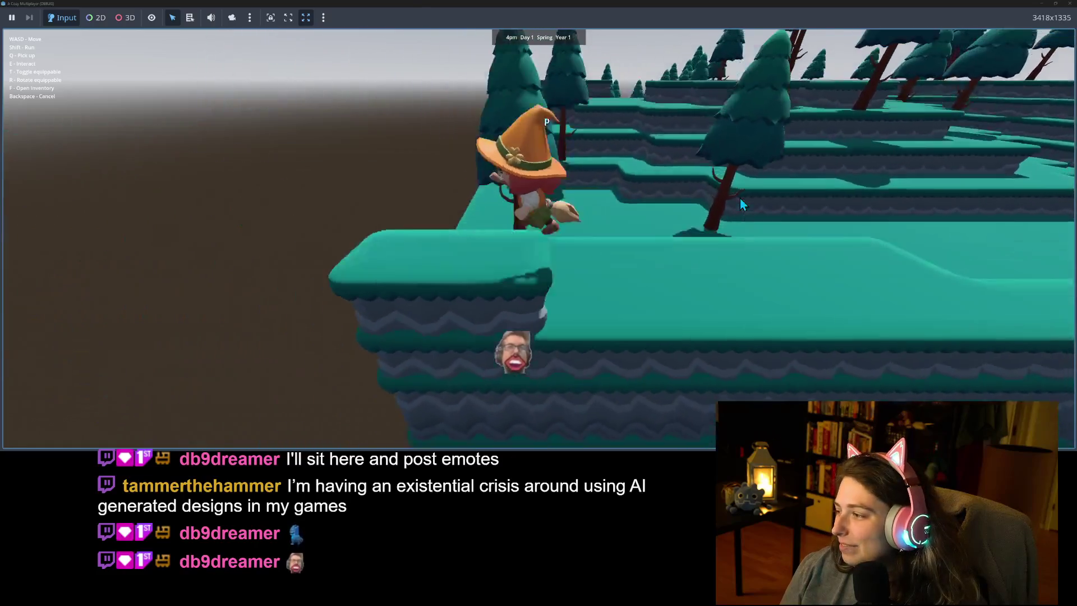
Fly the broom over the tree-covered terraces and land on the rock pillar.
key("w")
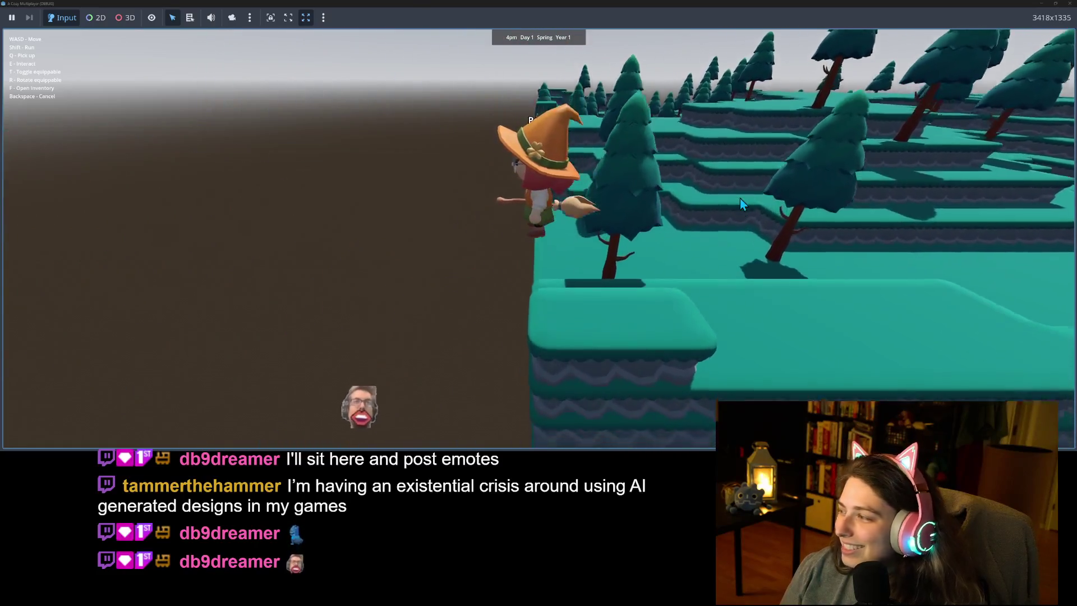
key("w")
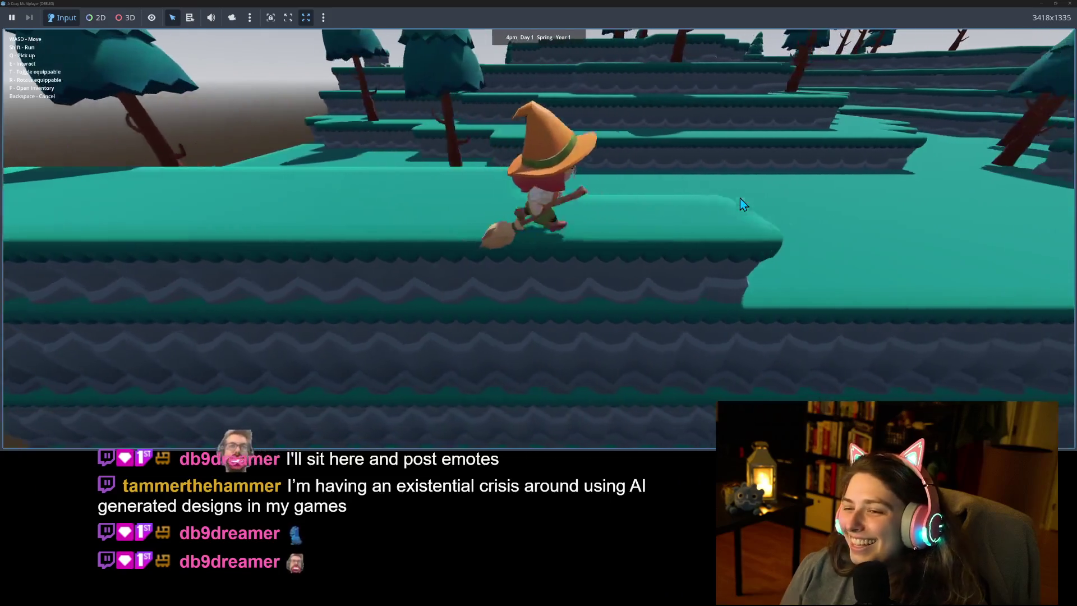
key("w")
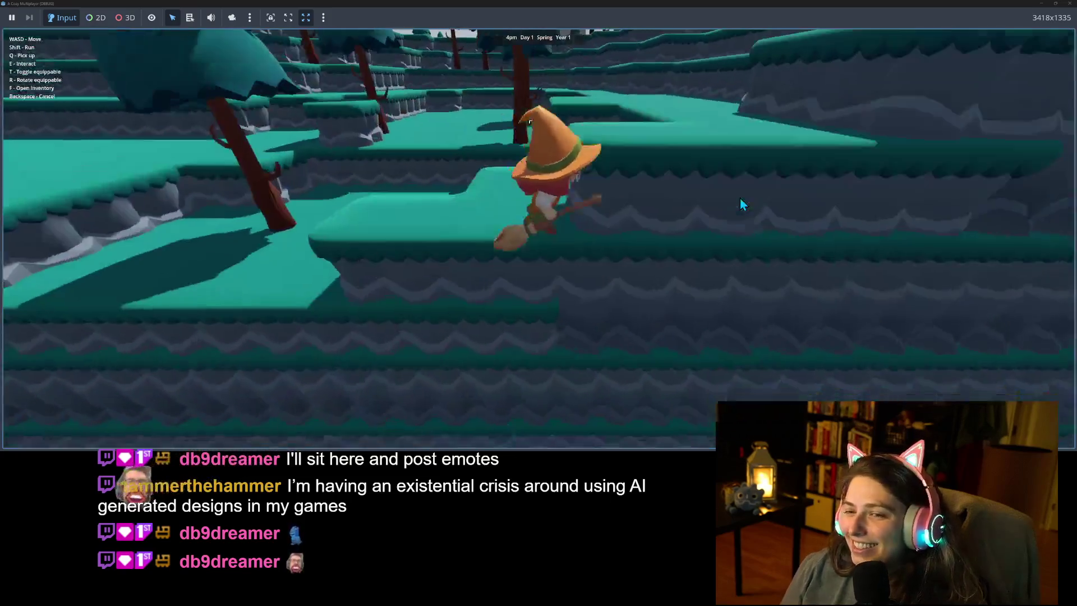
key("w")
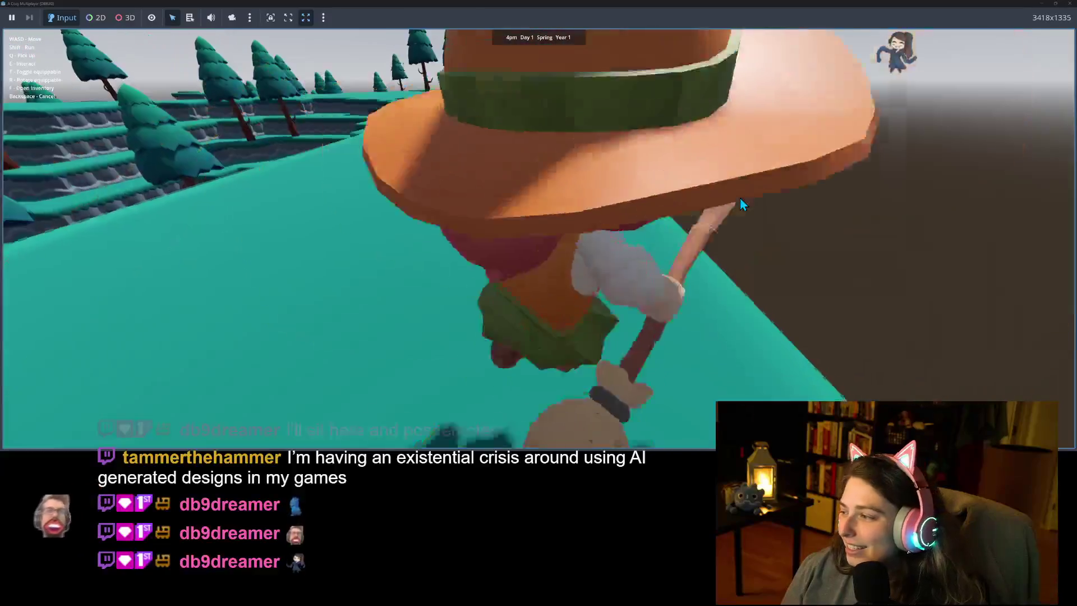
key("w")
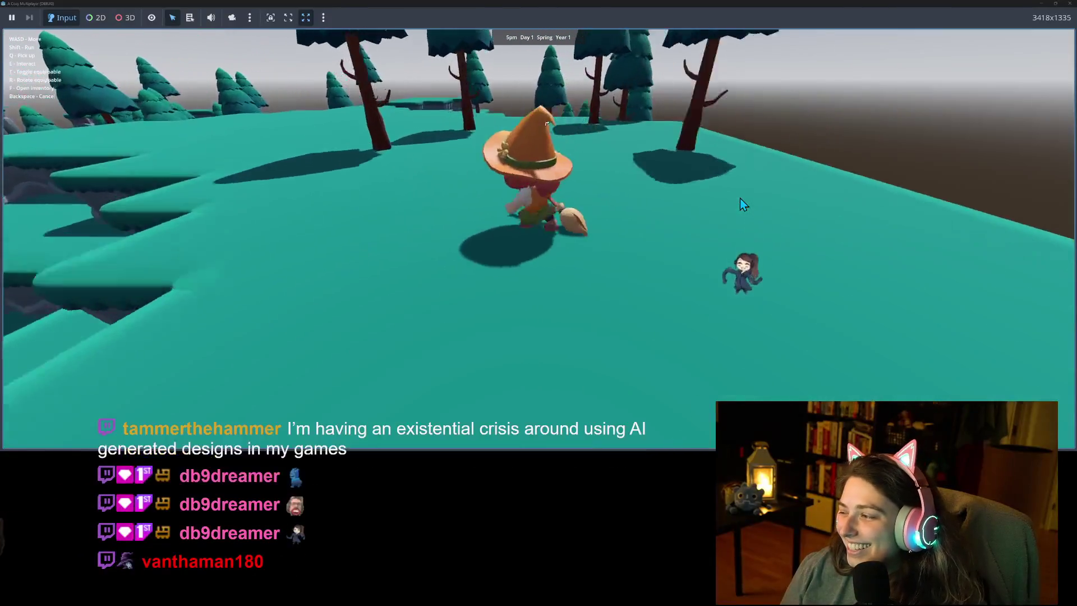
key("w")
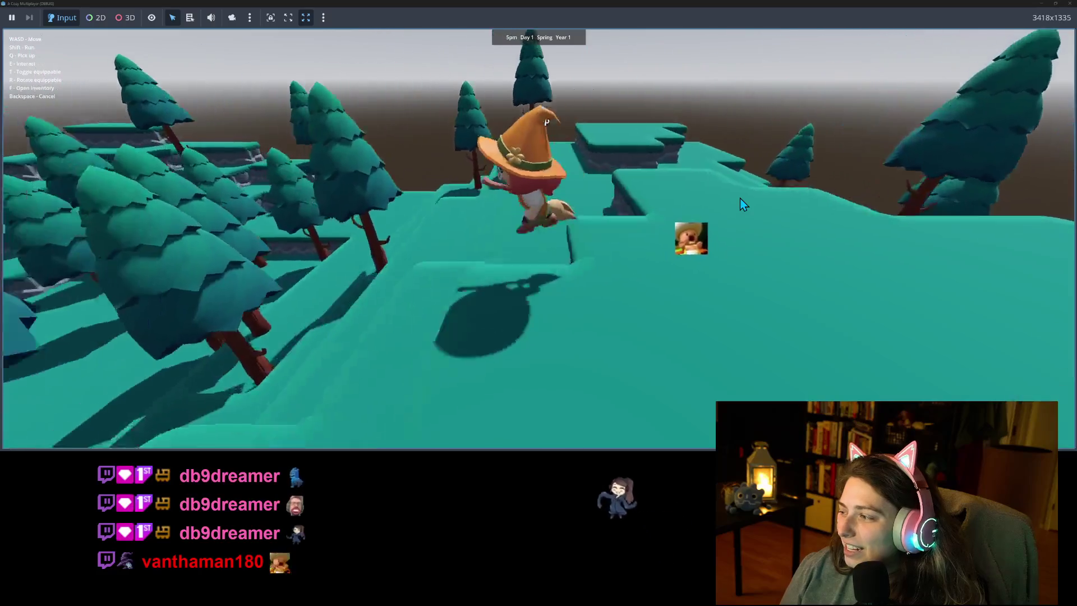
key("w")
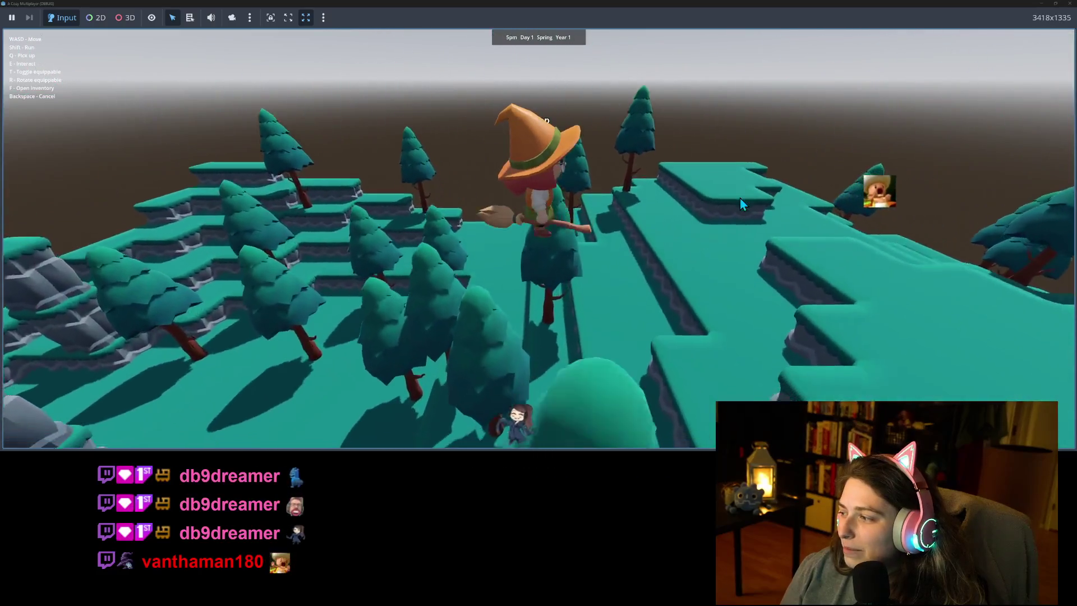
key("a")
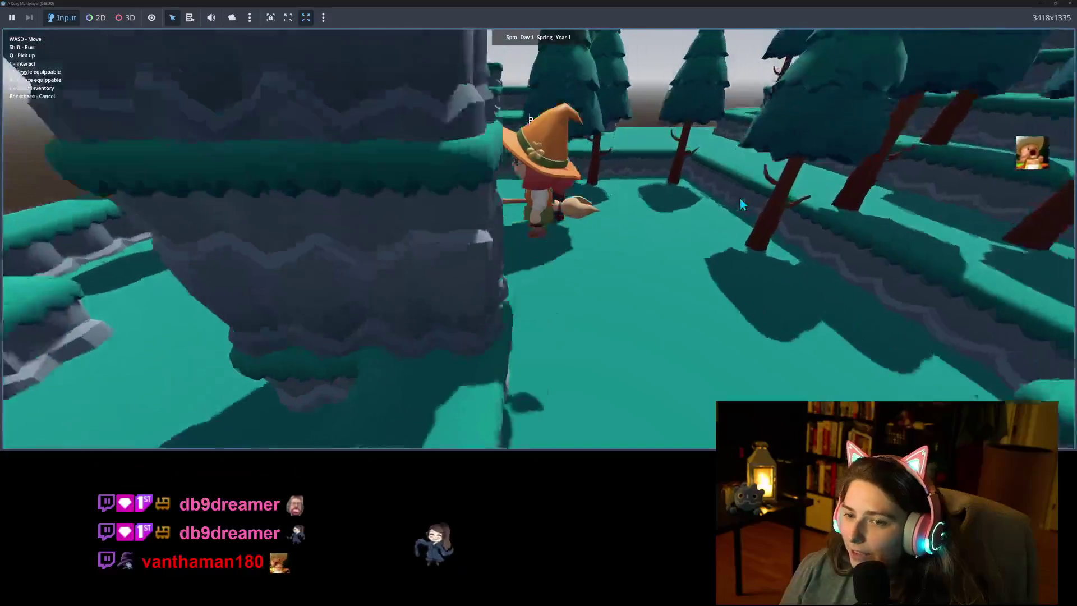
key("w")
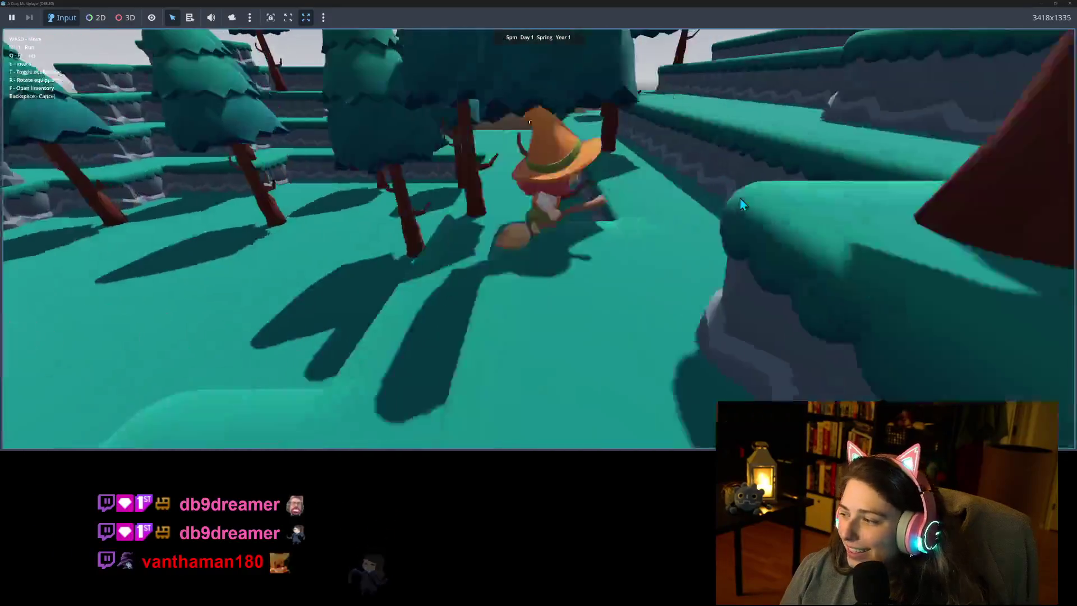
key("w")
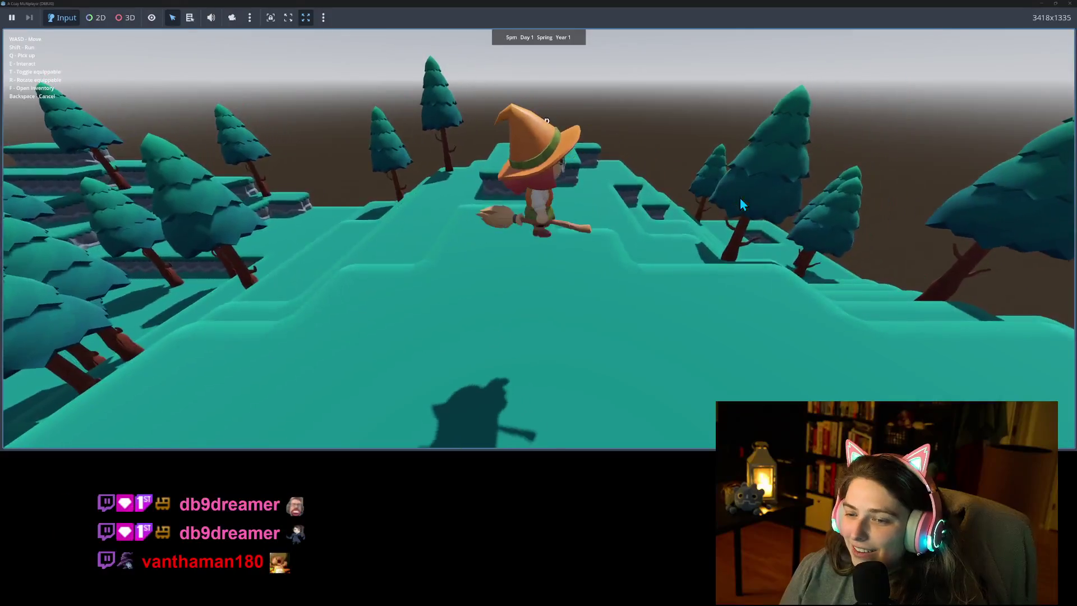
key("s")
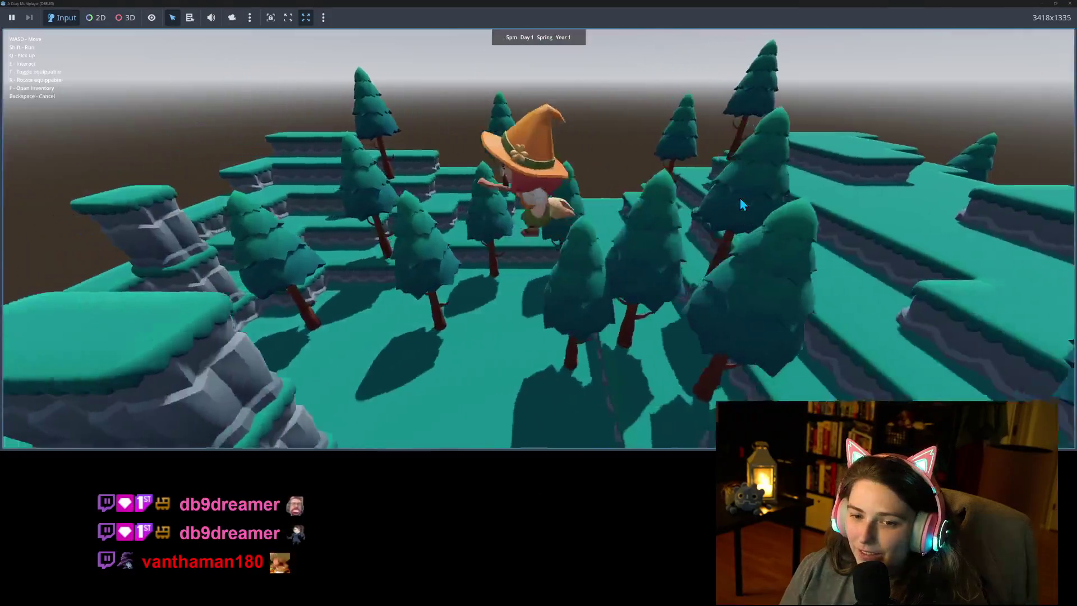
key("t")
key("w")
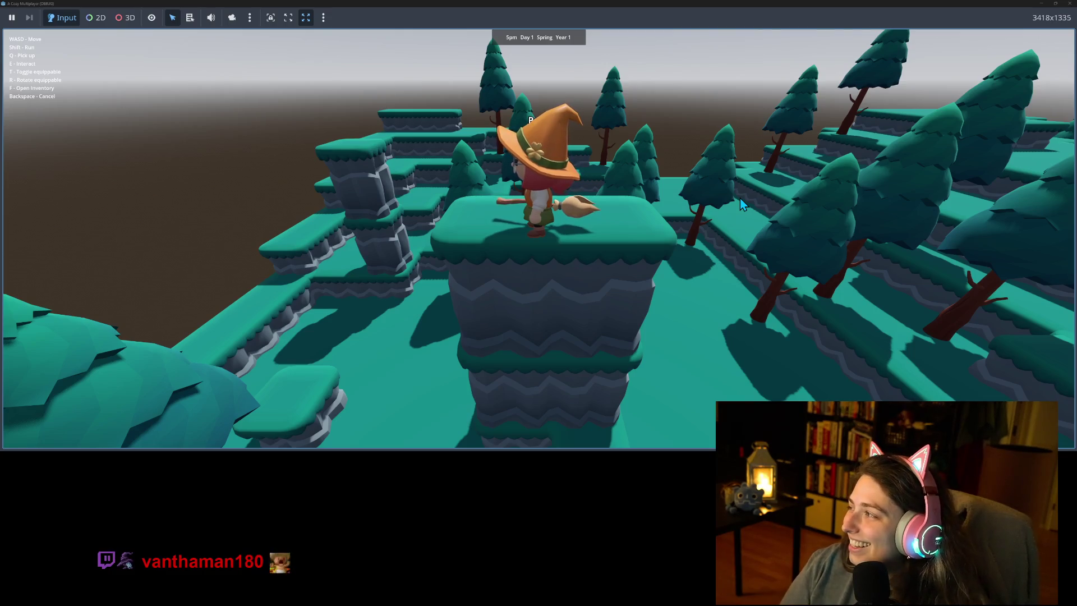
Walk the witch along the platform beside the tall pillar and drop behind the ledge.
key("a")
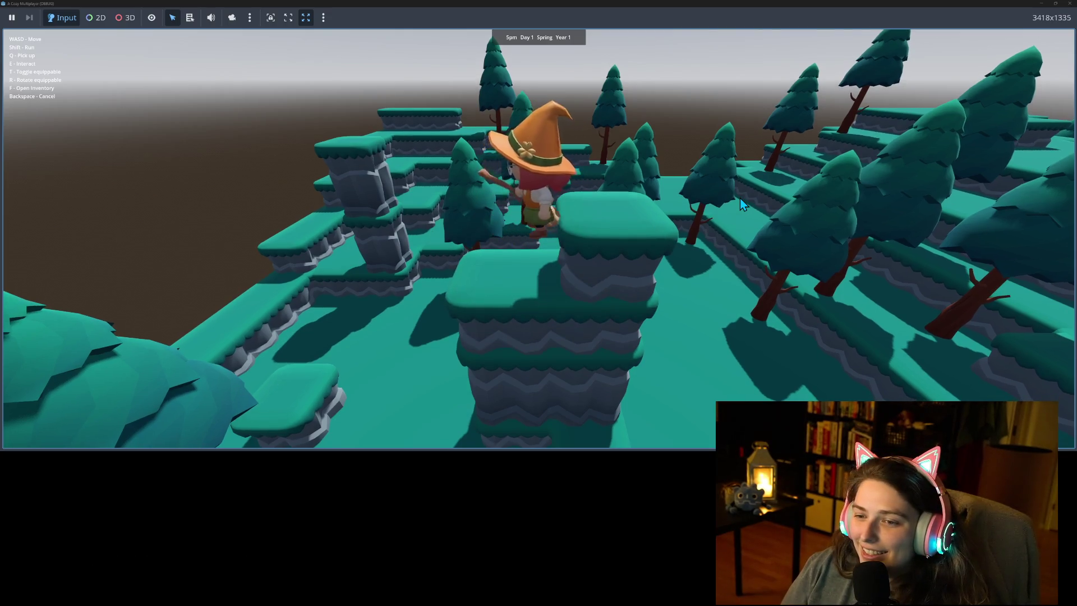
key("a")
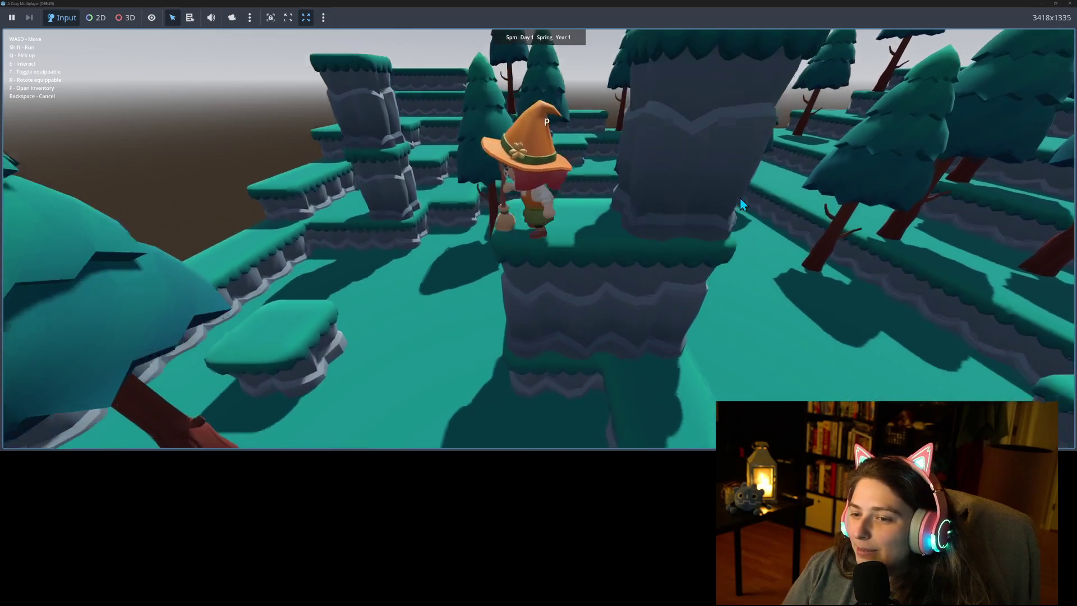
key("a")
key("w")
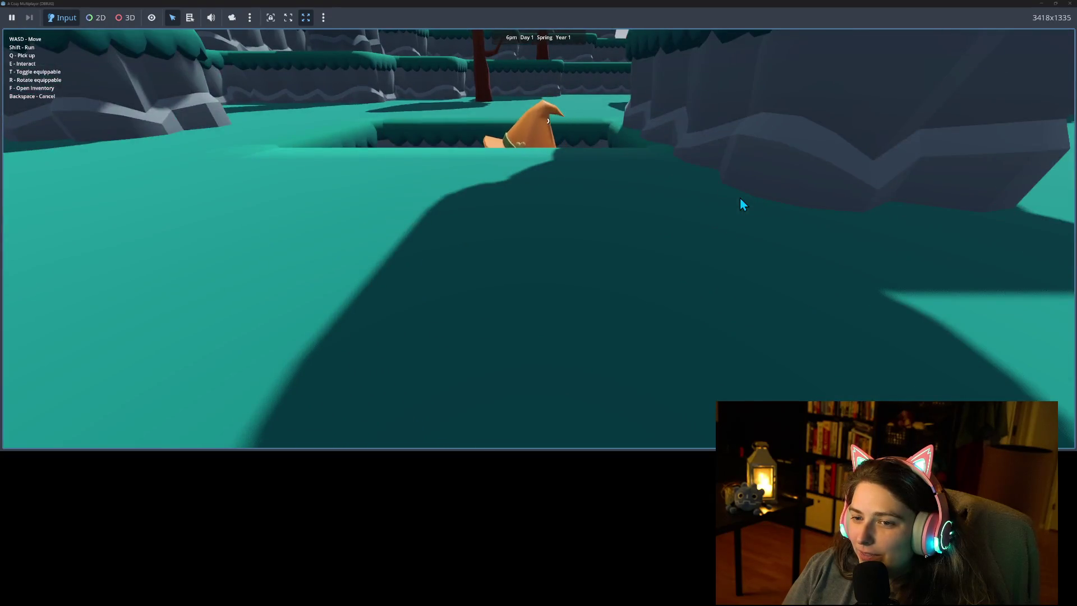
Take the witch down along the rock wall into the water, turning her both ways.
key("s")
key("w")
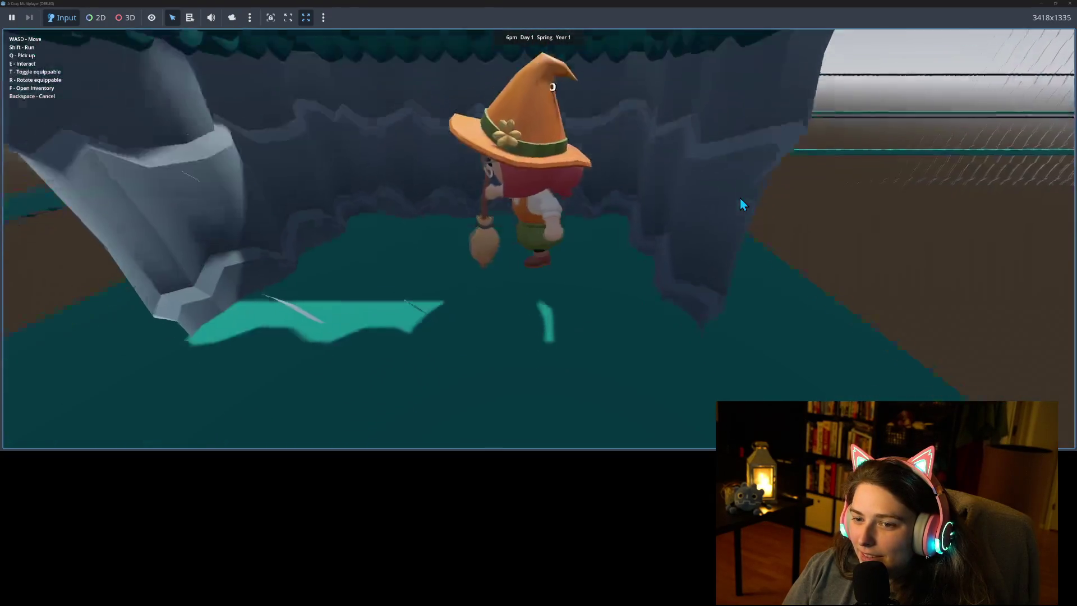
key("d")
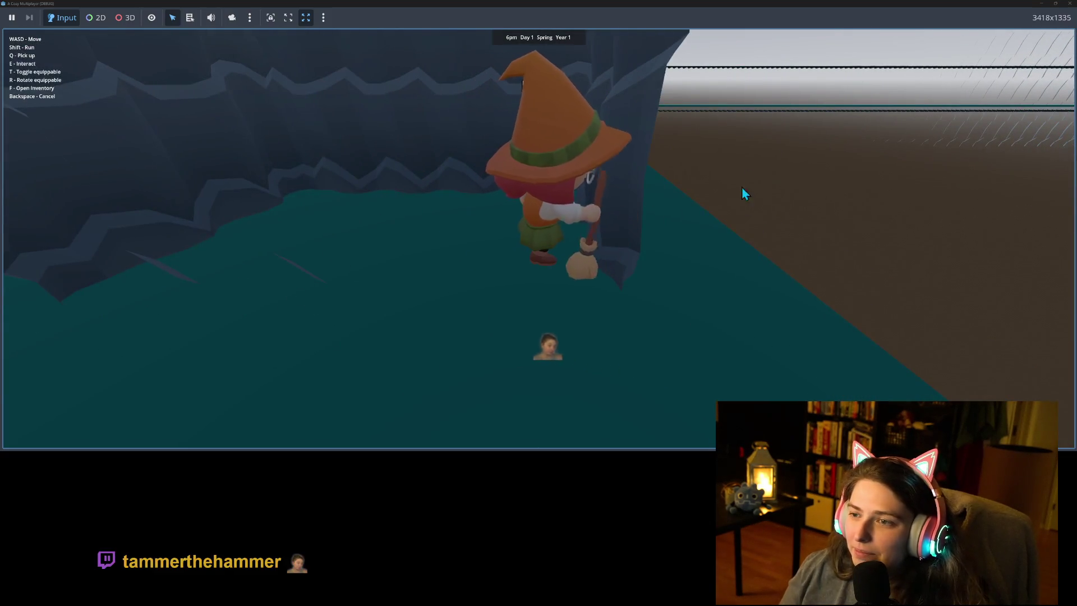
key("r")
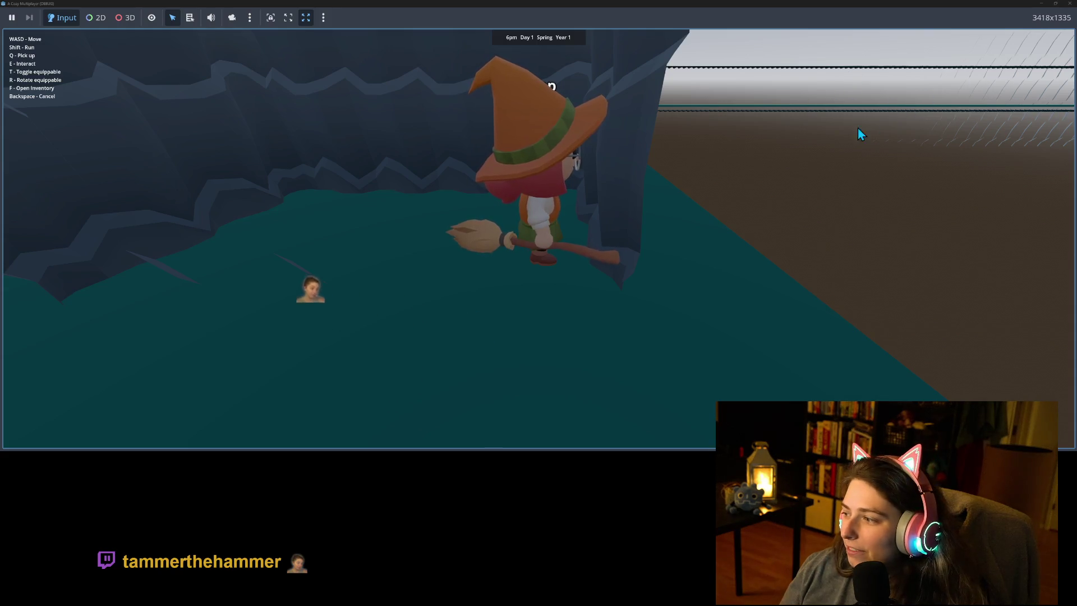
key("s")
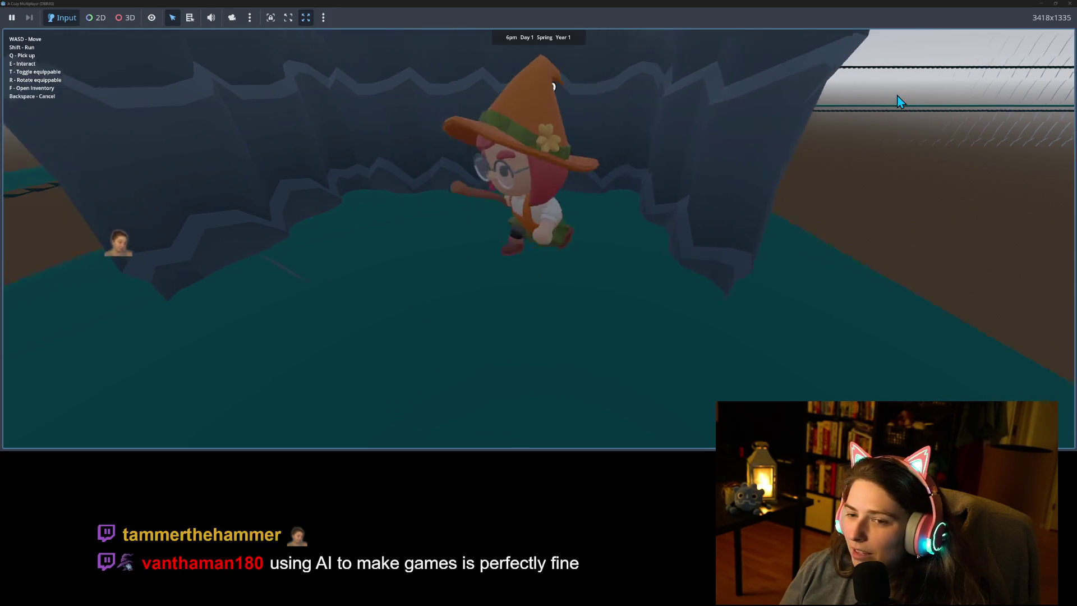
key("w")
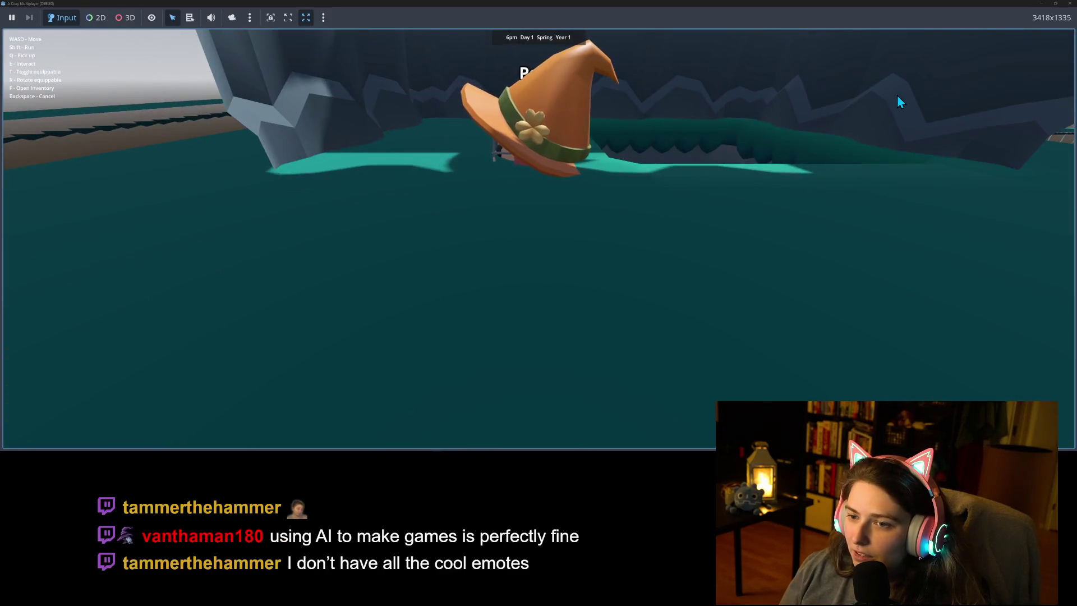
key("d")
key("s")
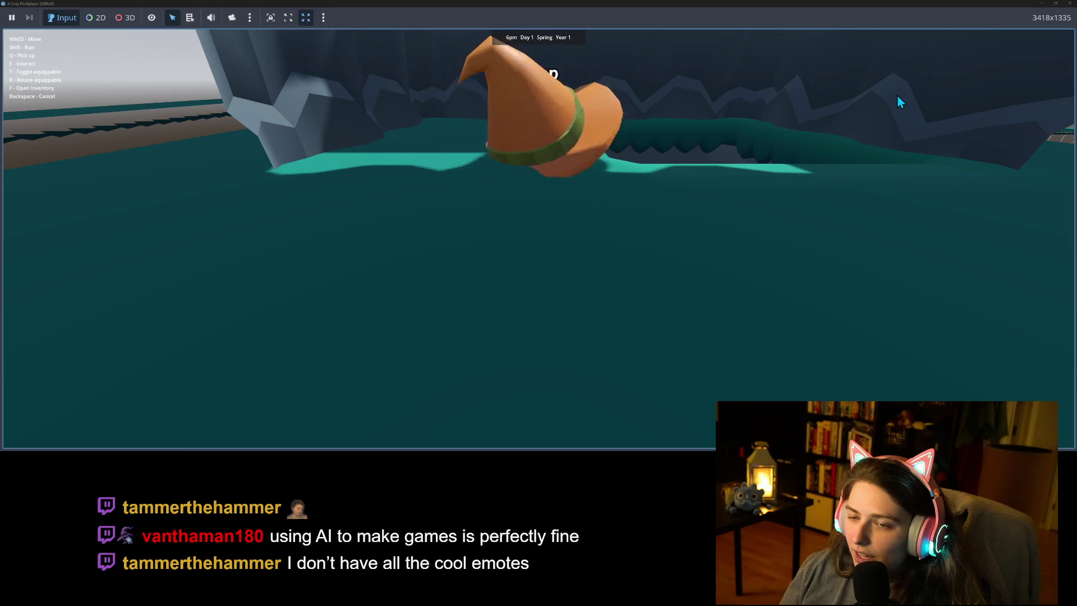
key("w")
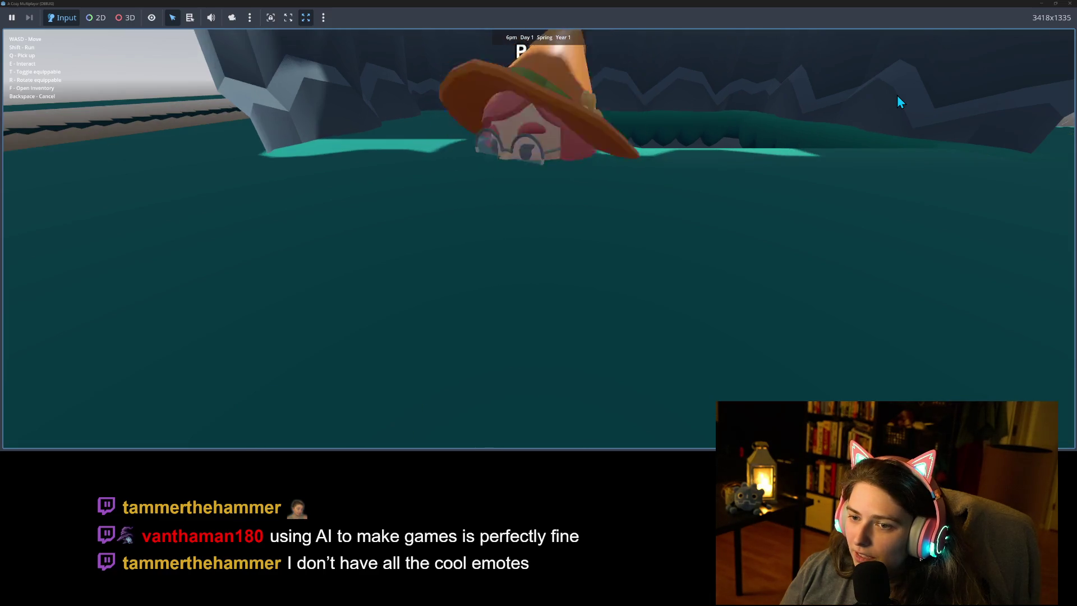
key("a")
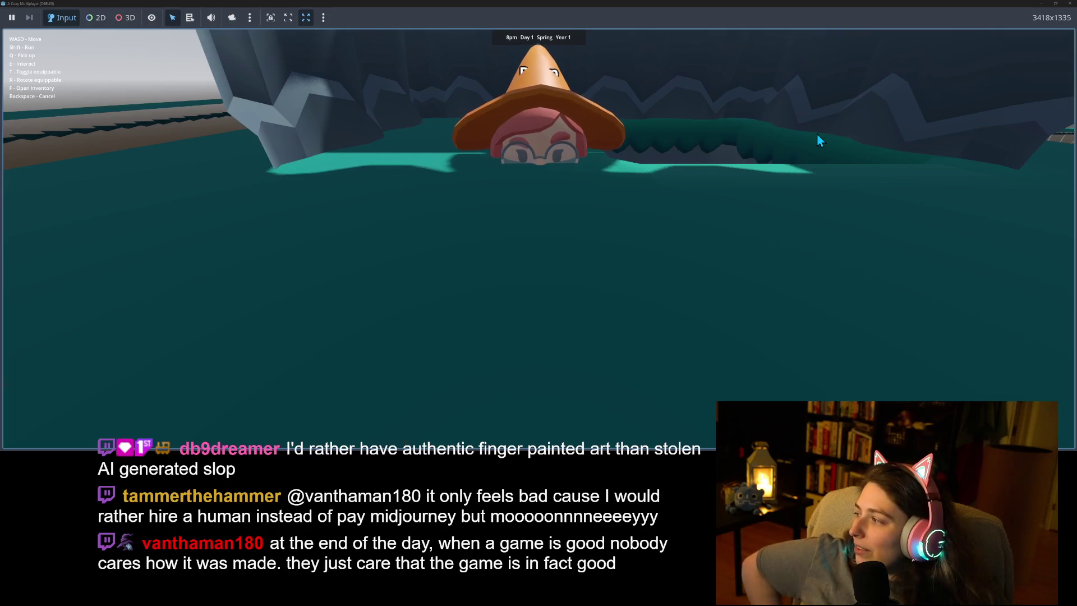
scroll(817, 133, "up", 1)
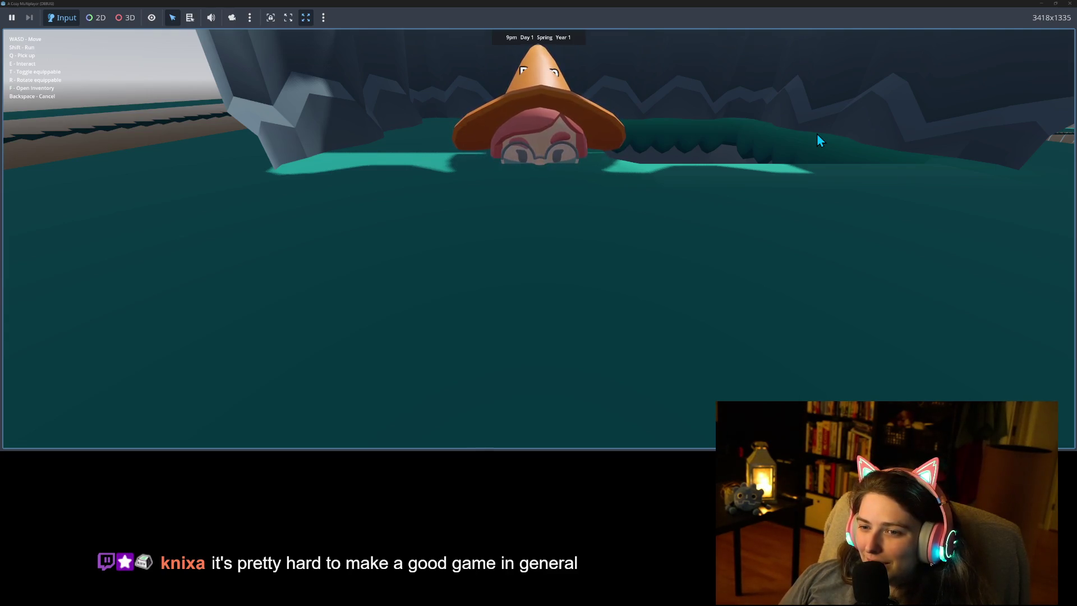
key("s")
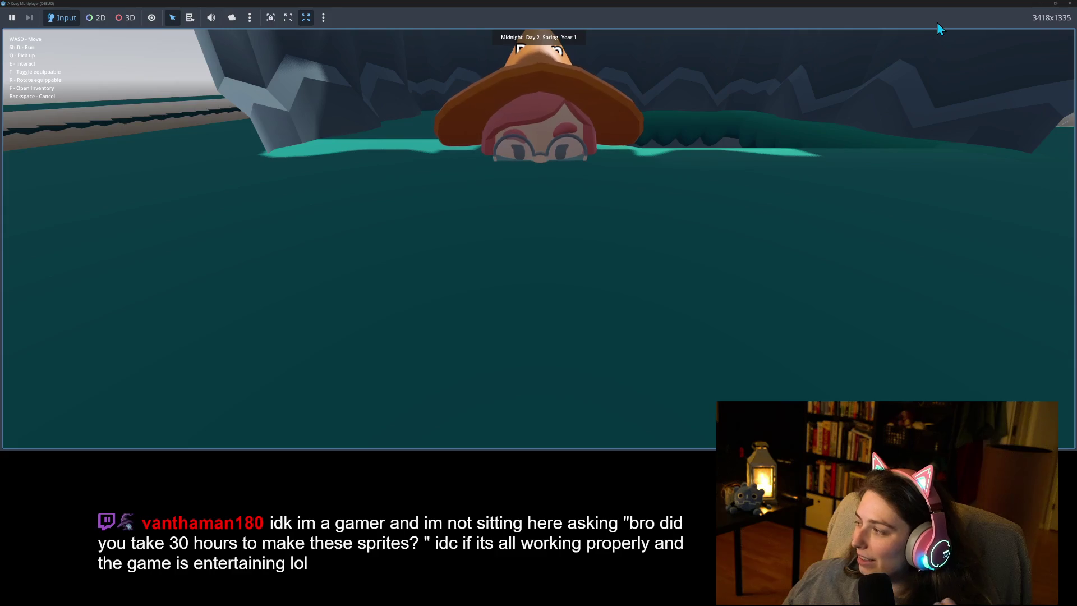
left_click(1071, 4)
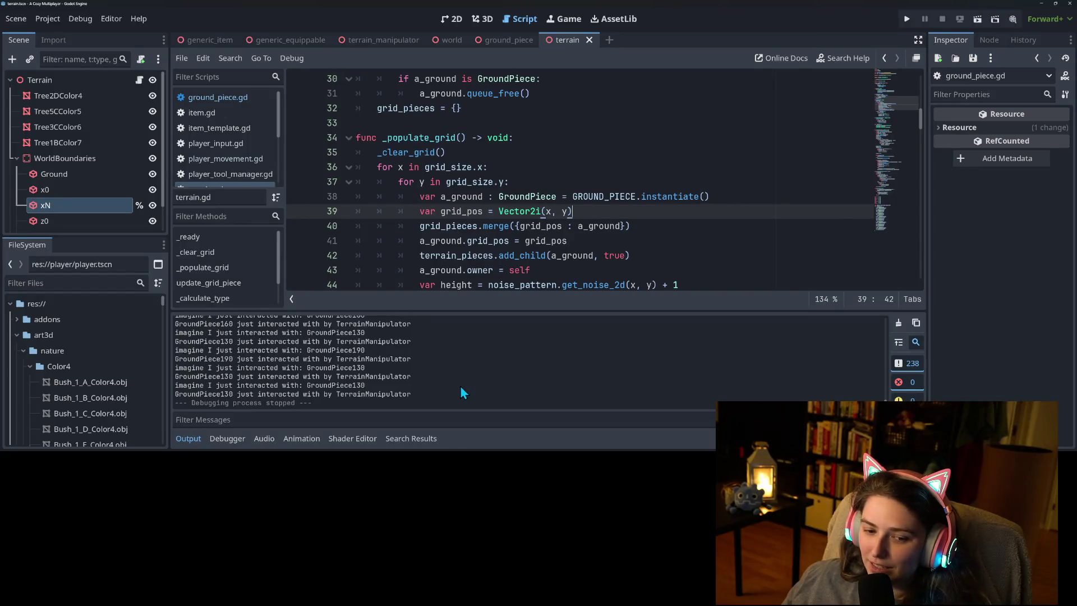
Collapse the bottom Output panel to give the code editor more room.
left_click(228, 438)
left_click(228, 438)
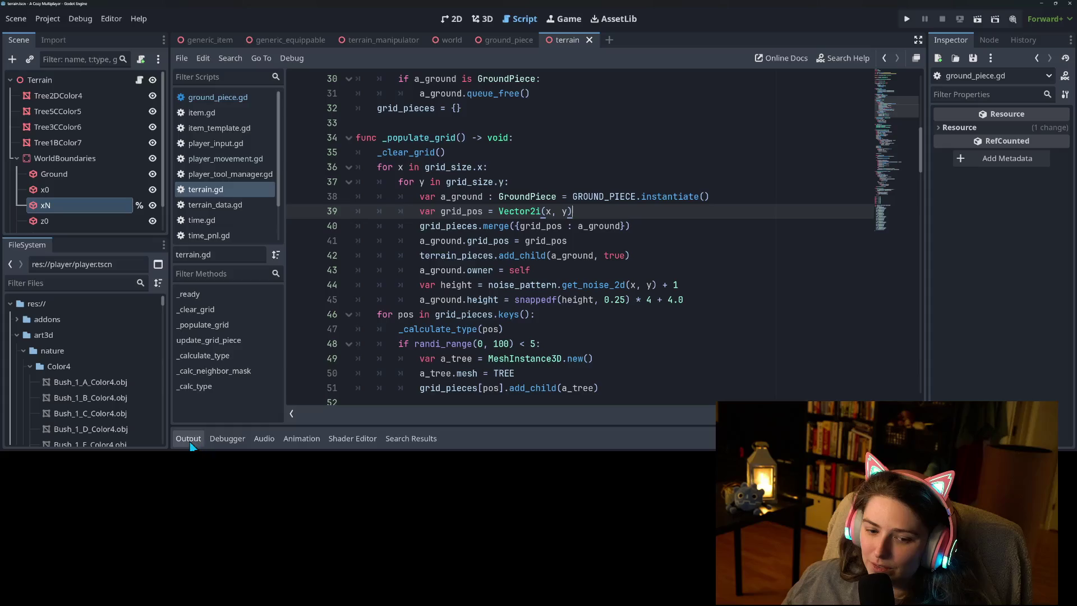
left_click(189, 438)
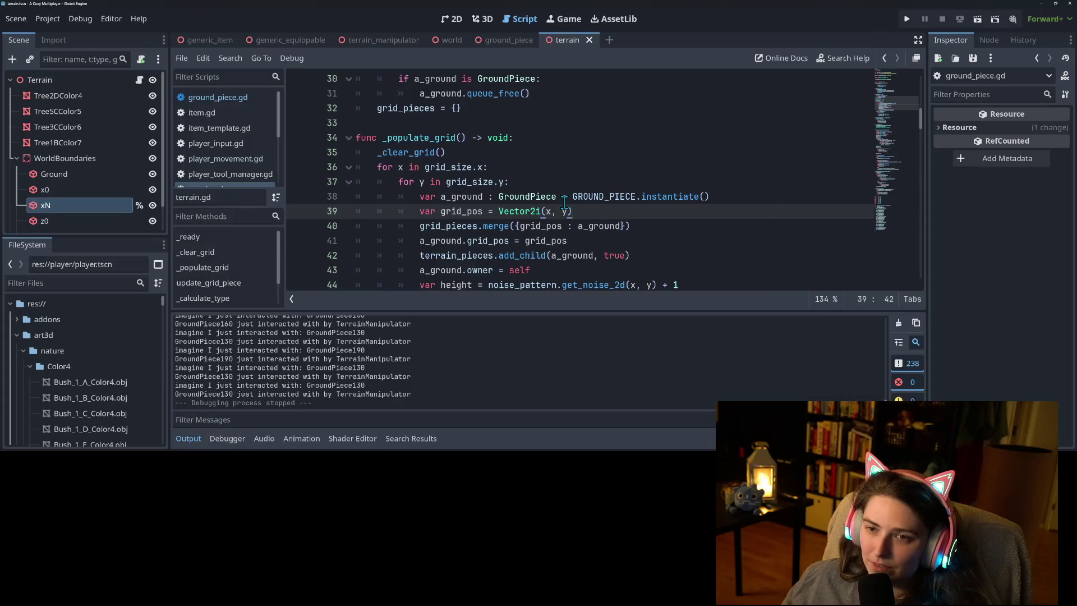
left_click(189, 438)
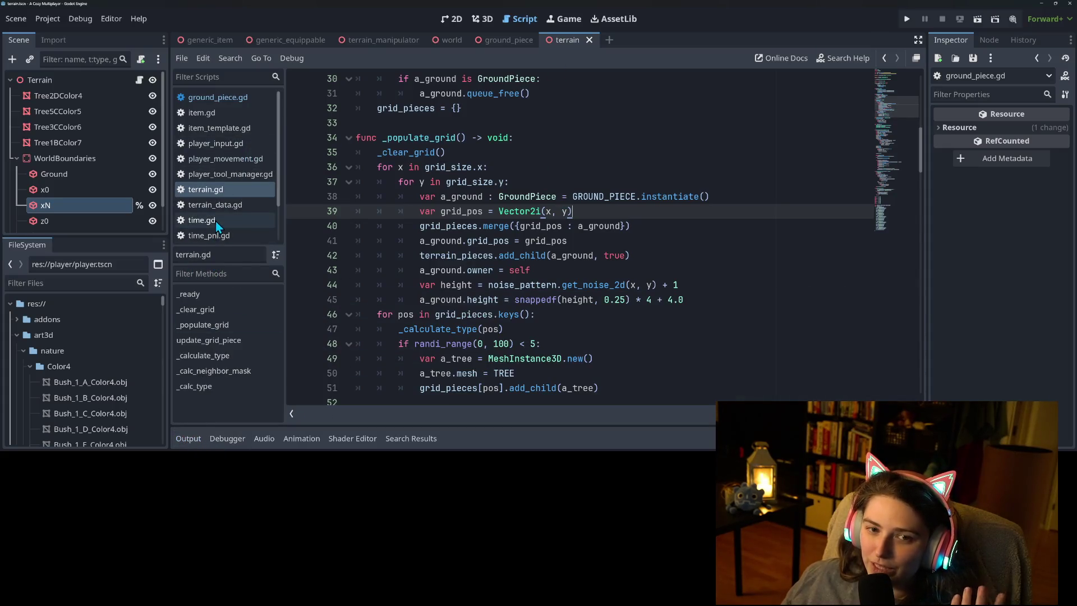
Open player_movement.gd and go to the is_on_floor check in _process on line 27.
scroll(224, 174, "down", 1)
left_click(225, 139)
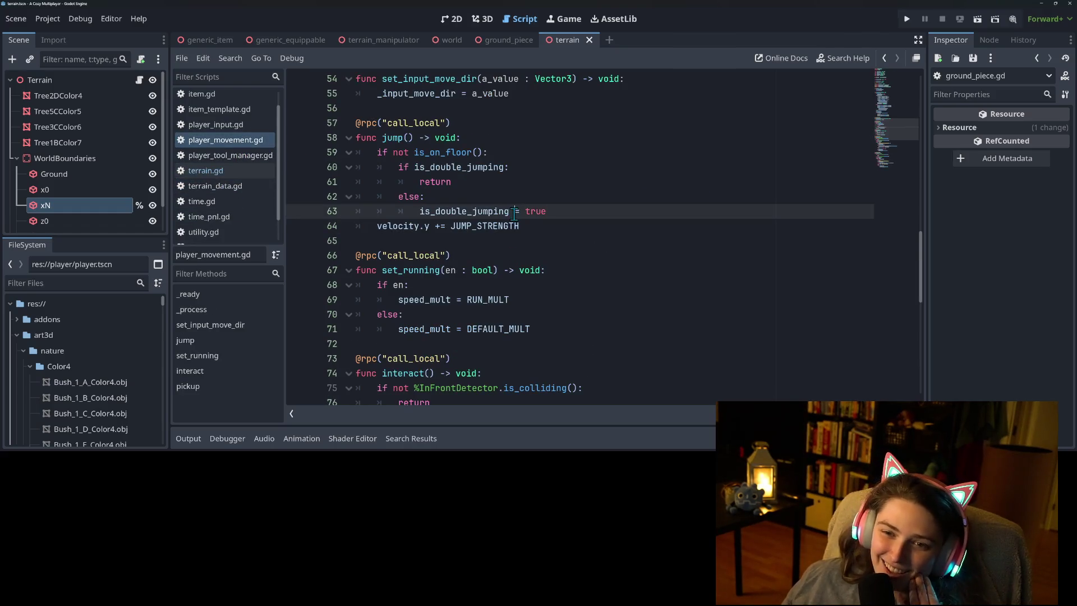
scroll(511, 249, "up", 10)
scroll(481, 284, "up", 3)
left_click(436, 283)
scroll(436, 293, "down", 2)
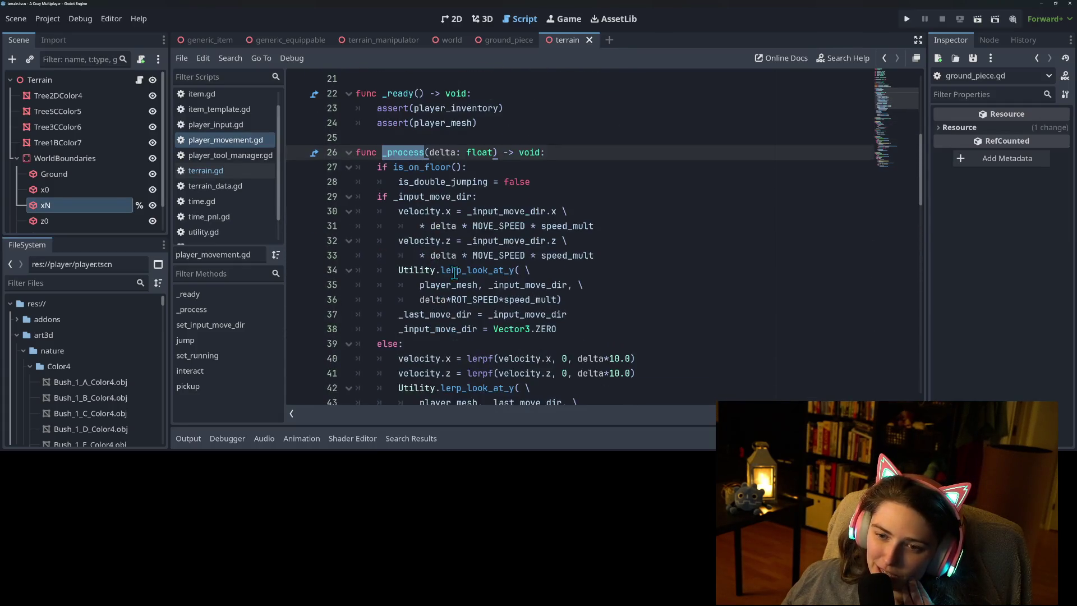
left_click(449, 196)
left_click(453, 167)
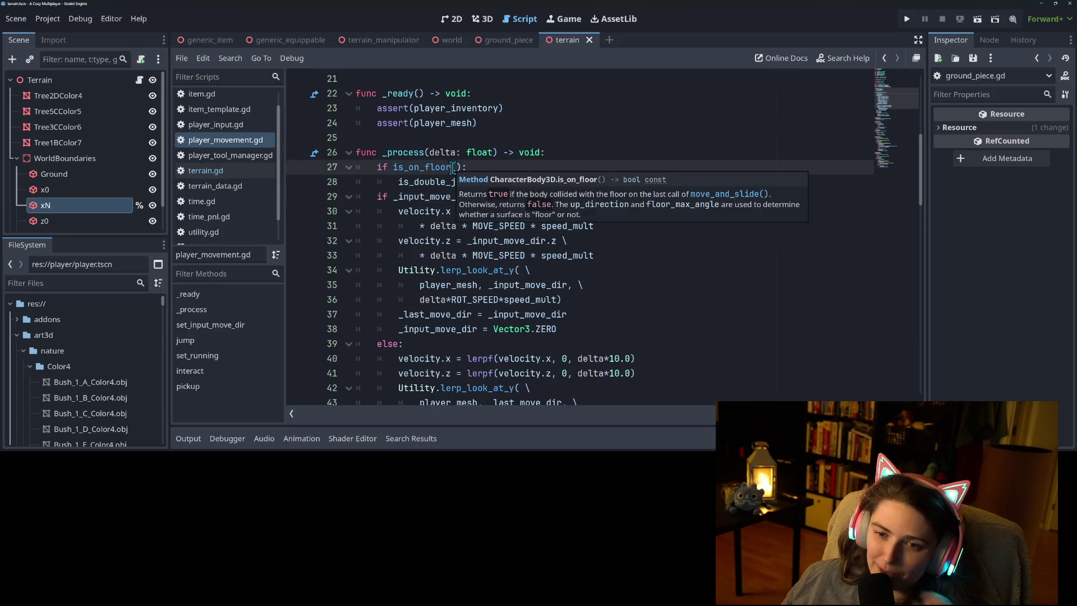
mouse_move(452, 169)
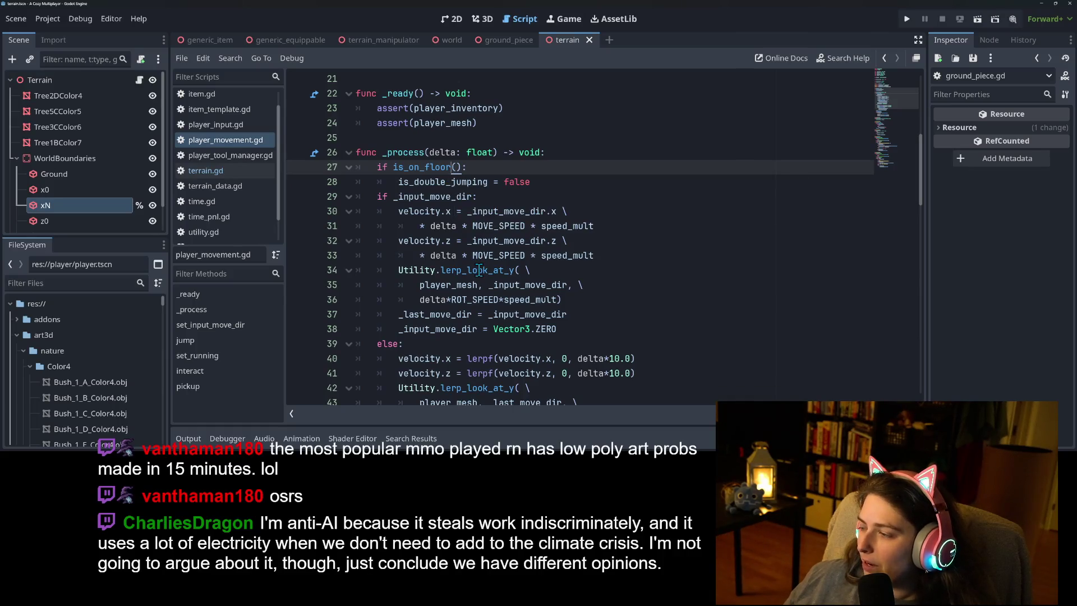
mouse_move(473, 259)
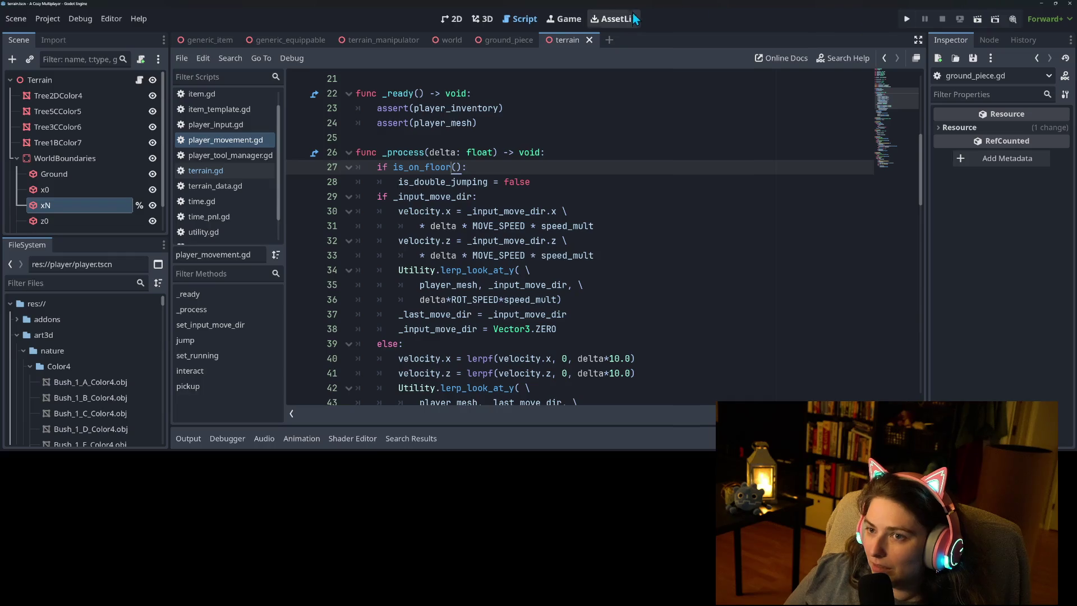
Search the class reference for 'charac' and open the CharacterBody3D documentation.
left_click(787, 59)
left_click(857, 59)
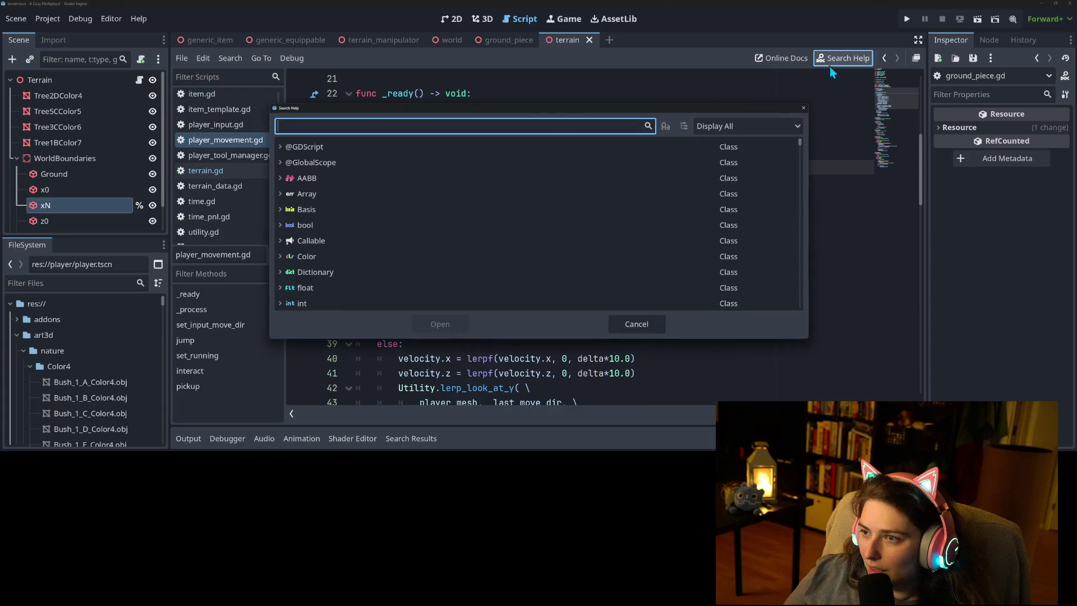
type("charac")
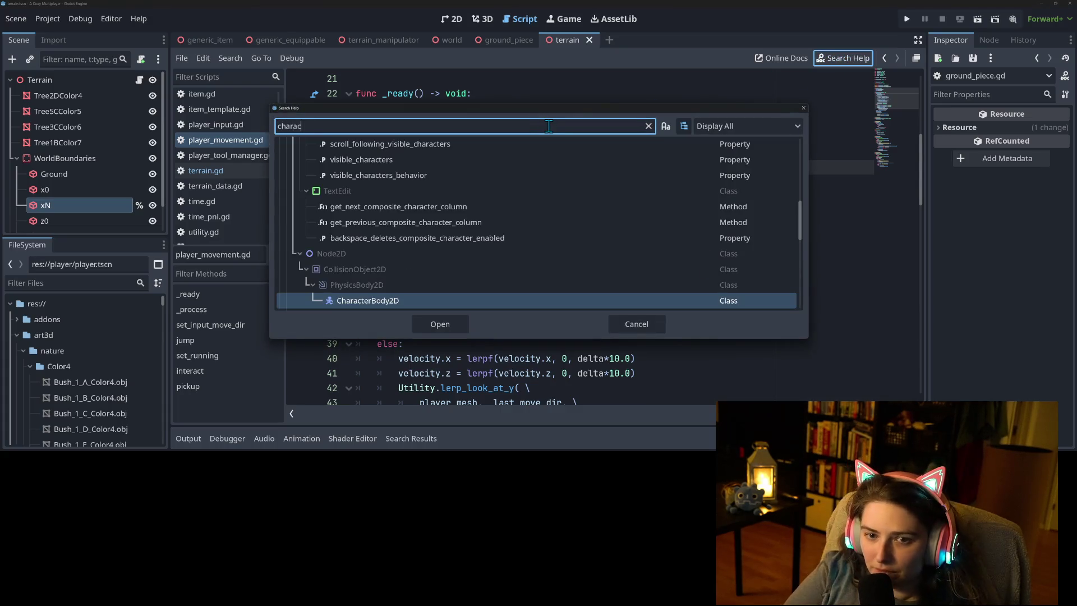
key("Down")
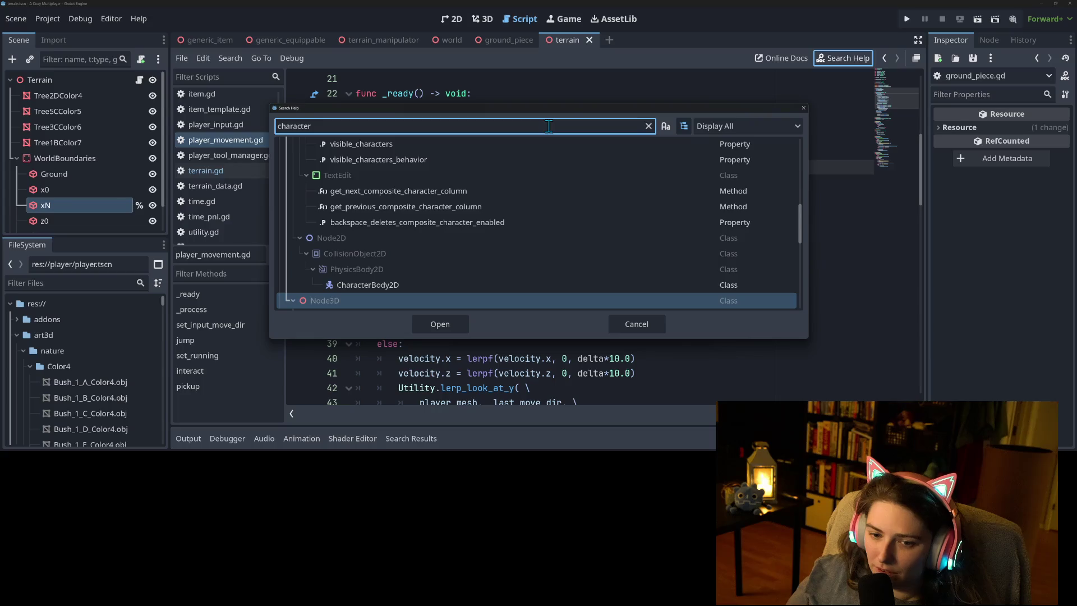
scroll(398, 210, "down", 3)
left_click(399, 264)
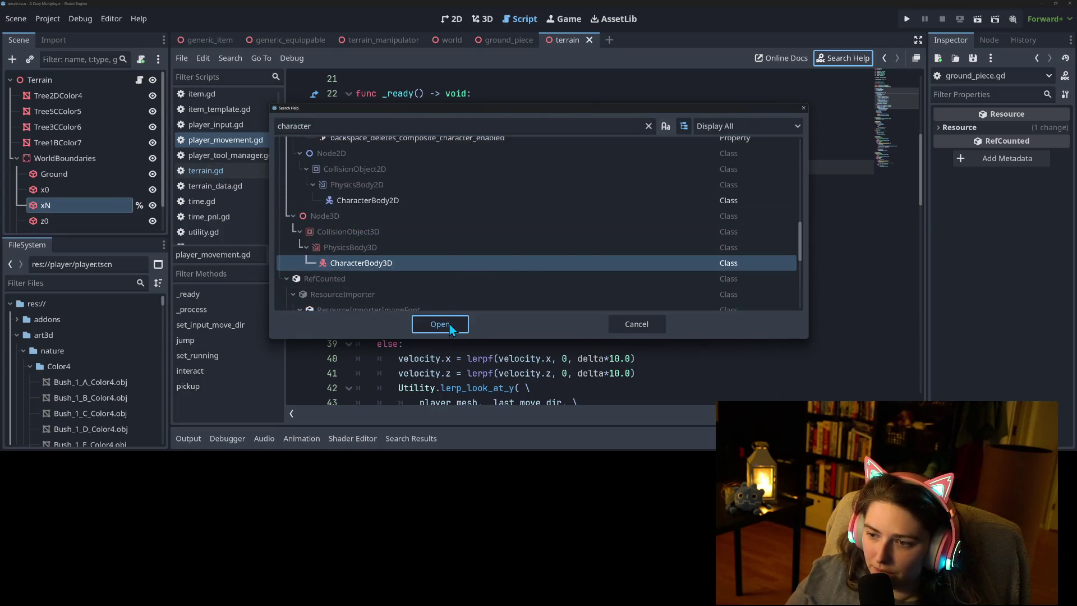
left_click(441, 325)
Follow the PhysicsBody3D inheritance link and scroll to its Methods list.
scroll(487, 310, "down", 3)
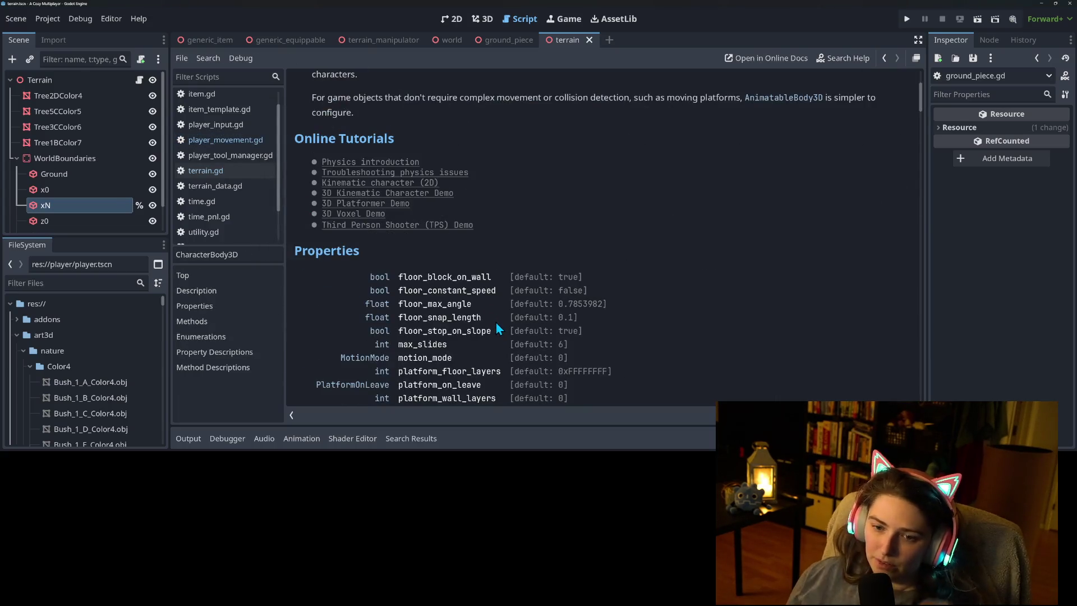
scroll(496, 322, "up", 3)
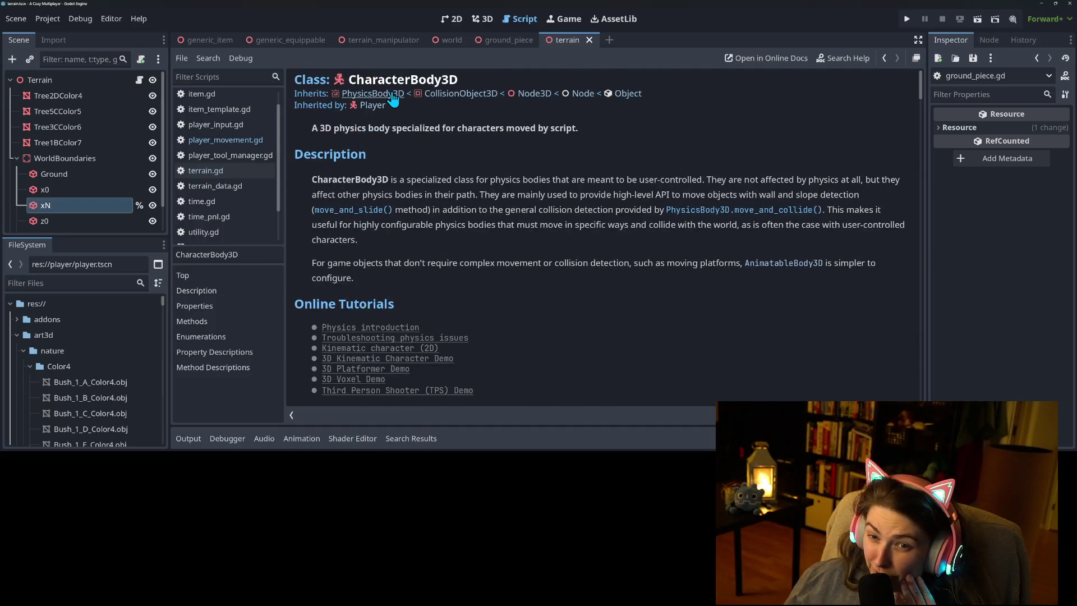
scroll(483, 270, "down", 10)
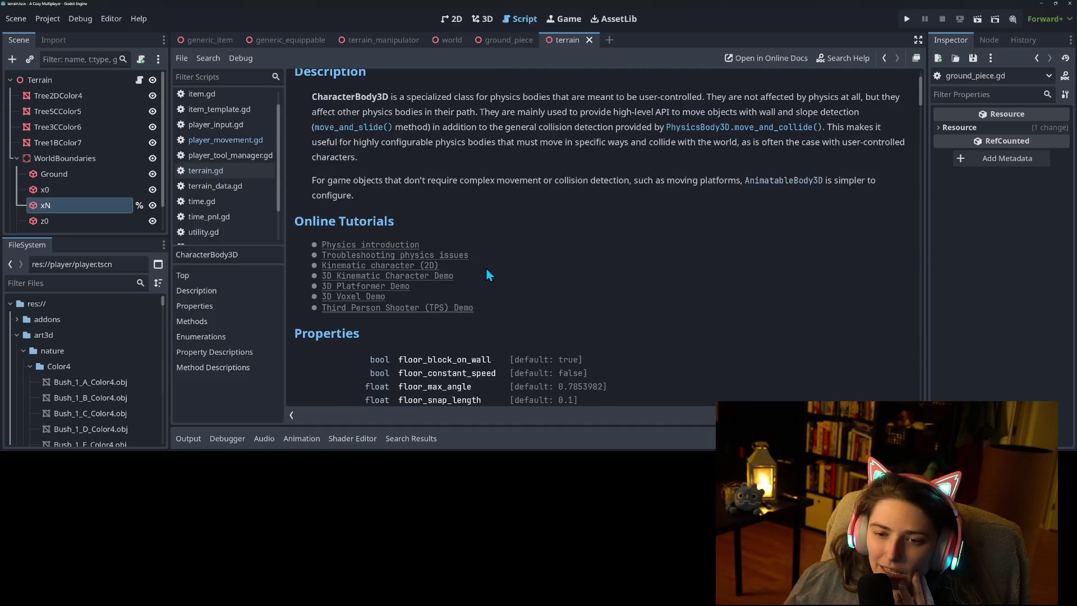
scroll(488, 281, "up", 10)
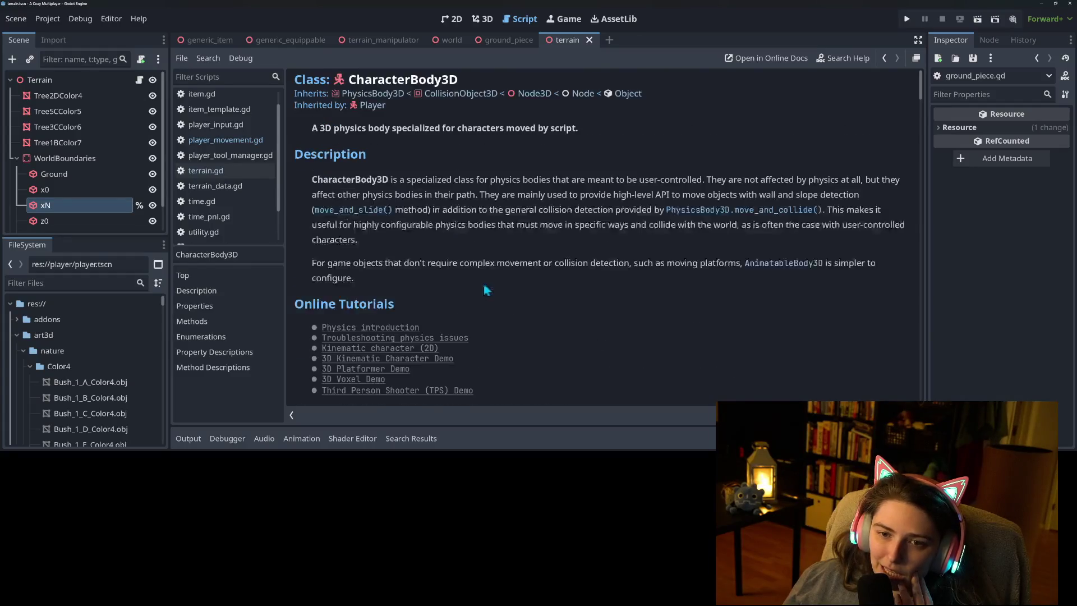
left_click(370, 95)
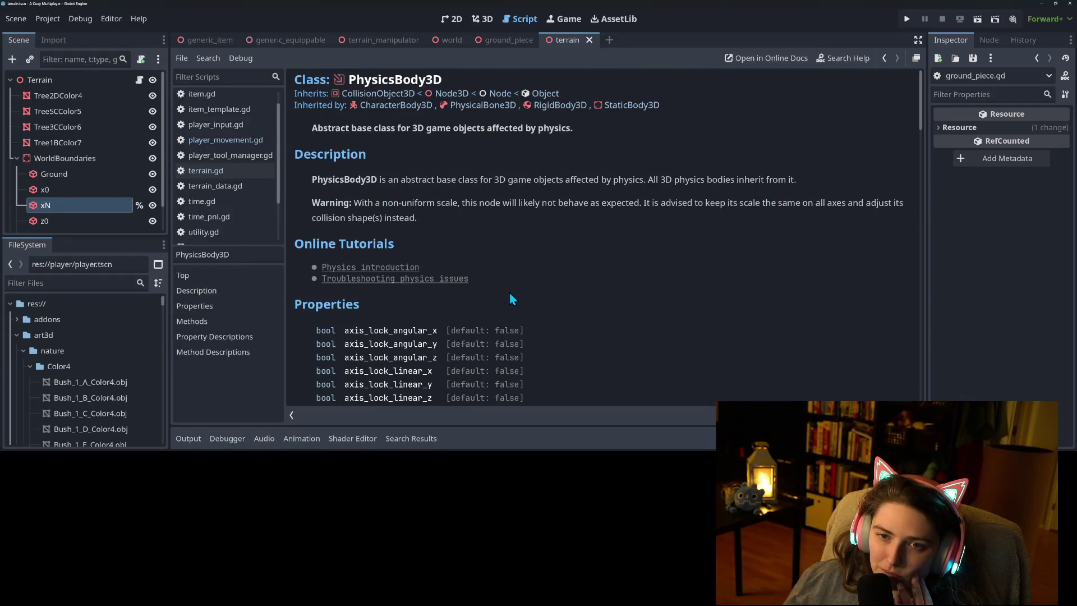
scroll(511, 291, "down", 5)
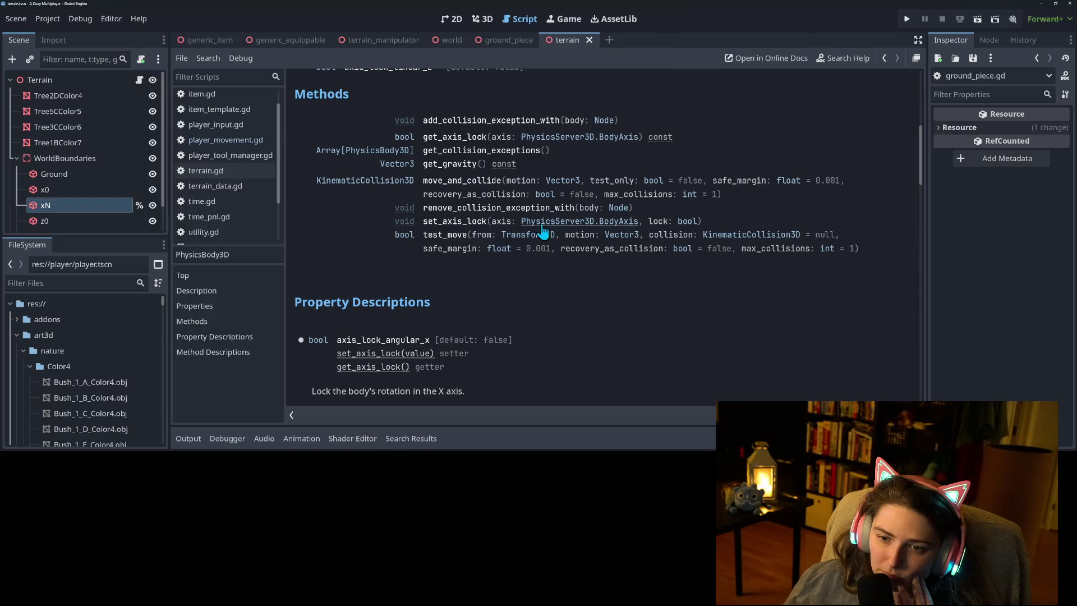
Read the test_move method description, then the CharacterBody3D safe_margin property docs.
left_click(463, 244)
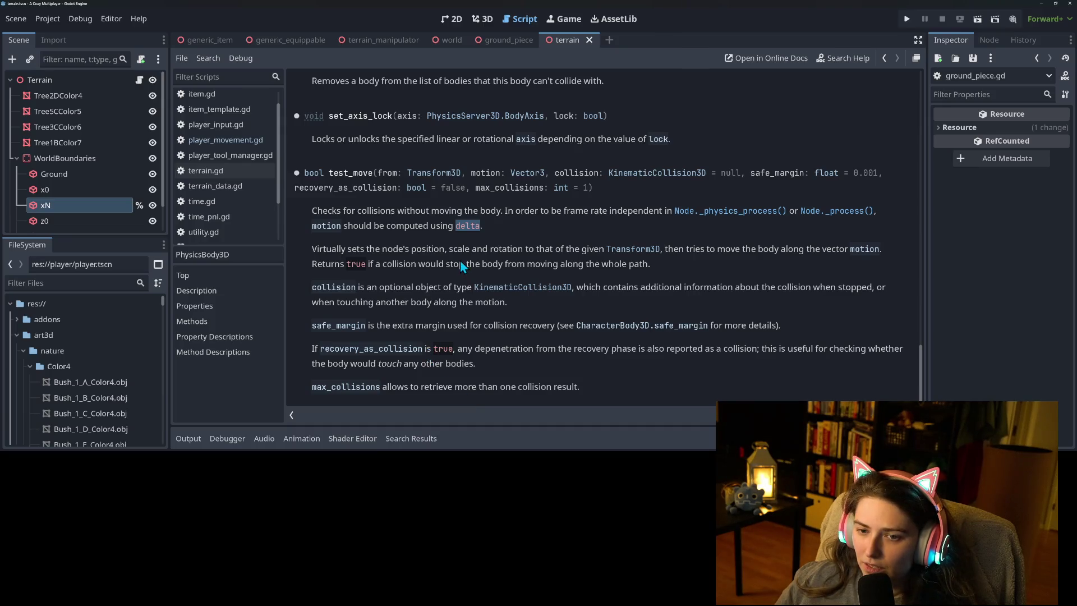
left_click(610, 326)
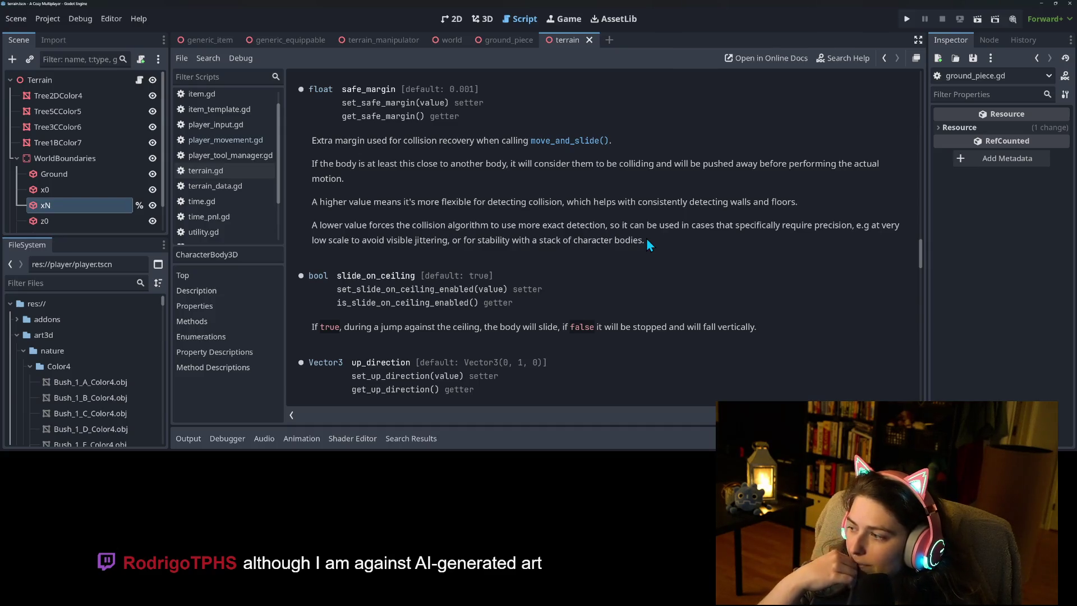
scroll(543, 292, "down", 2)
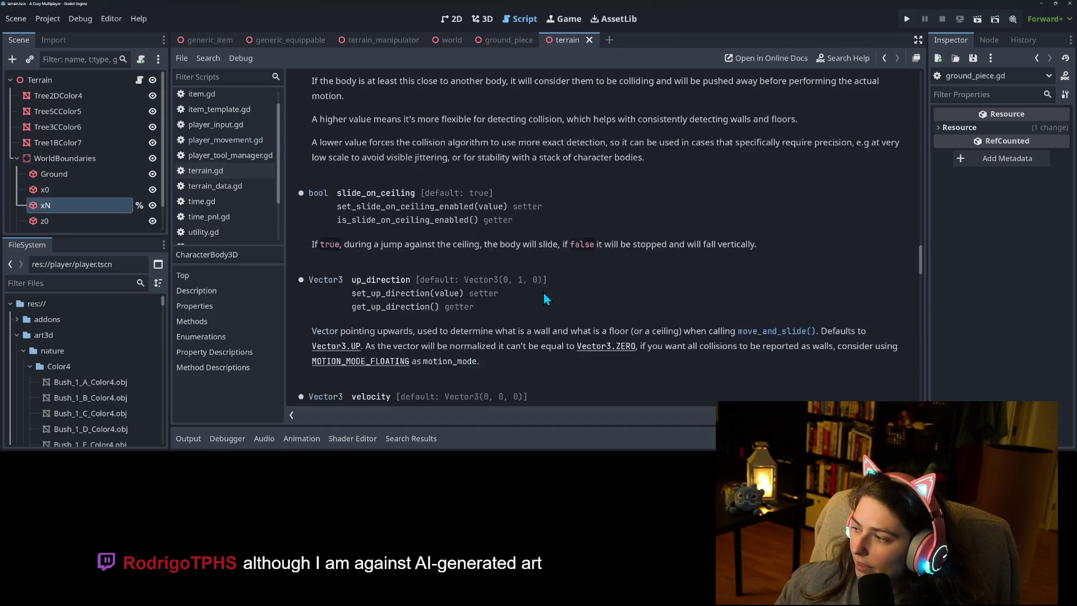
scroll(449, 325, "up", 5)
scroll(449, 326, "up", 3)
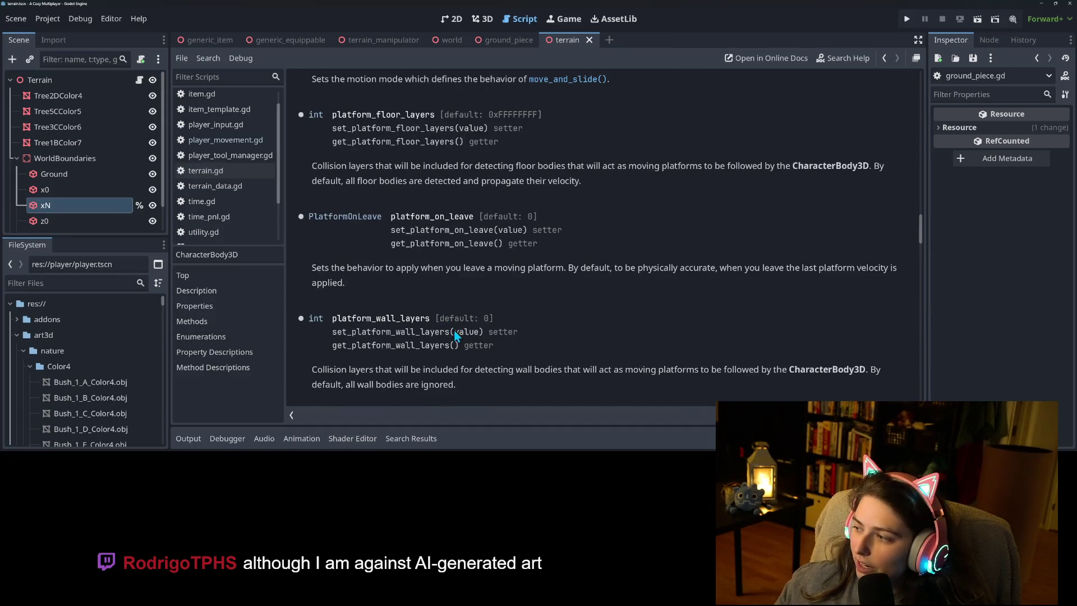
scroll(455, 337, "up", 7)
scroll(479, 331, "up", 15)
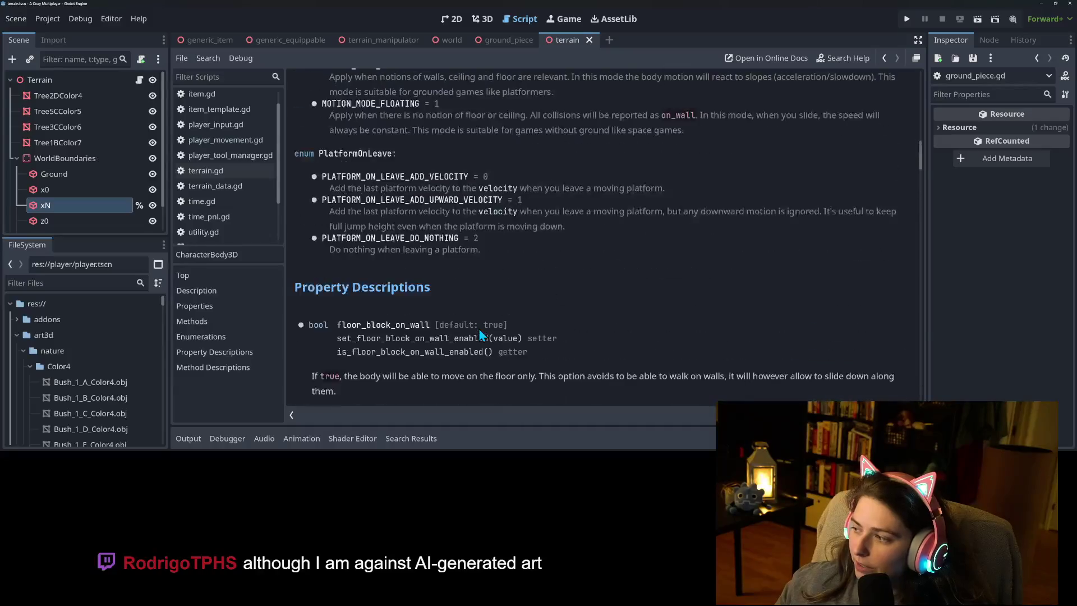
scroll(480, 334, "up", 5)
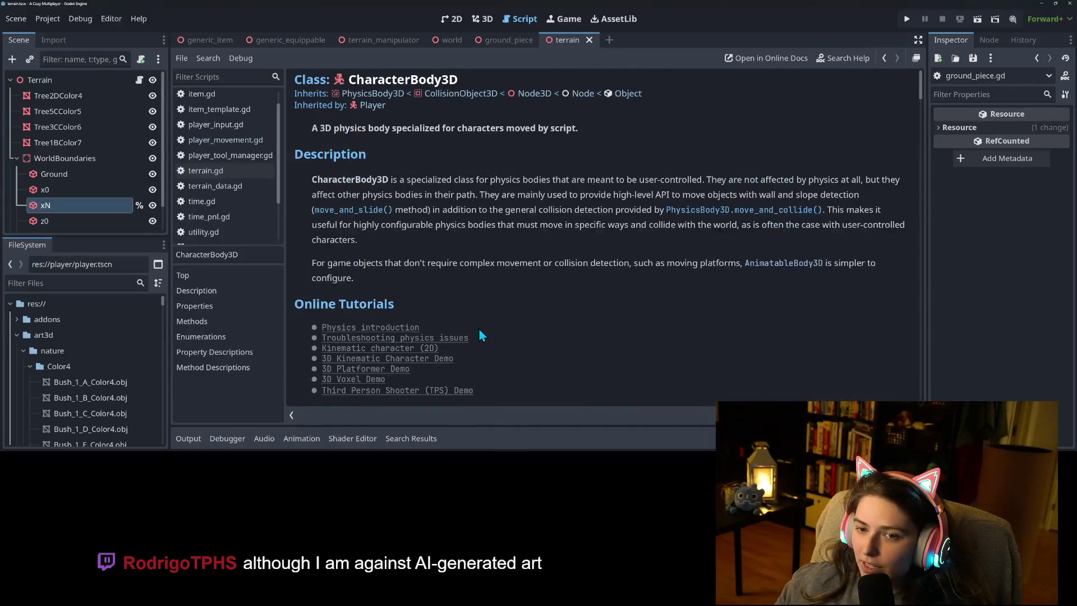
left_click(368, 94)
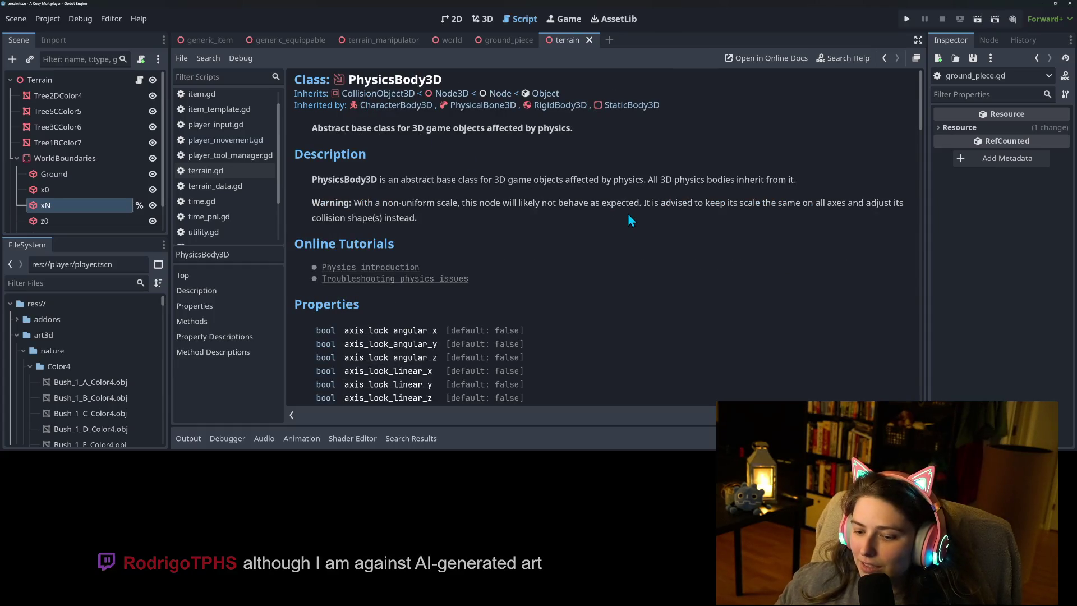
Scroll through the PhysicsBody3D reference down to its Methods list.
scroll(628, 238, "down", 1)
scroll(627, 238, "up", 1)
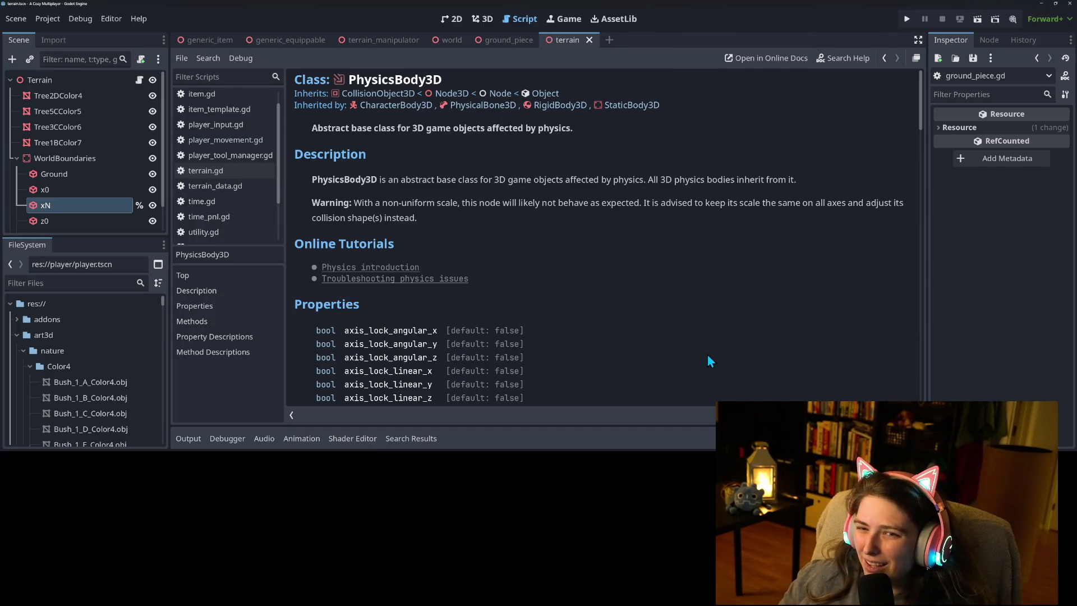
scroll(692, 339, "down", 1)
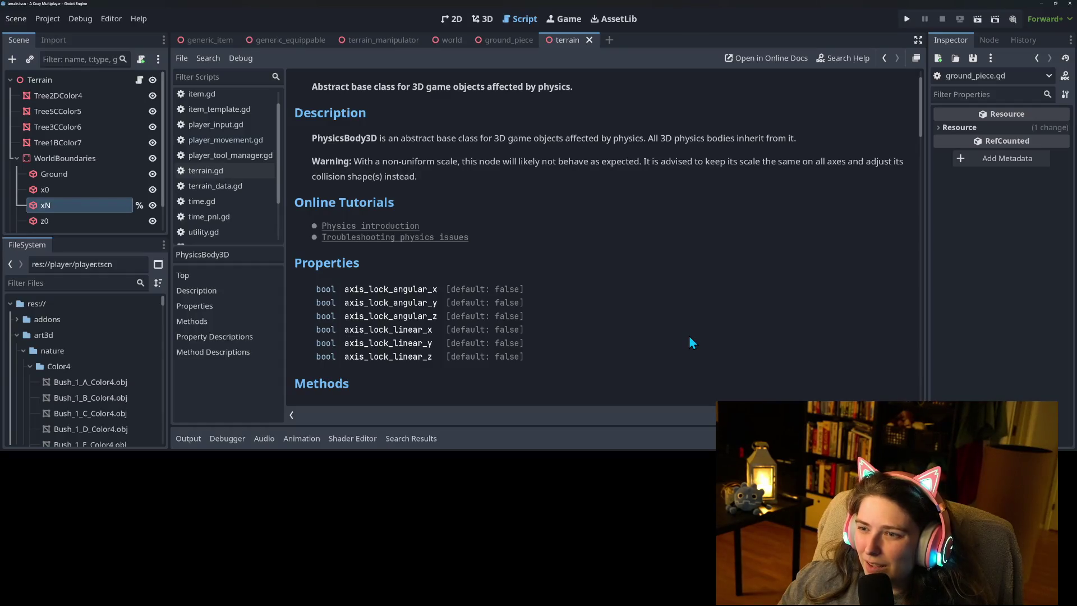
scroll(691, 342, "up", 1)
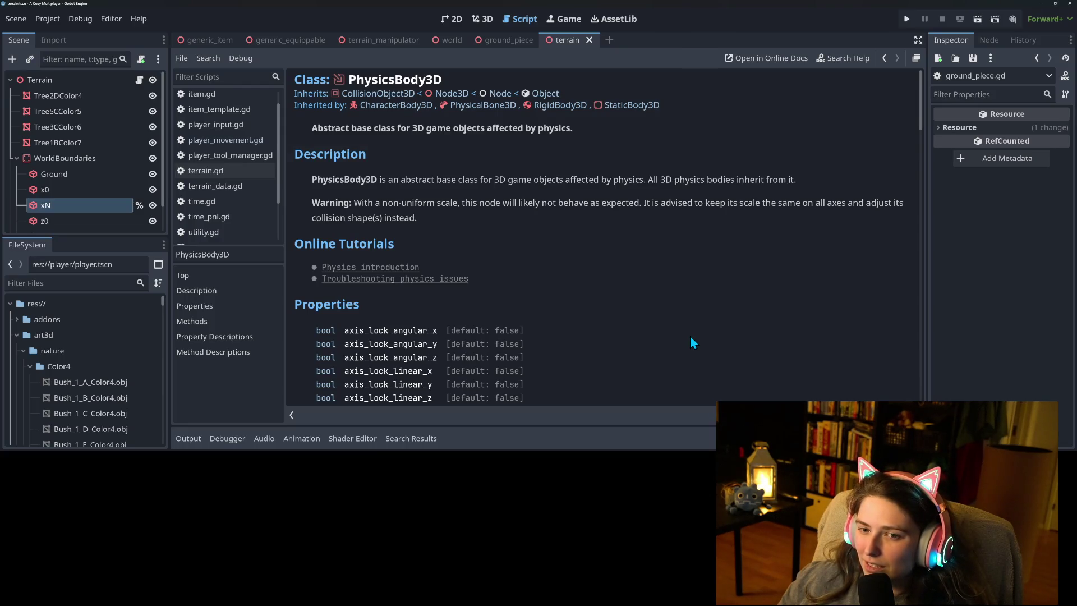
scroll(691, 342, "down", 1)
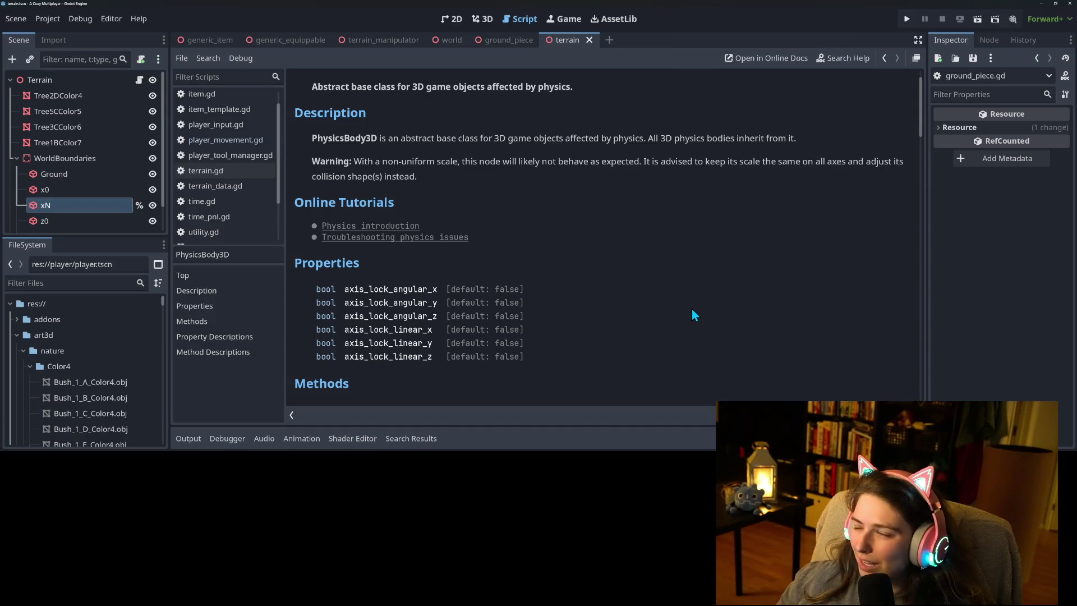
scroll(458, 162, "down", 7)
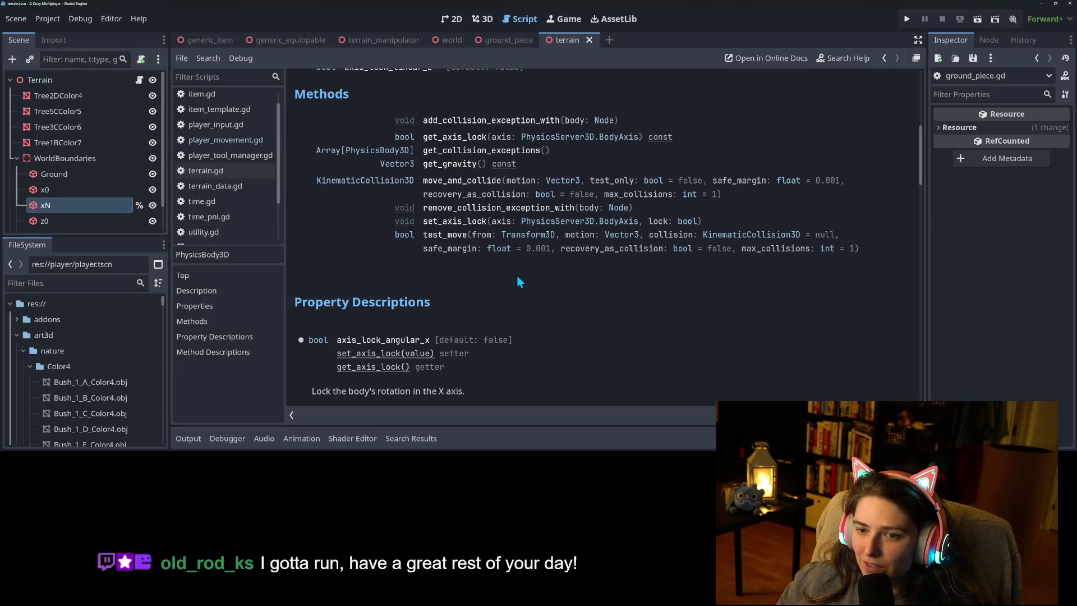
scroll(517, 280, "down", 1)
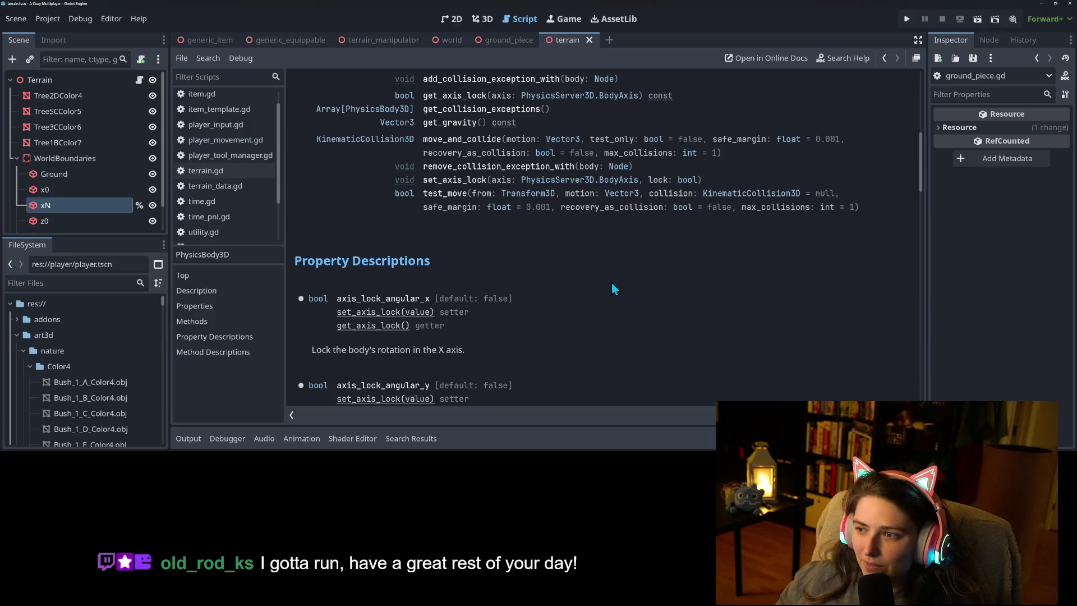
Highlight recovery_as_collision, jump to the test_move description, then return to player_movement.gd.
double_click(500, 152)
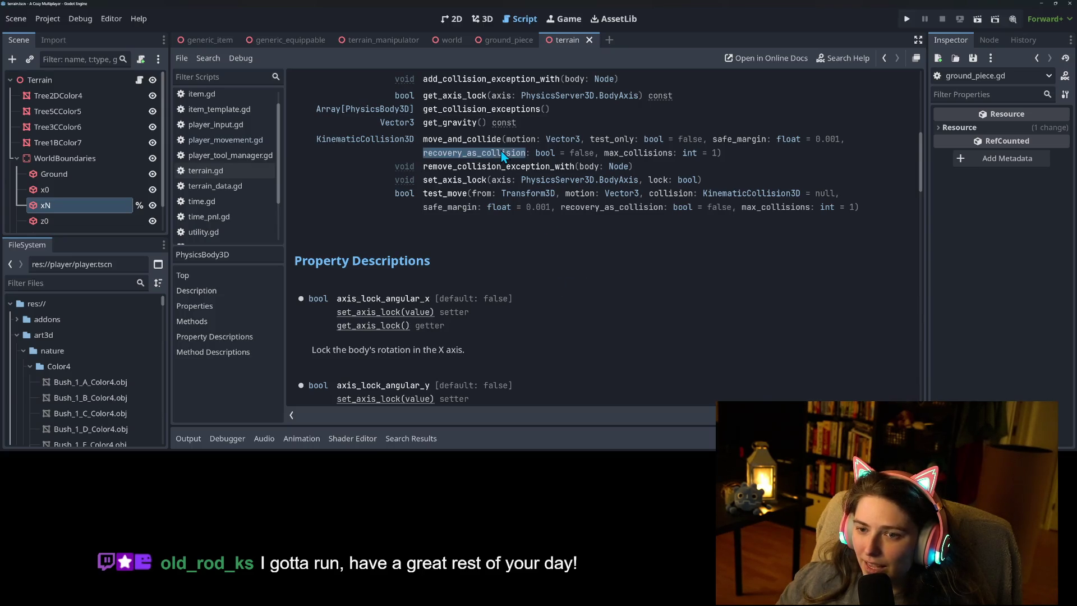
left_click(744, 148)
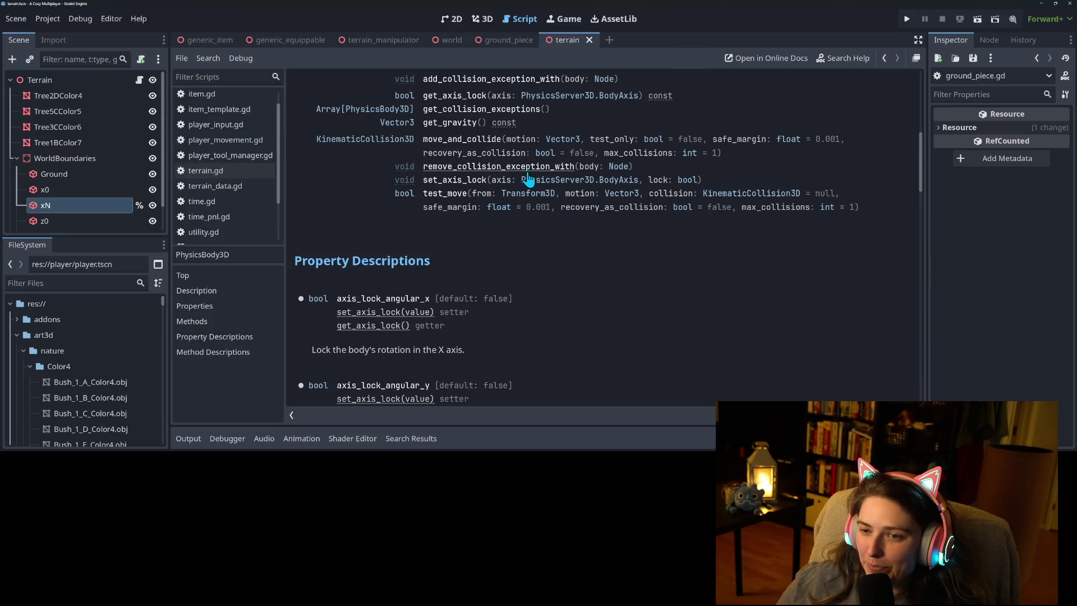
double_click(474, 154)
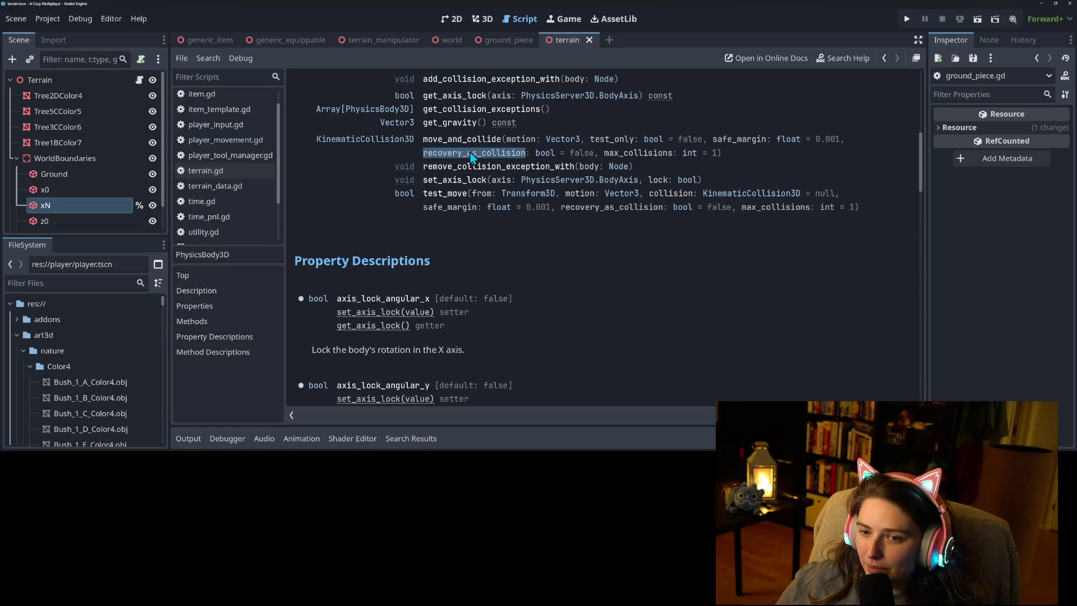
left_click(454, 194)
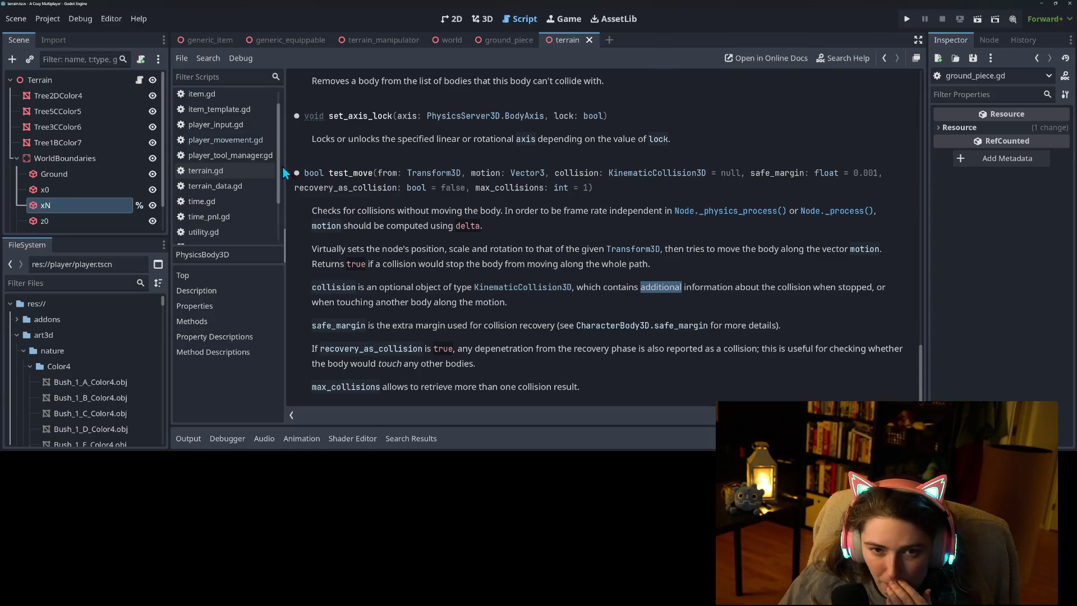
left_click(249, 144)
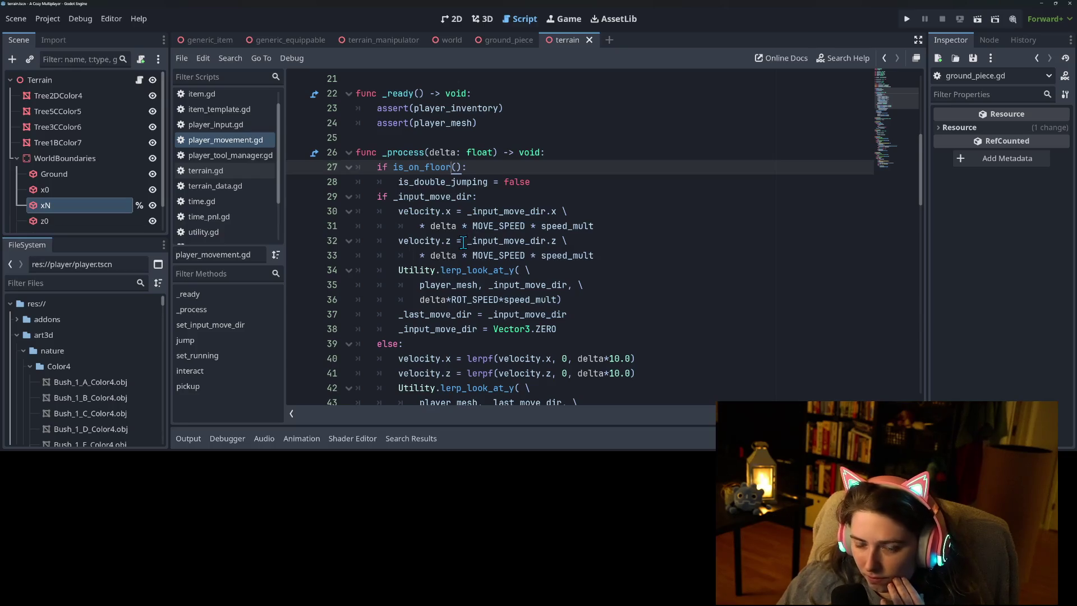
Inspect _process lines 27–38, highlighting _input_move_dir uses and the Vector3.ZERO reset on line 38.
key("Up")
key("Up")
key("Up")
key("Down")
key("Down")
left_click(440, 271)
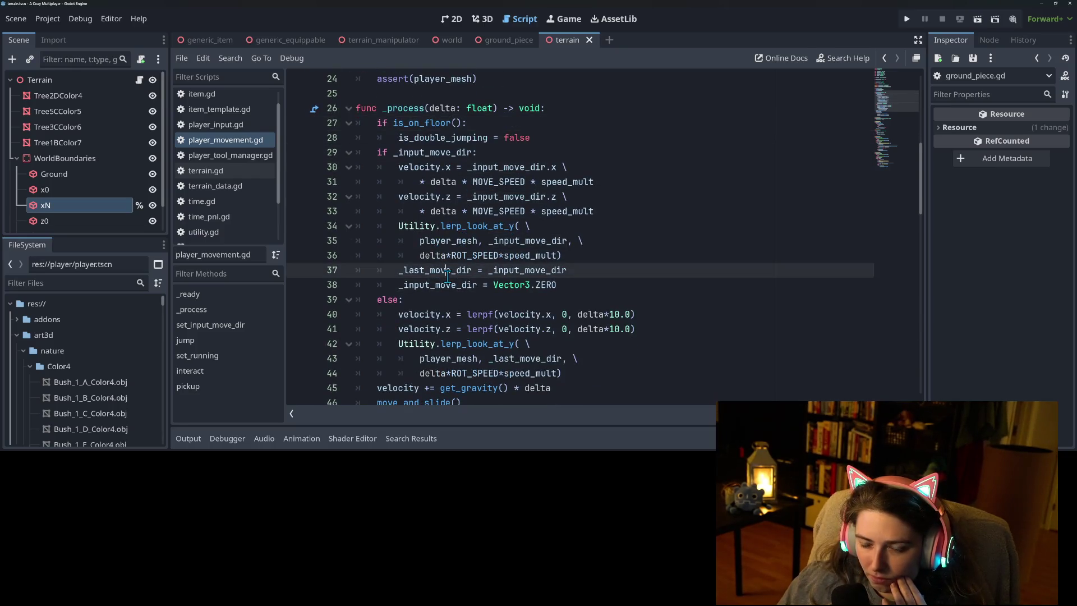
left_click(474, 286)
double_click(474, 286)
left_click(574, 289)
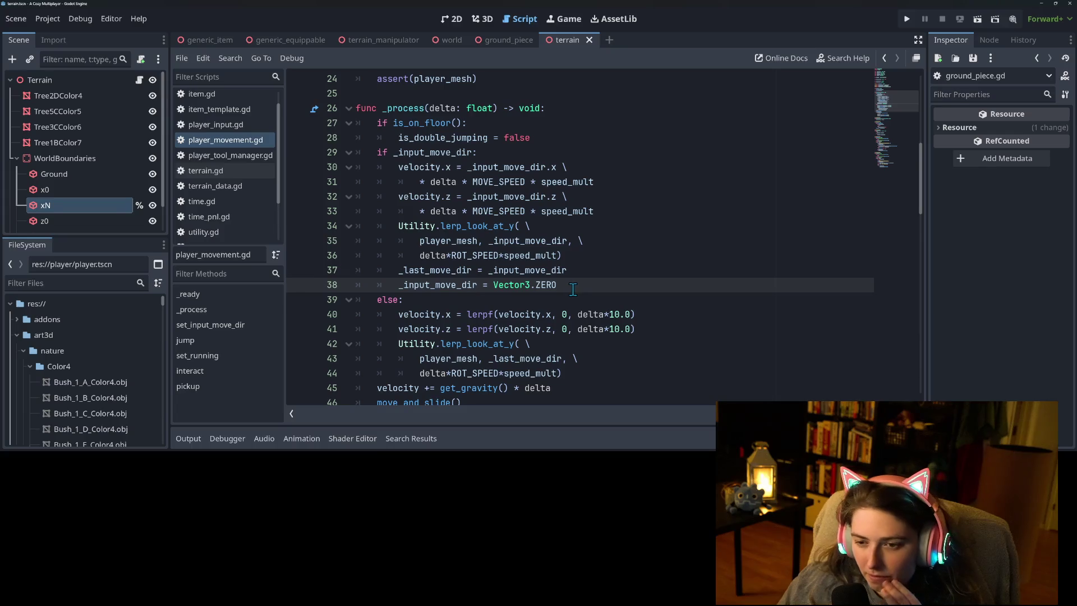
key("ctrl+shift+Left")
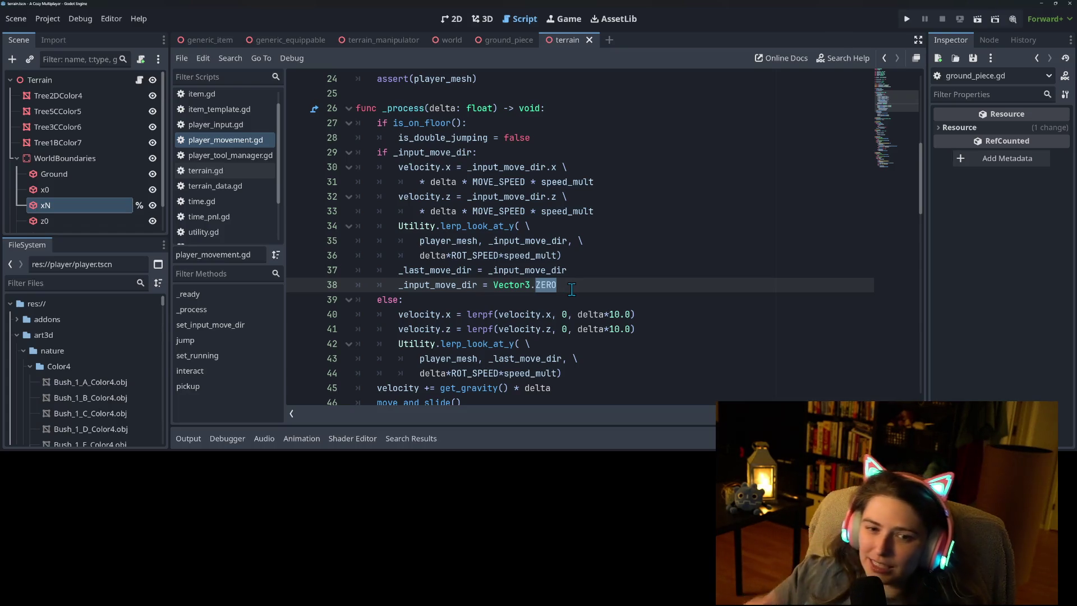
scroll(215, 215, "down", 2)
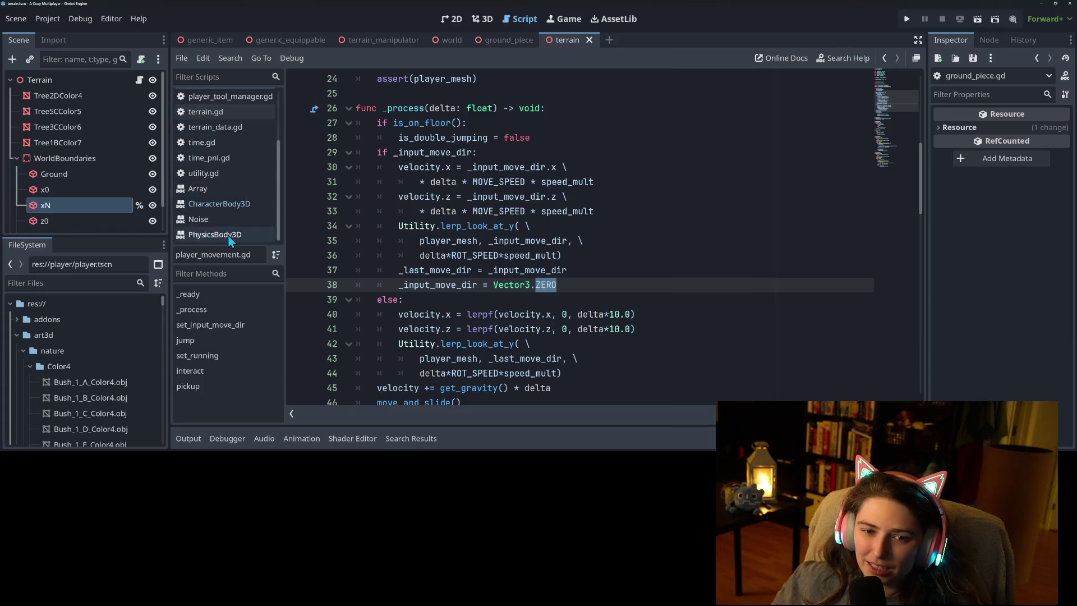
Reopen the PhysicsBody3D reference and follow its Inherits link to CollisionObject3D.
left_click(228, 234)
scroll(521, 301, "up", 5)
scroll(521, 301, "down", 5)
scroll(521, 301, "up", 15)
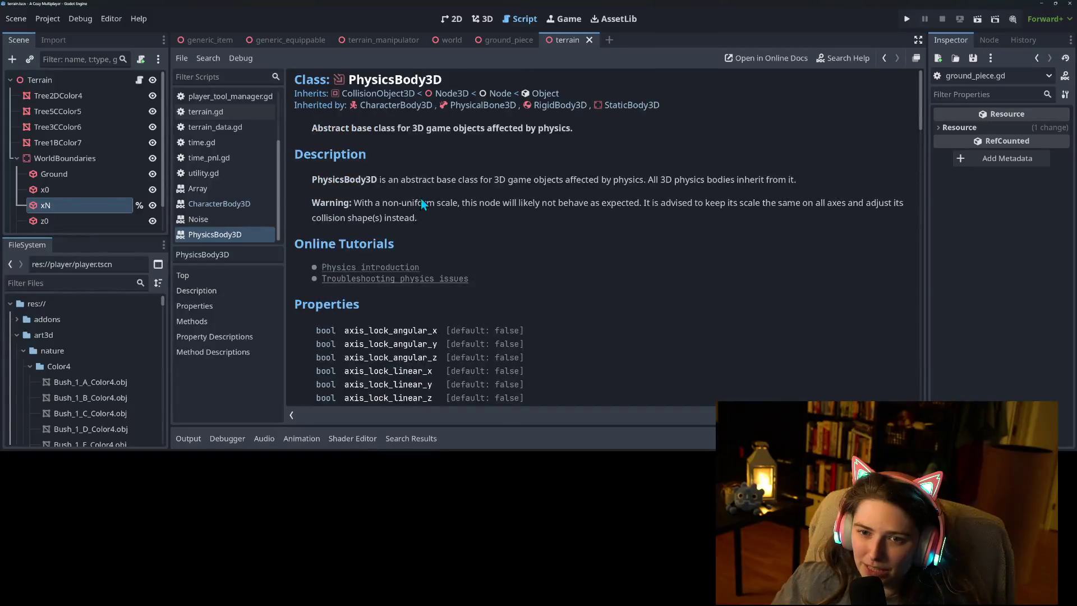
left_click(375, 100)
scroll(580, 332, "down", 4)
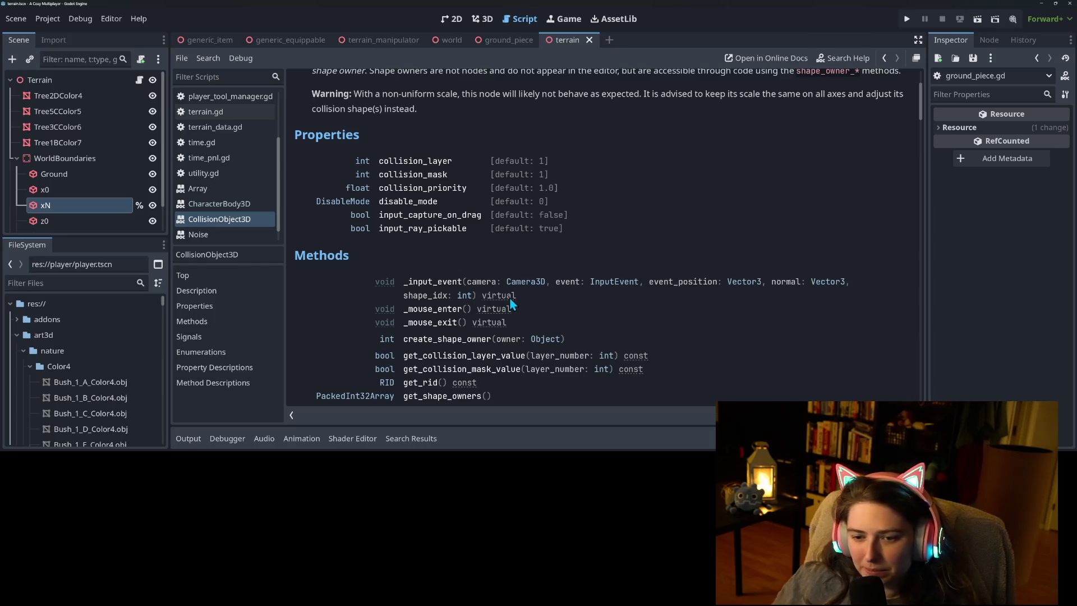
Scroll CollisionObject3D's reference down and jump to its method descriptions.
scroll(523, 387, "down", 1)
scroll(527, 376, "down", 2)
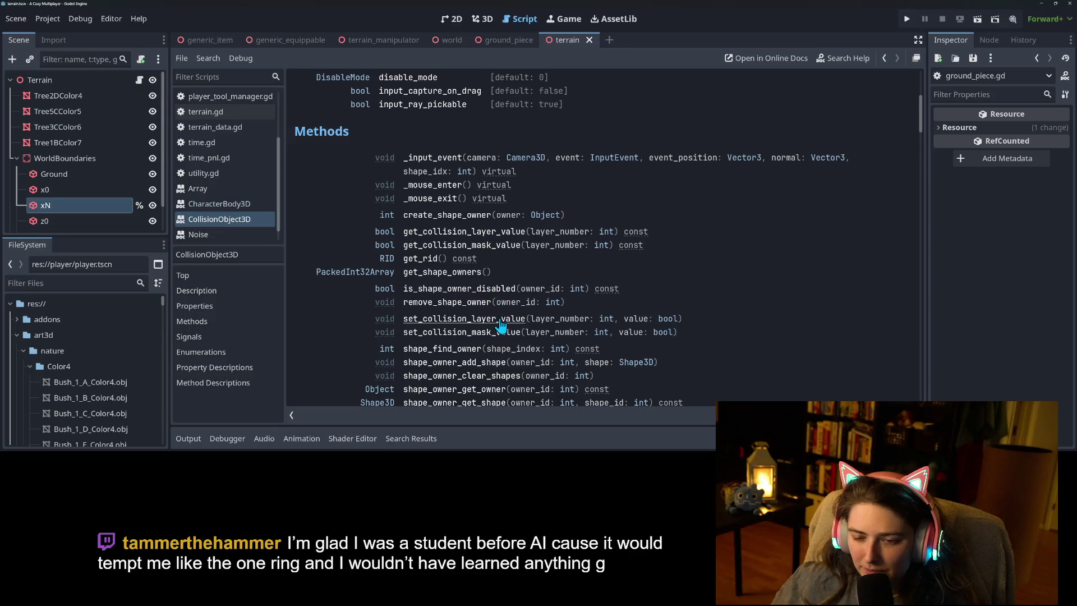
scroll(464, 306, "down", 2)
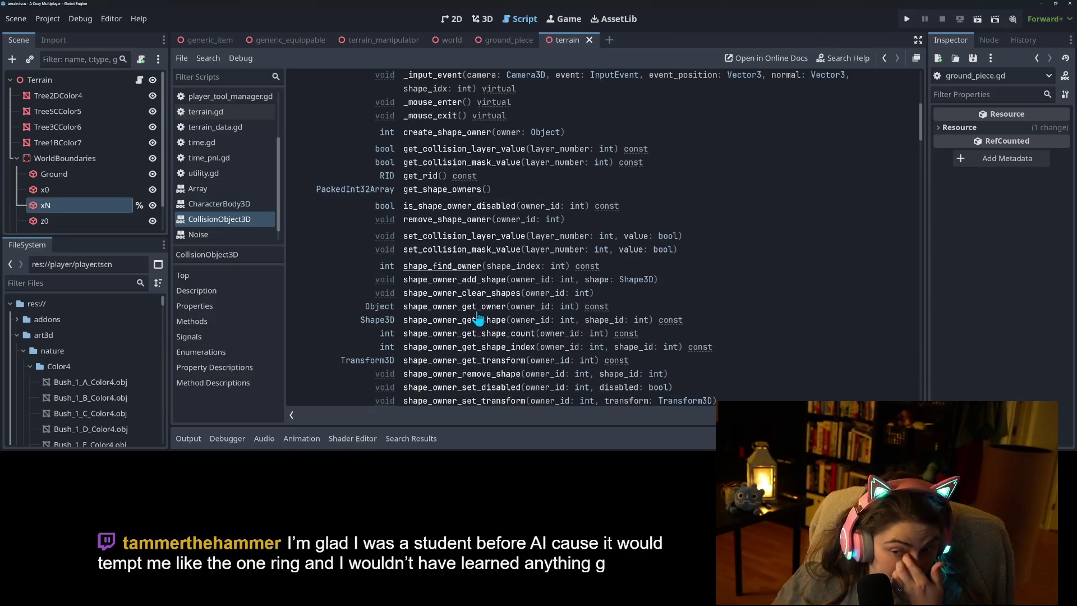
scroll(478, 317, "down", 1)
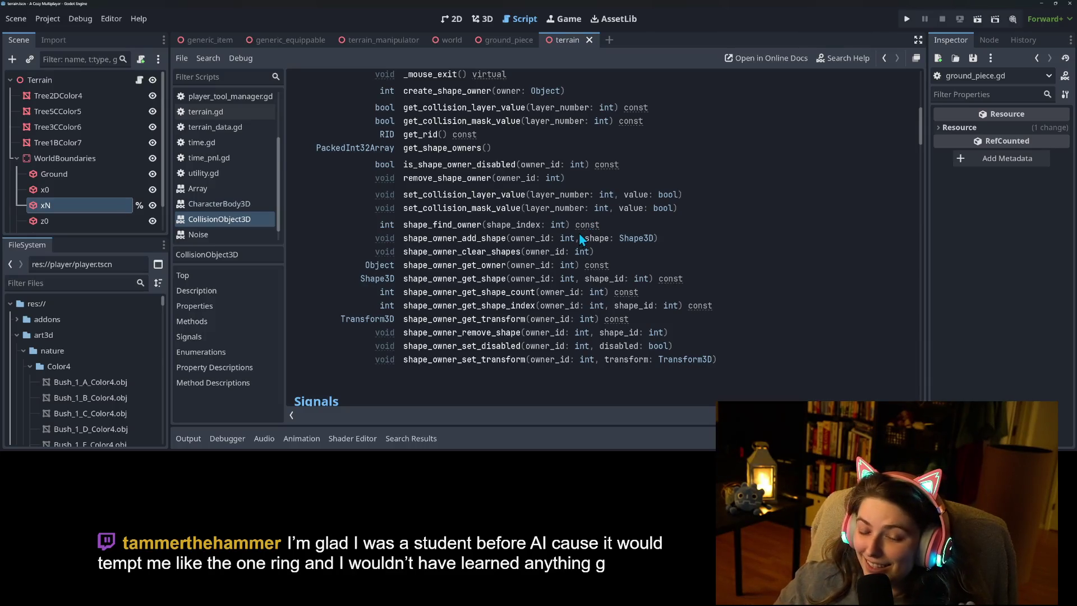
left_click(525, 360)
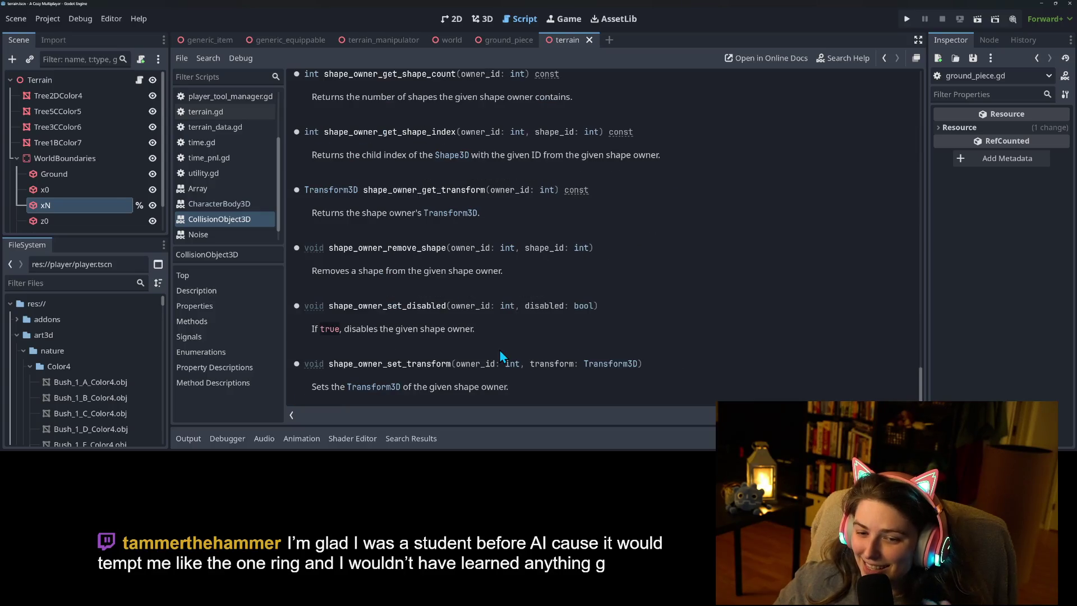
Return via PhysicsBody3D to CollisionObject3D and browse its shape_owner methods.
left_click(884, 59)
scroll(538, 345, "down", 3)
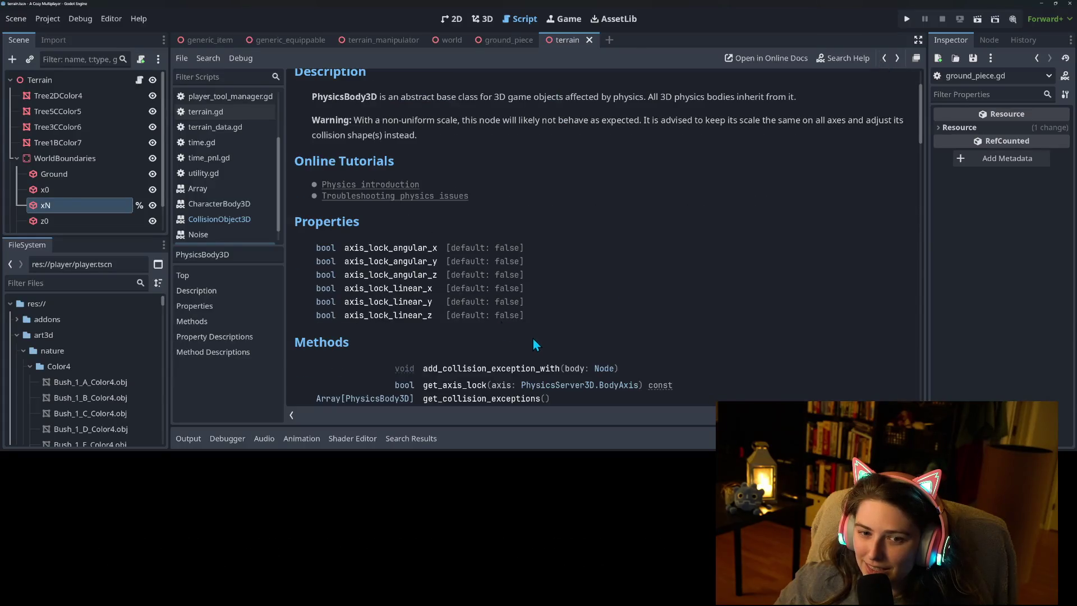
left_click(208, 221)
scroll(685, 328, "up", 10)
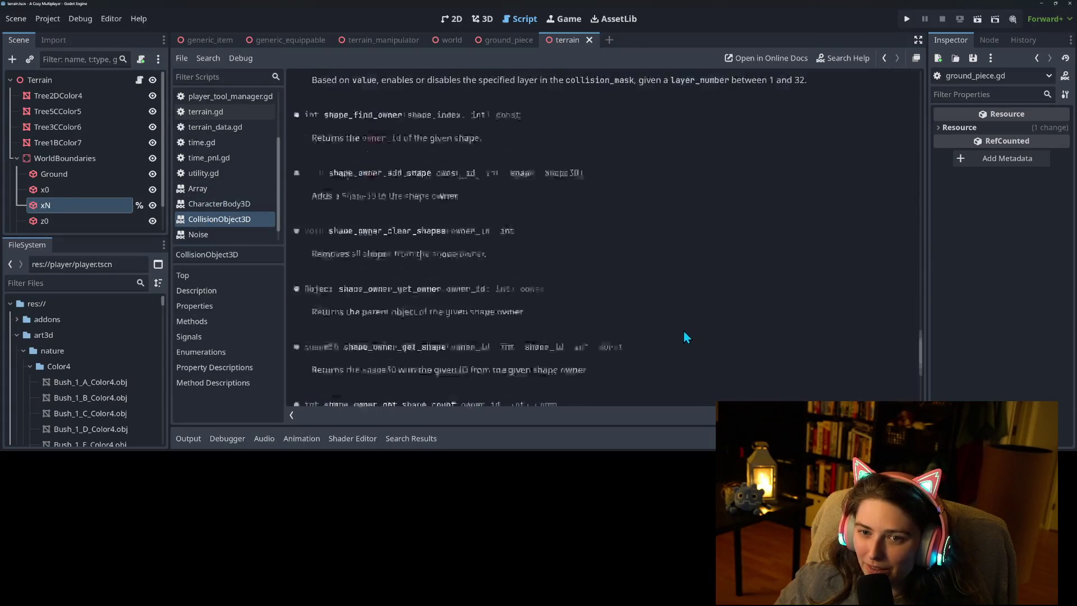
scroll(678, 349, "up", 15)
scroll(677, 348, "down", 5)
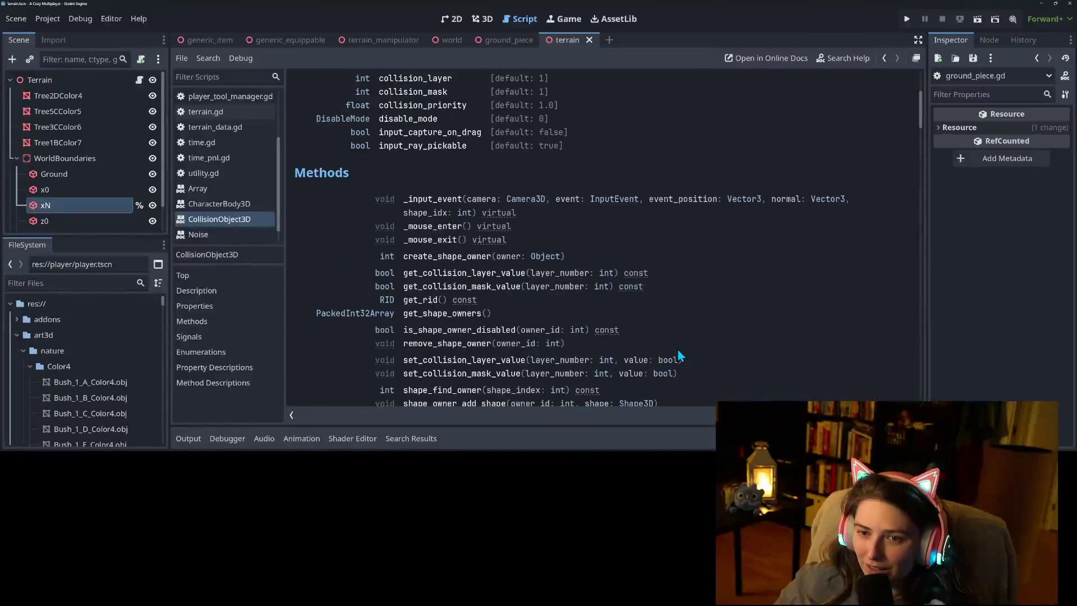
scroll(678, 345, "down", 2)
scroll(755, 366, "down", 2)
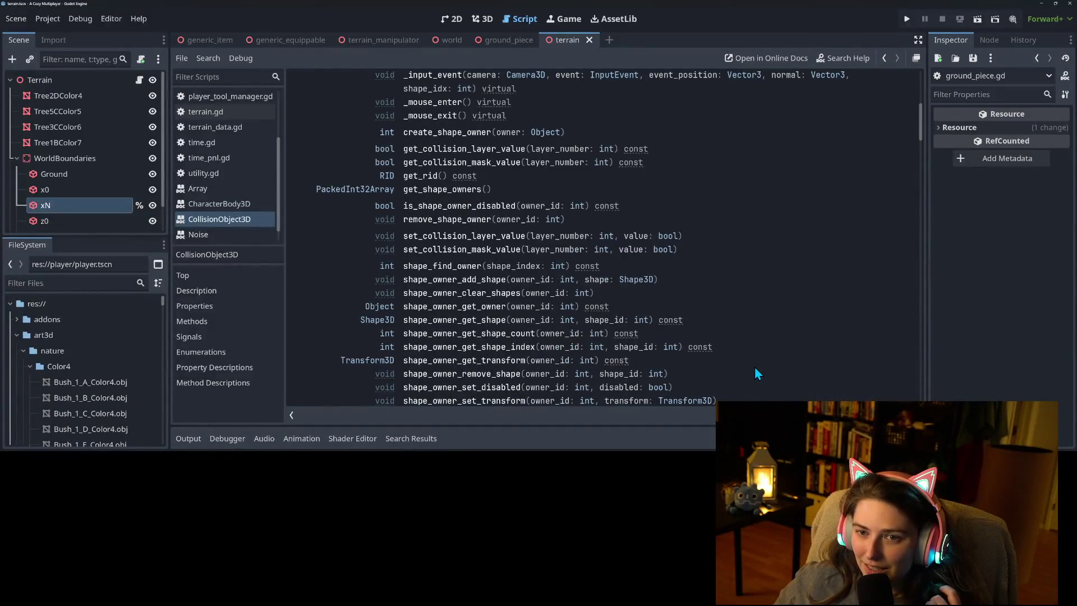
scroll(755, 364, "down", 1)
scroll(754, 365, "up", 1)
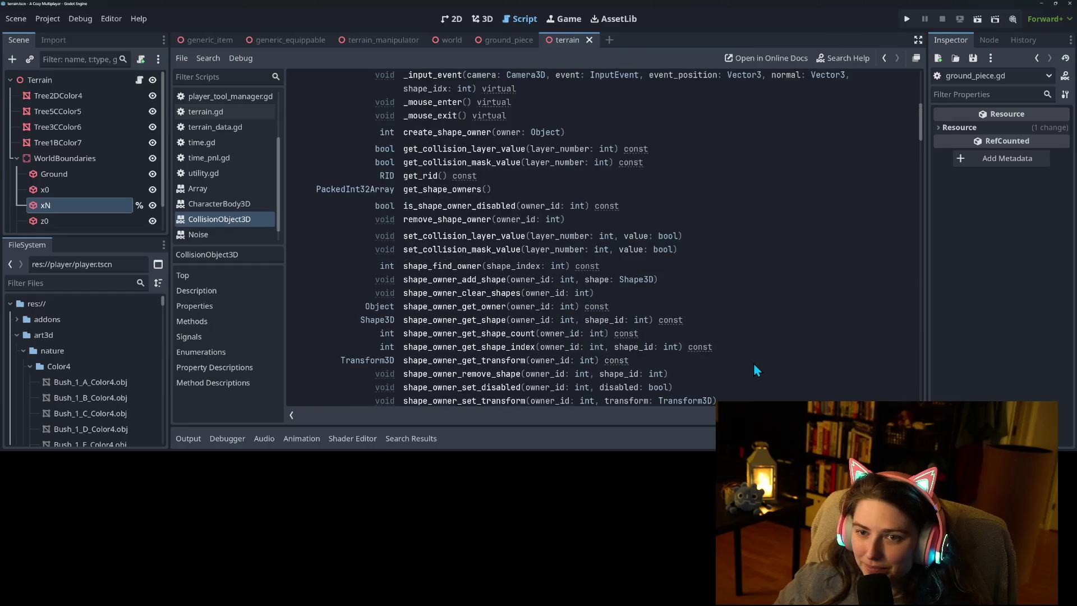
scroll(754, 369, "up", 1)
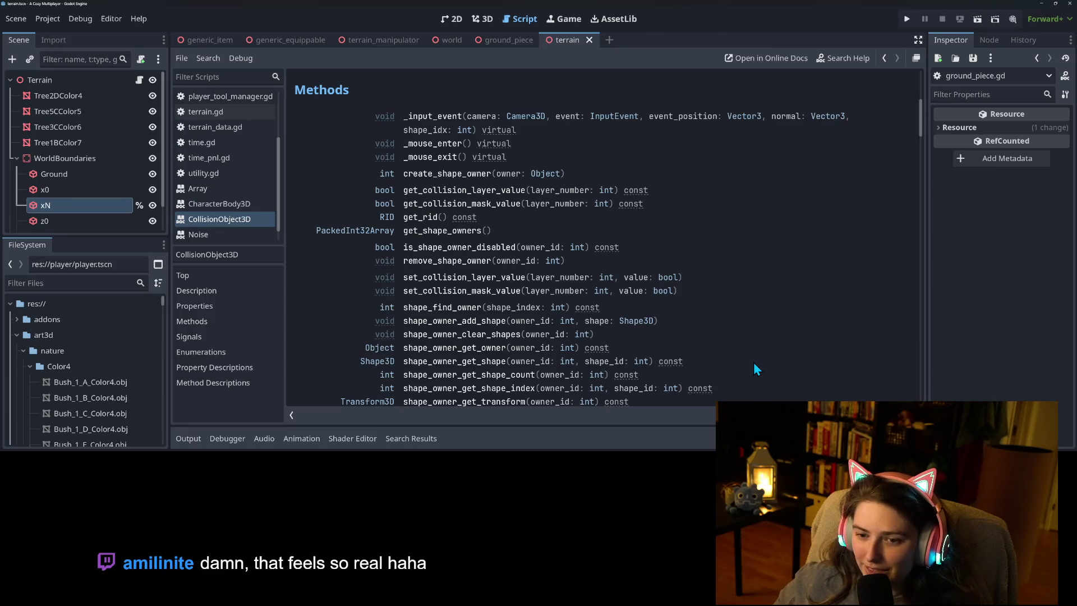
scroll(755, 369, "down", 2)
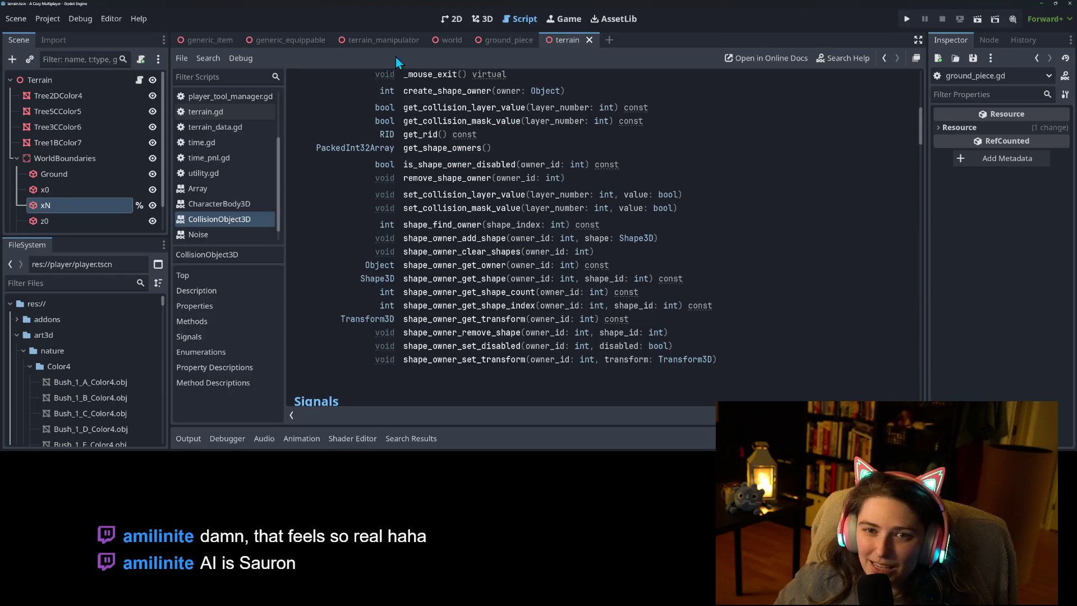
Filter the FileSystem by 'player' and open player.tscn in the 3D view.
left_click(96, 282)
type("plau")
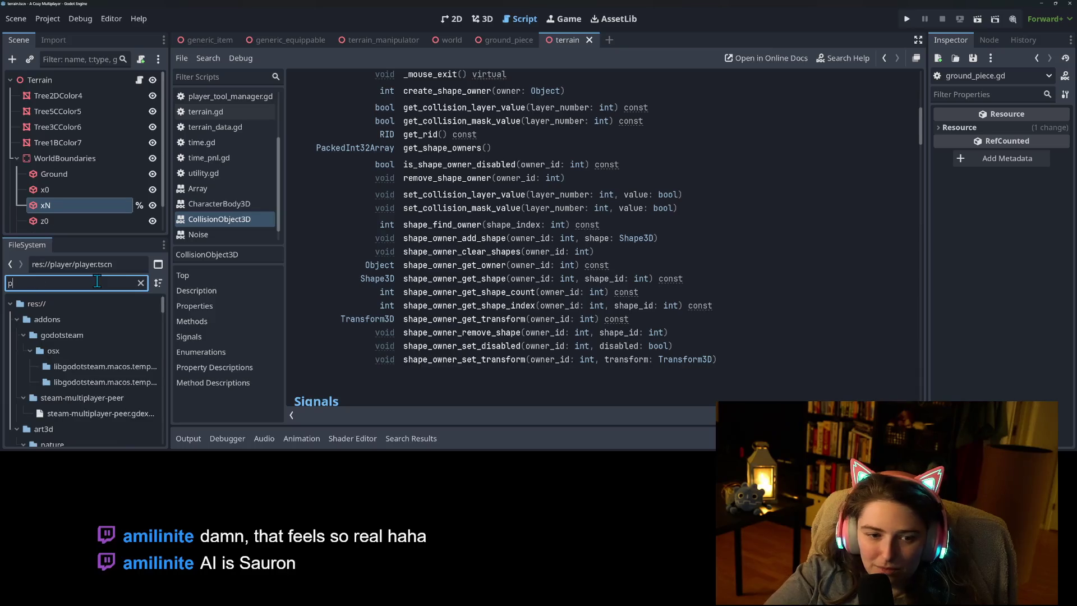
key("BackSpace")
key("BackSpace")
key("BackSpace")
type("yer")
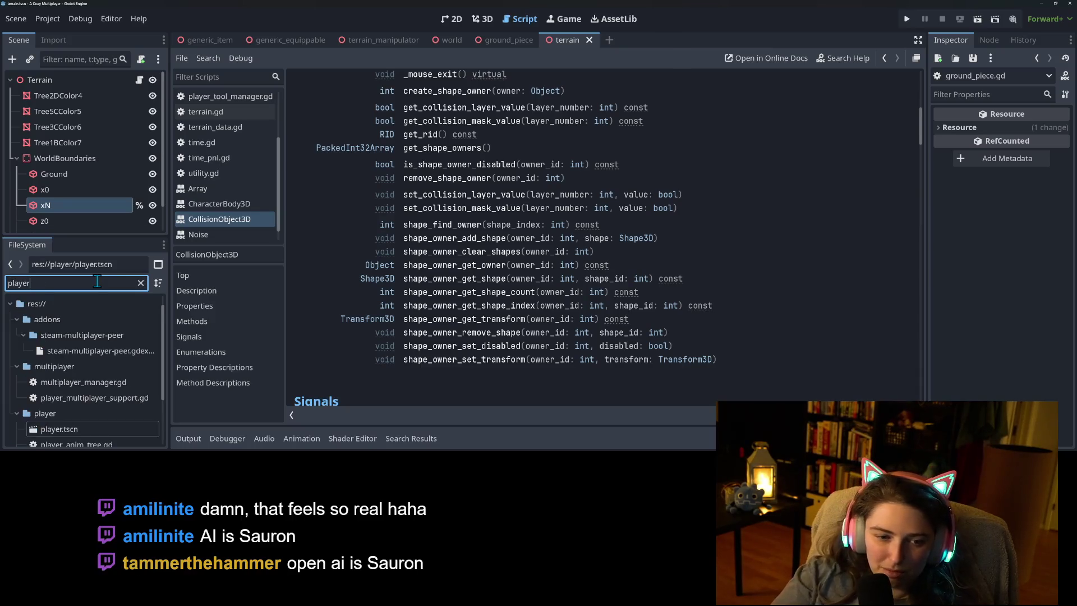
scroll(79, 379, "down", 2)
double_click(76, 392)
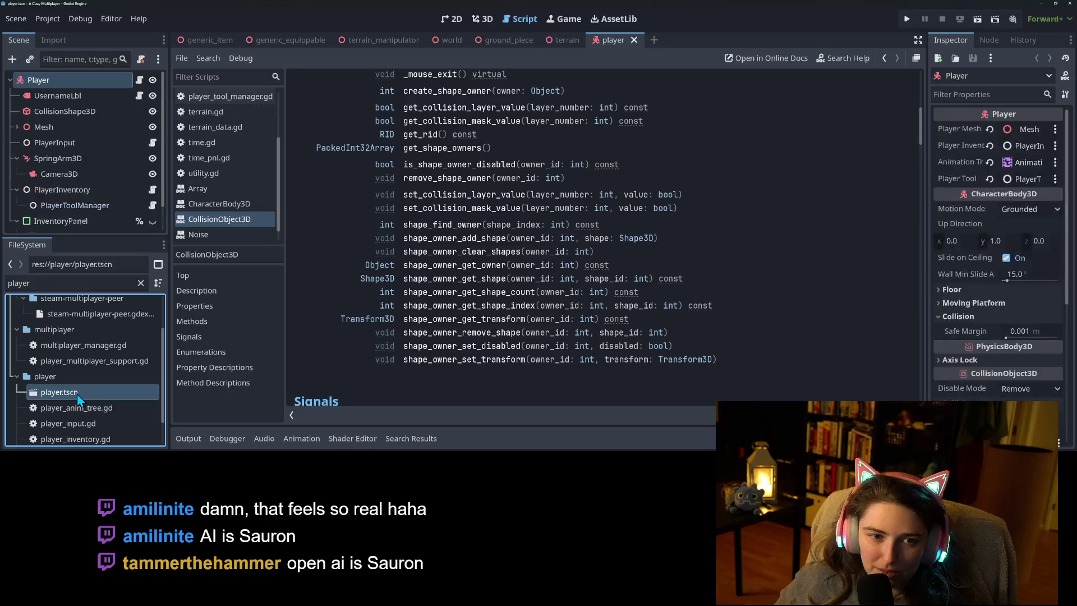
left_click(483, 18)
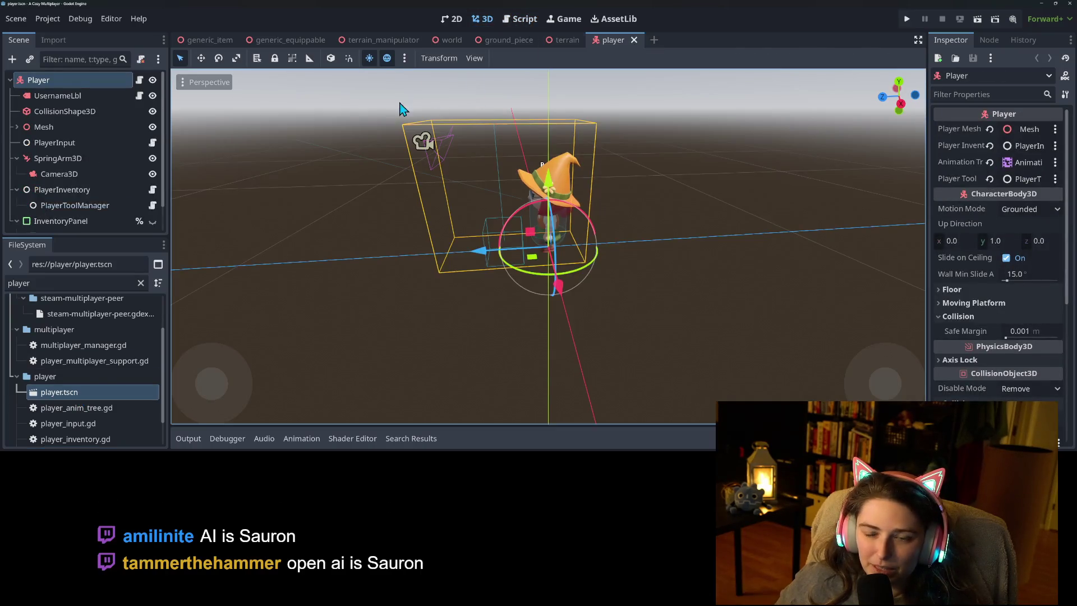
scroll(584, 291, "up", 6)
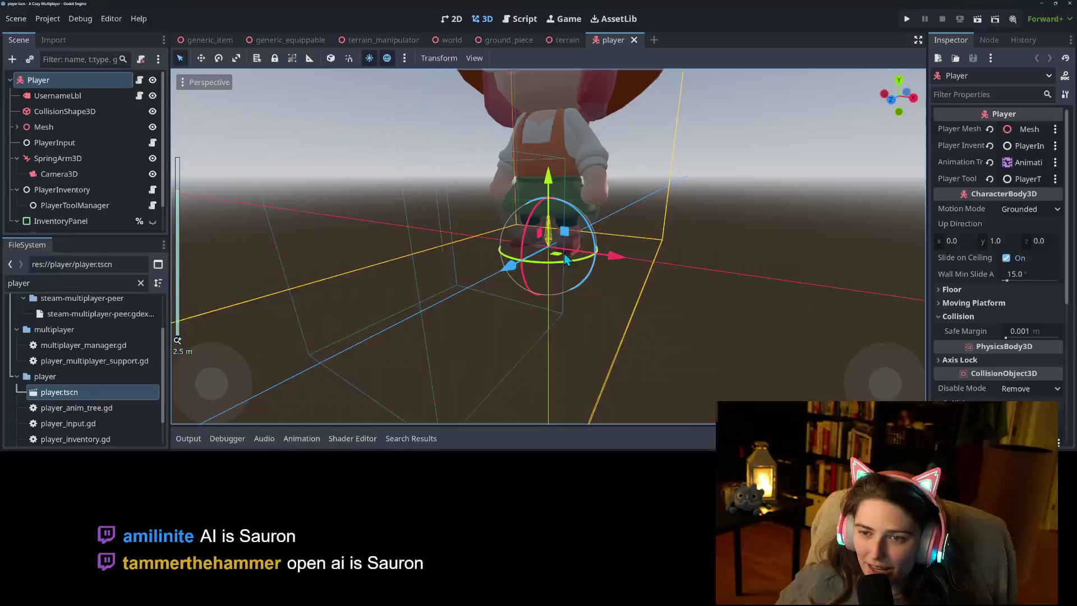
scroll(517, 228, "down", 2)
scroll(519, 277, "up", 4)
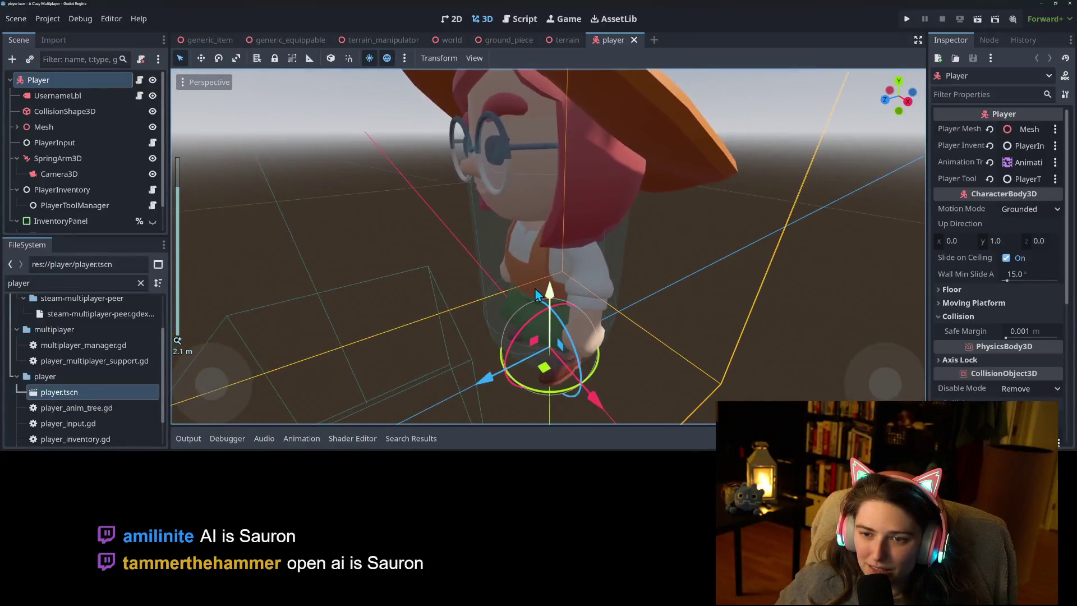
right_click(79, 82)
Add an Area3D child under Player, then a CollisionShape3D child under that Area3D.
left_click(117, 113)
type("area")
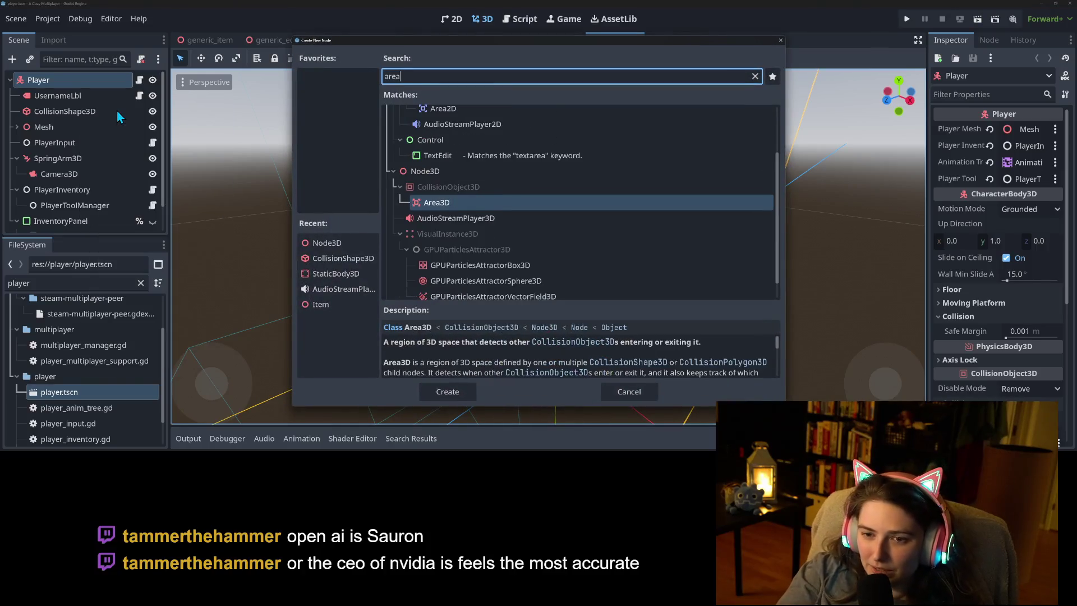
key("Return")
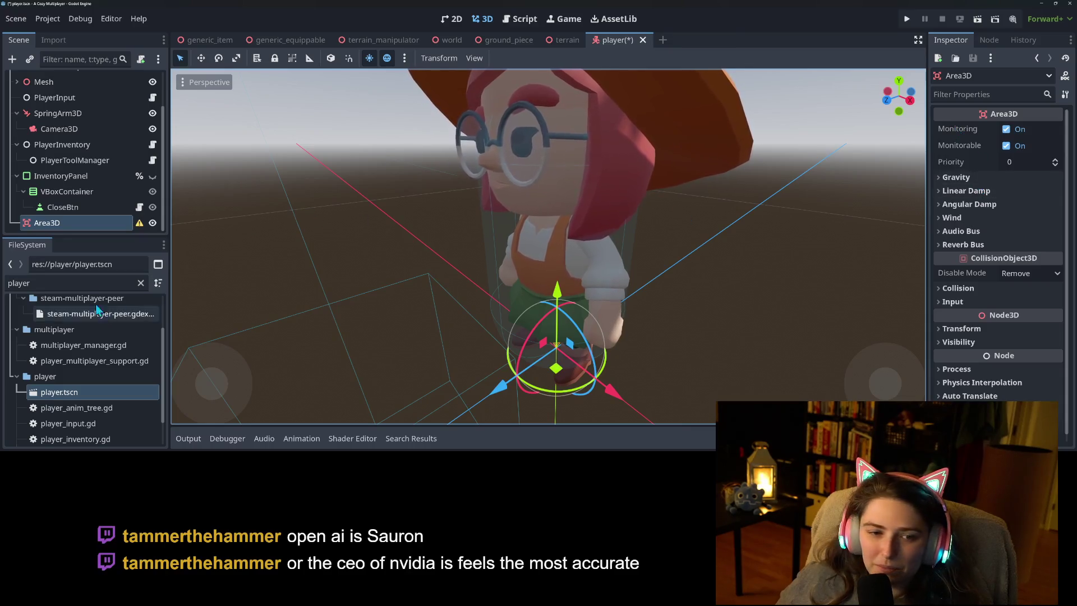
right_click(72, 222)
left_click(116, 117)
type("coll")
key("Return")
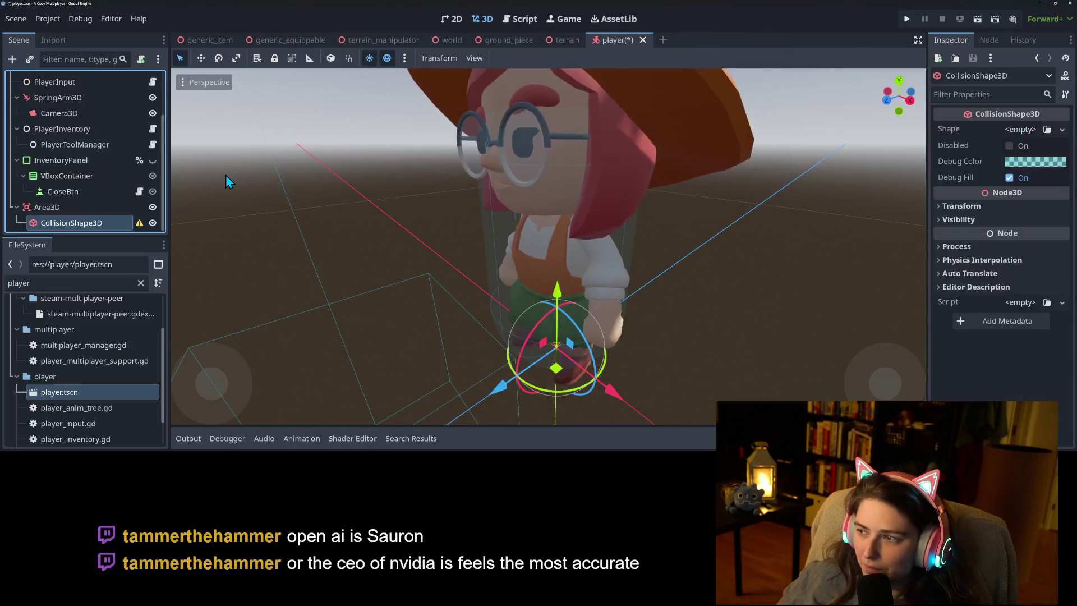
Give the collision shape a sphere, trying radius 0.25 and then 0.4.
left_click(1063, 129)
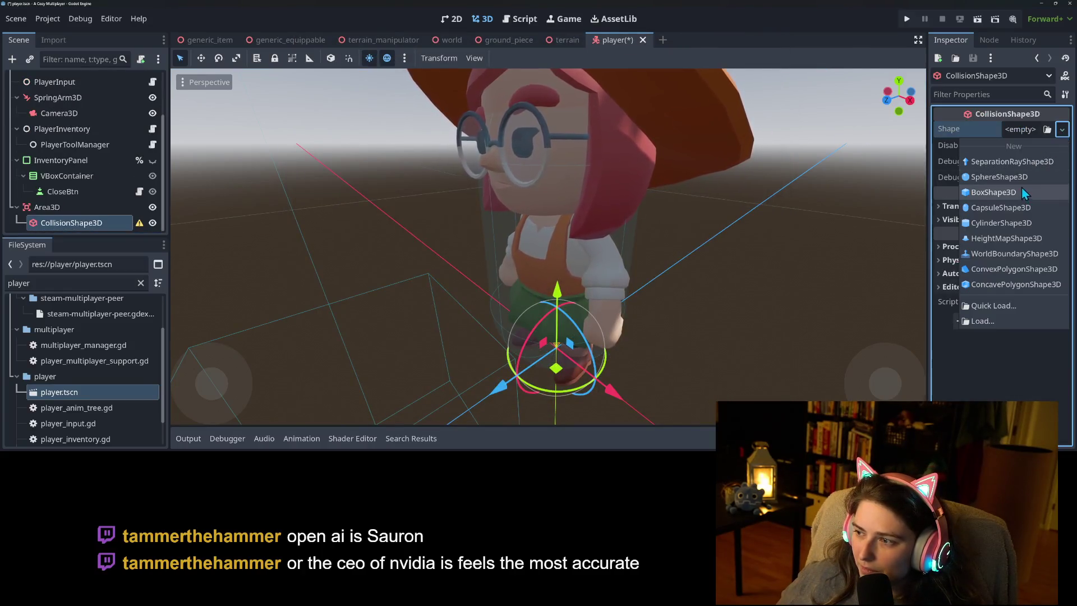
left_click(1004, 177)
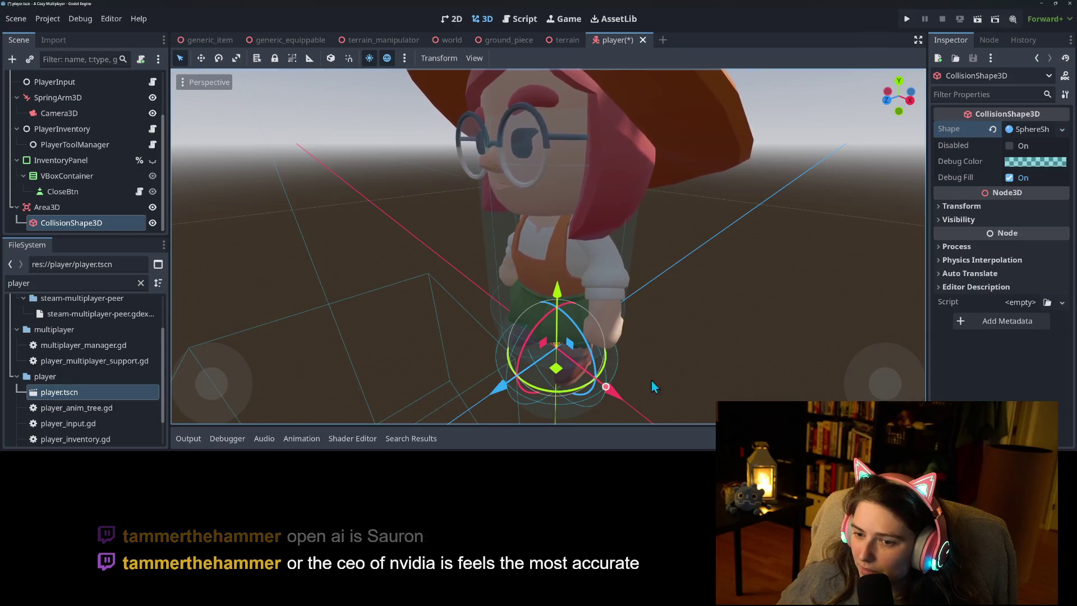
left_click(1034, 133)
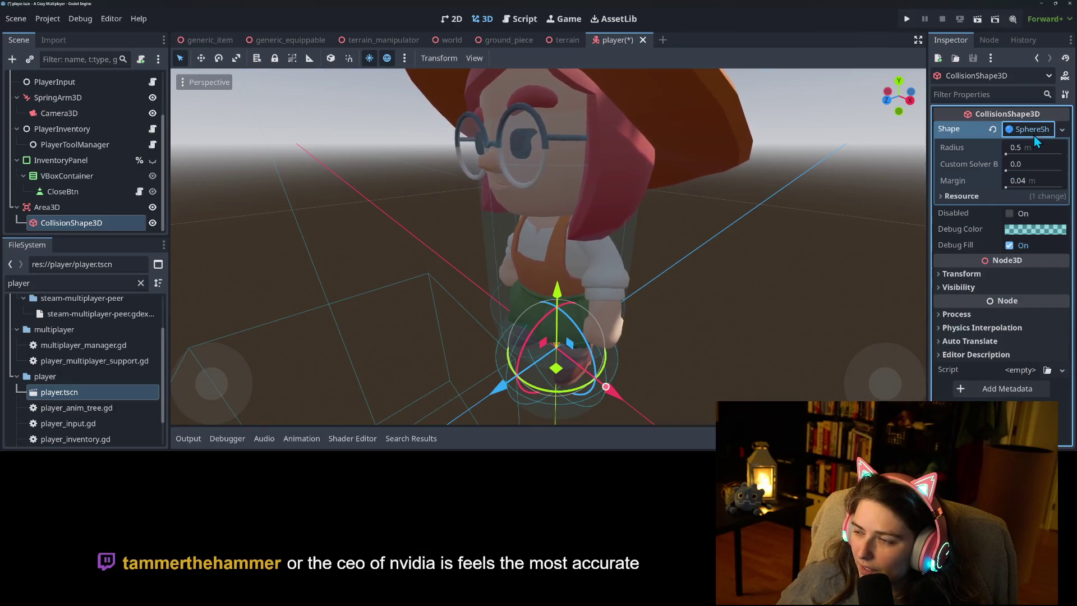
left_click(1034, 147)
type("0.25")
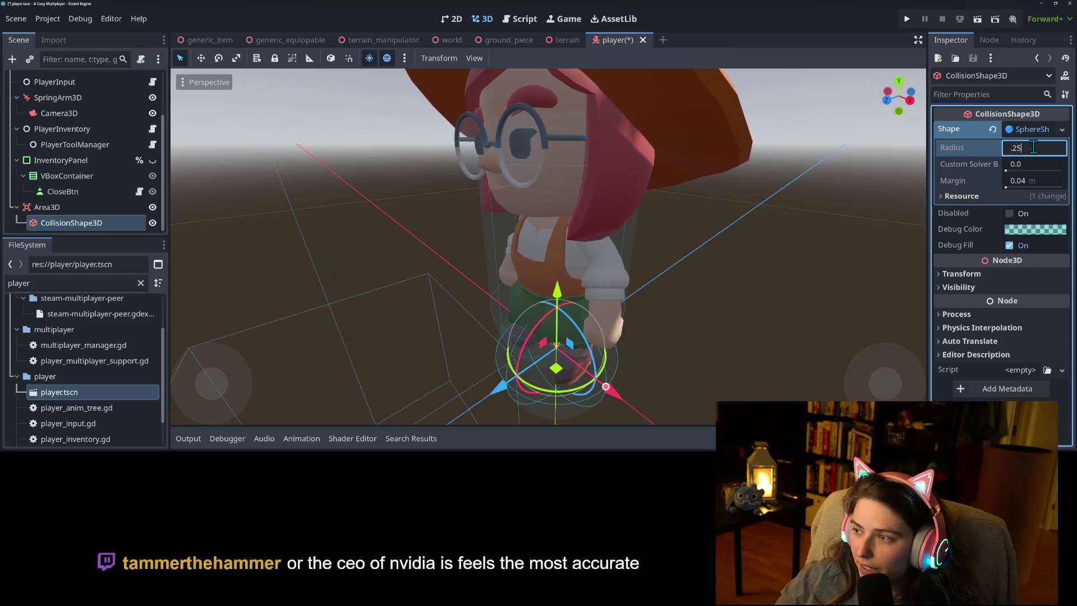
key("Return")
mouse_move(555, 303)
left_mouse_down()
mouse_move(540, 257)
mouse_move(582, 225)
mouse_move(625, 262)
mouse_move(606, 238)
left_mouse_up()
left_click(1027, 148)
type("0.4")
key("Return")
mouse_move(707, 220)
left_mouse_down()
mouse_move(602, 241)
mouse_move(688, 234)
mouse_move(740, 246)
mouse_move(800, 214)
mouse_move(729, 222)
left_mouse_up()
Switch the shape to a capsule, set its position y to 1, and save the scene.
left_click(1061, 129)
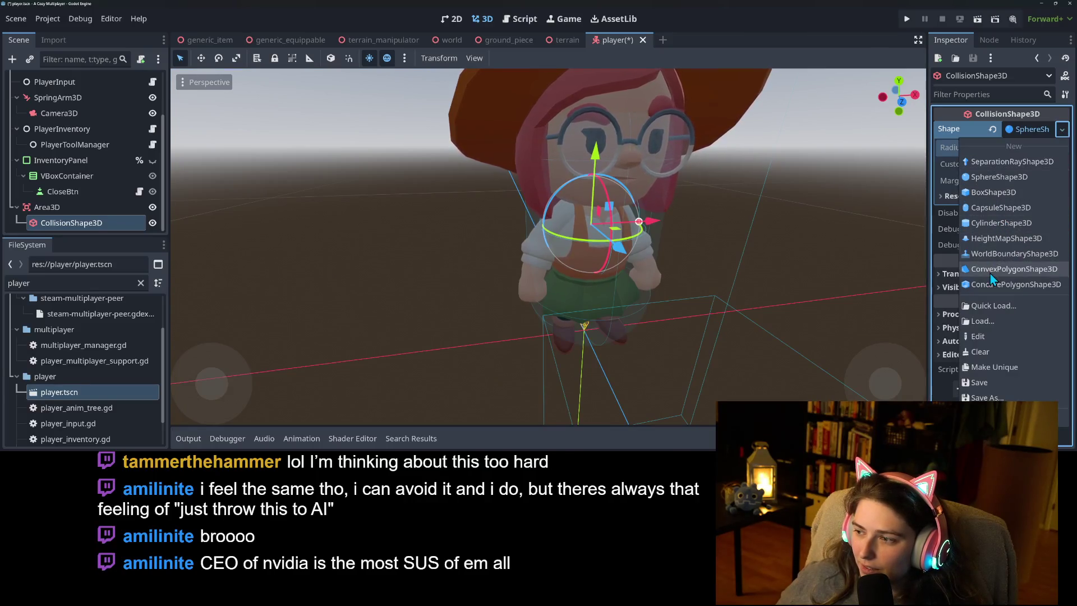
left_click(991, 213)
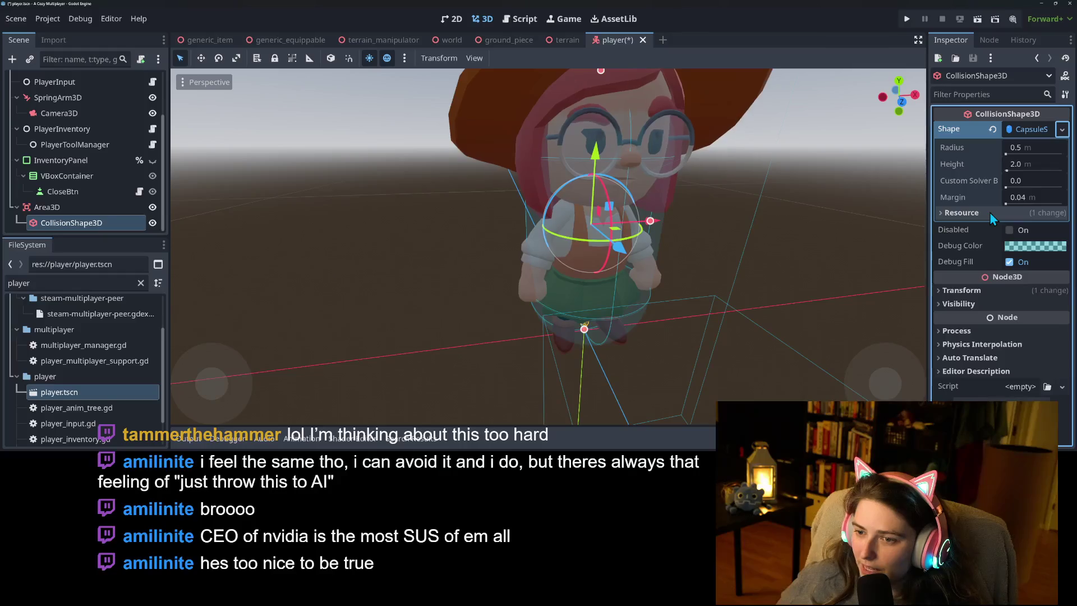
left_click(979, 290)
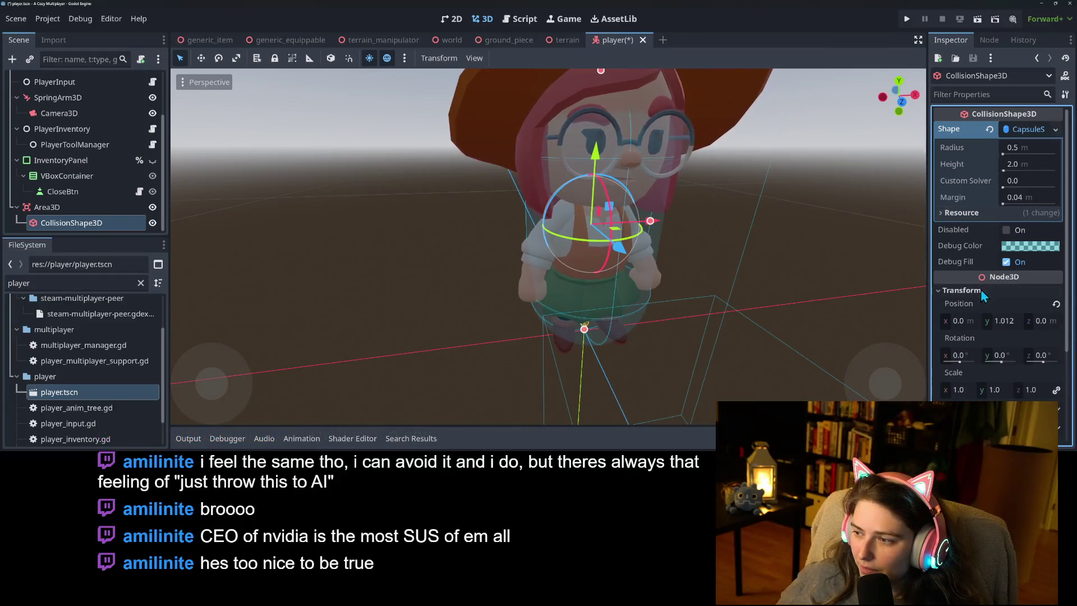
left_click(1056, 306)
left_click(1004, 321)
type("1")
key("Return")
key("ctrl+s")
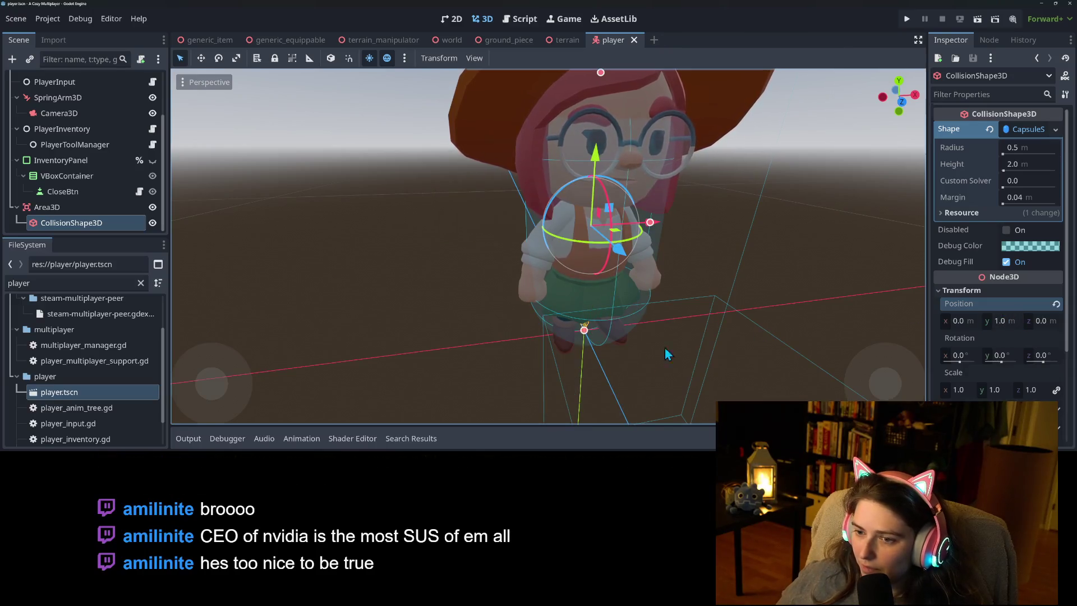
mouse_move(724, 382)
left_mouse_down()
mouse_move(668, 377)
mouse_move(438, 311)
left_mouse_up()
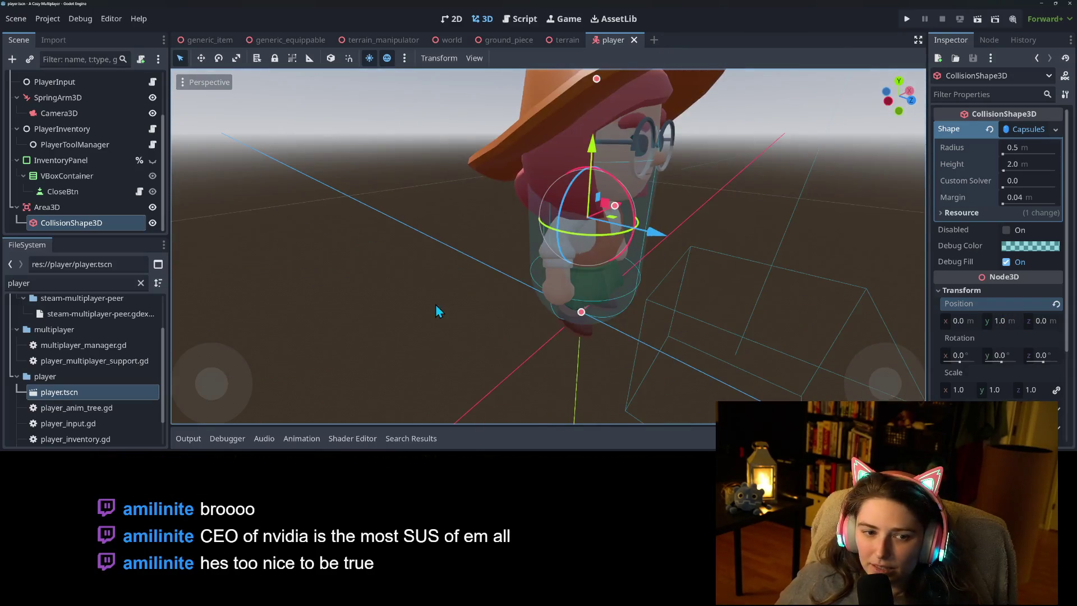
Rename the Area3D node to TrappedDetector.
right_click(68, 207)
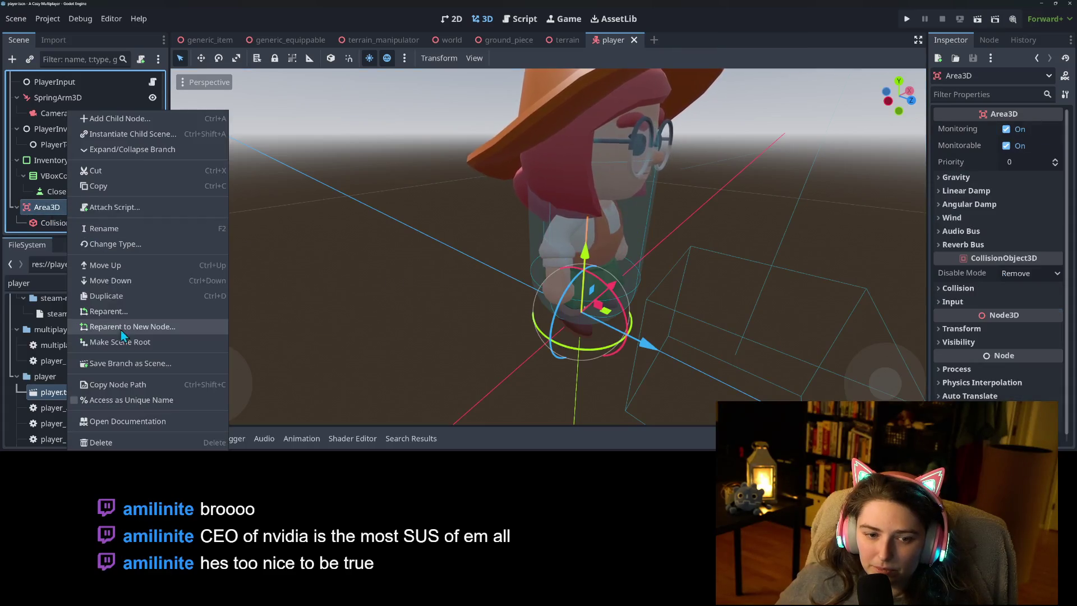
left_click(123, 227)
type("Co")
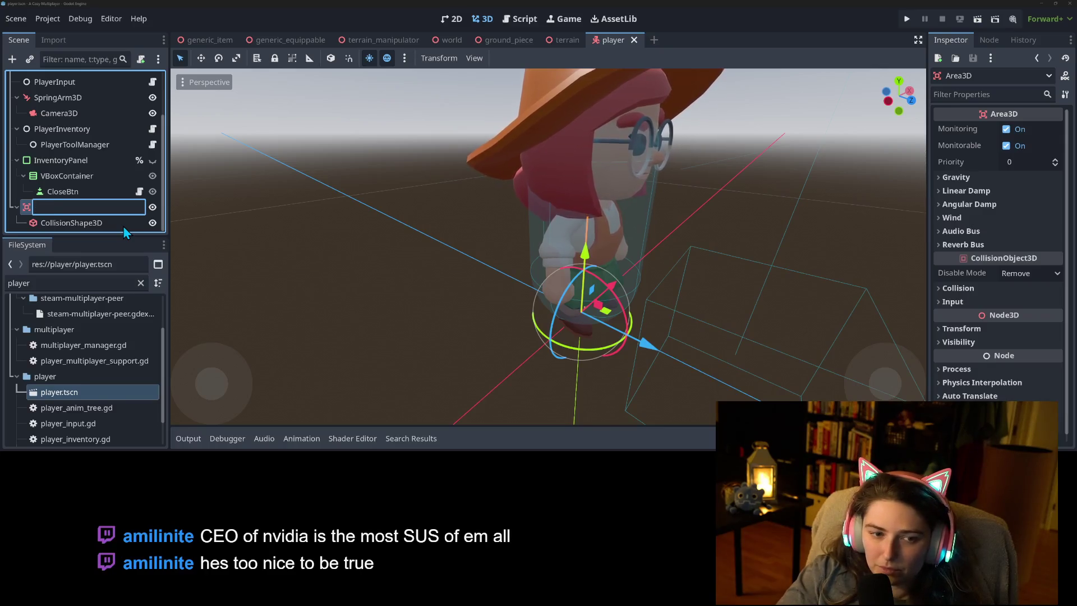
type("Trapped")
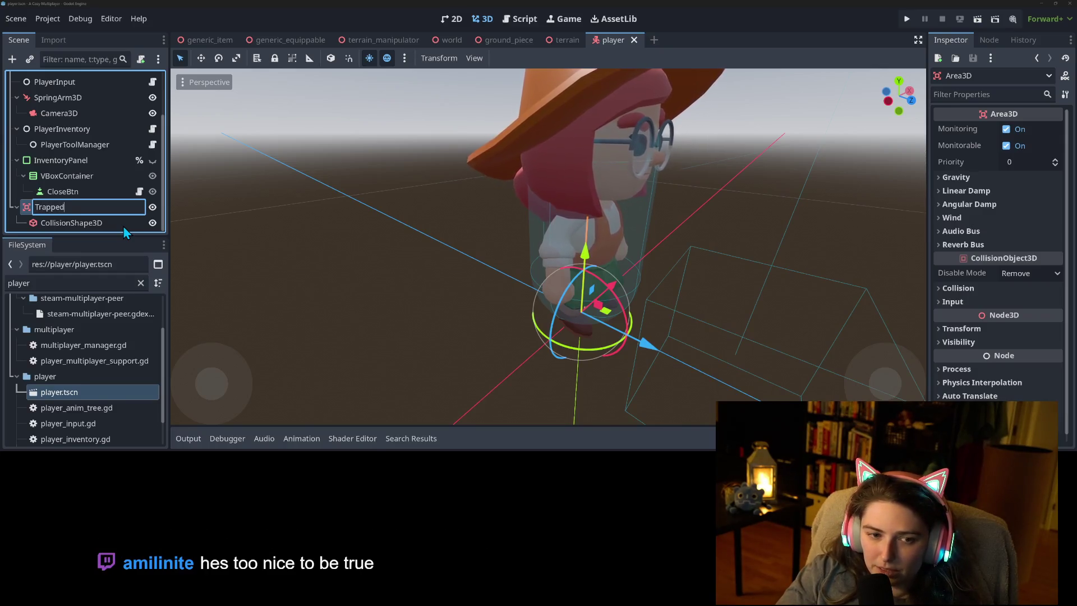
key("BackSpace")
key("BackSpace")
key("BackSpace")
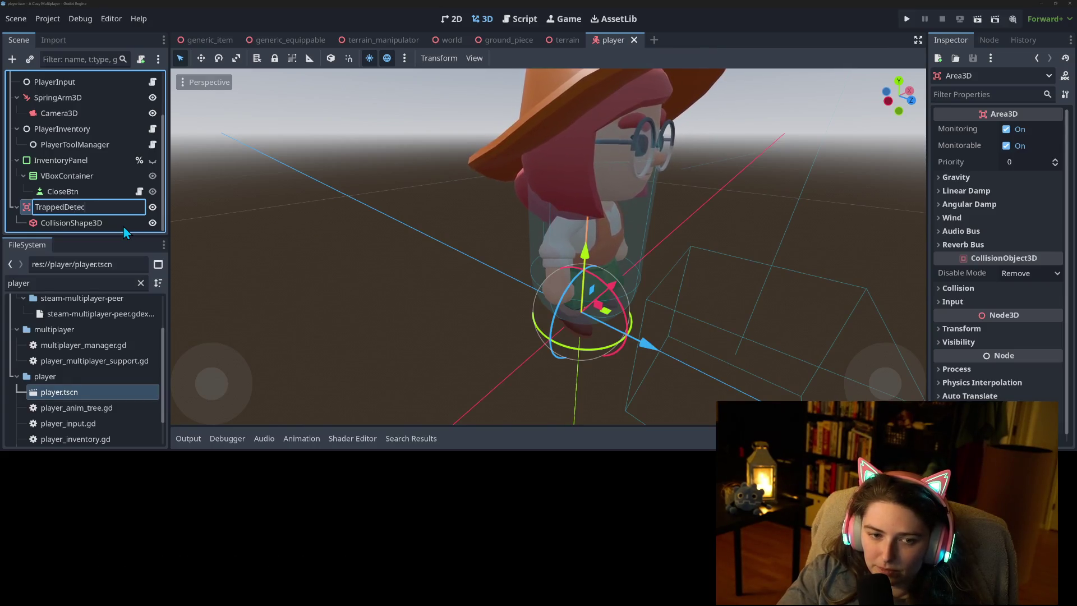
key("Return")
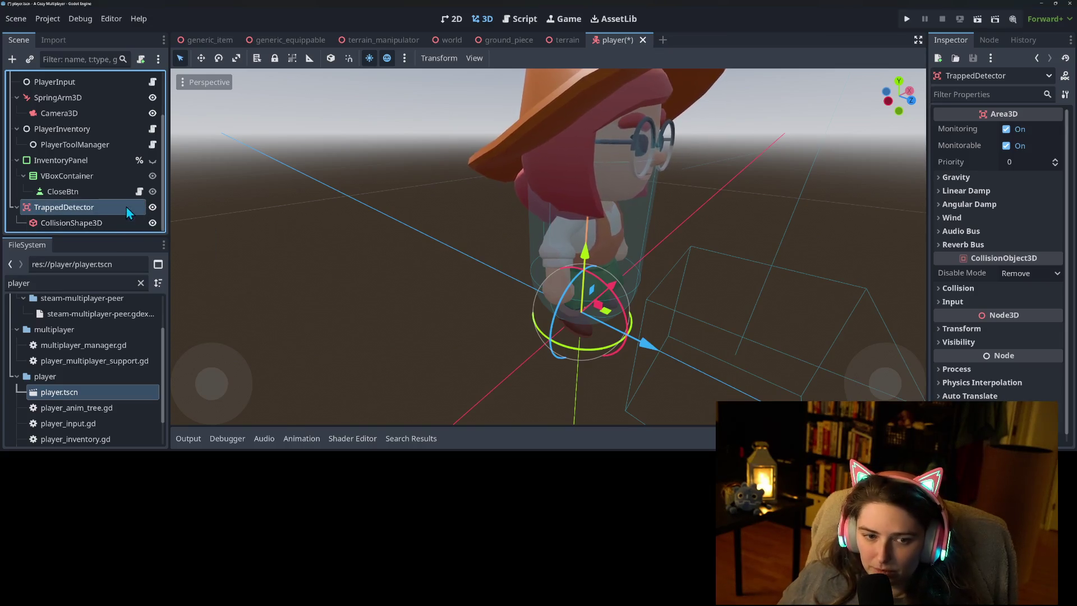
Make TrappedDetector accessible by unique name and select its CollisionShape3D.
right_click(126, 208)
left_click(208, 400)
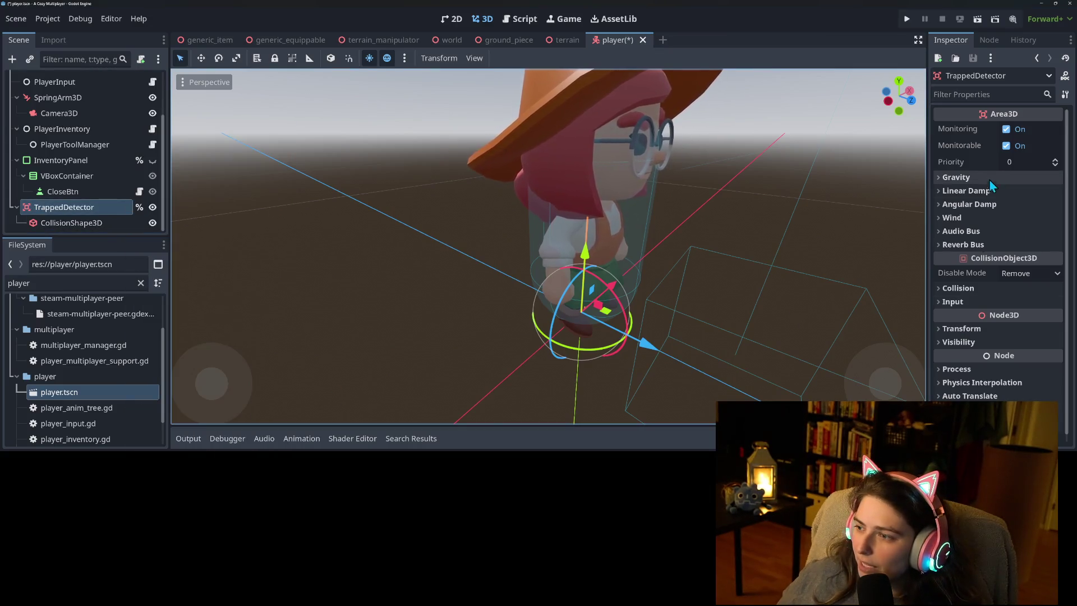
left_click(71, 223)
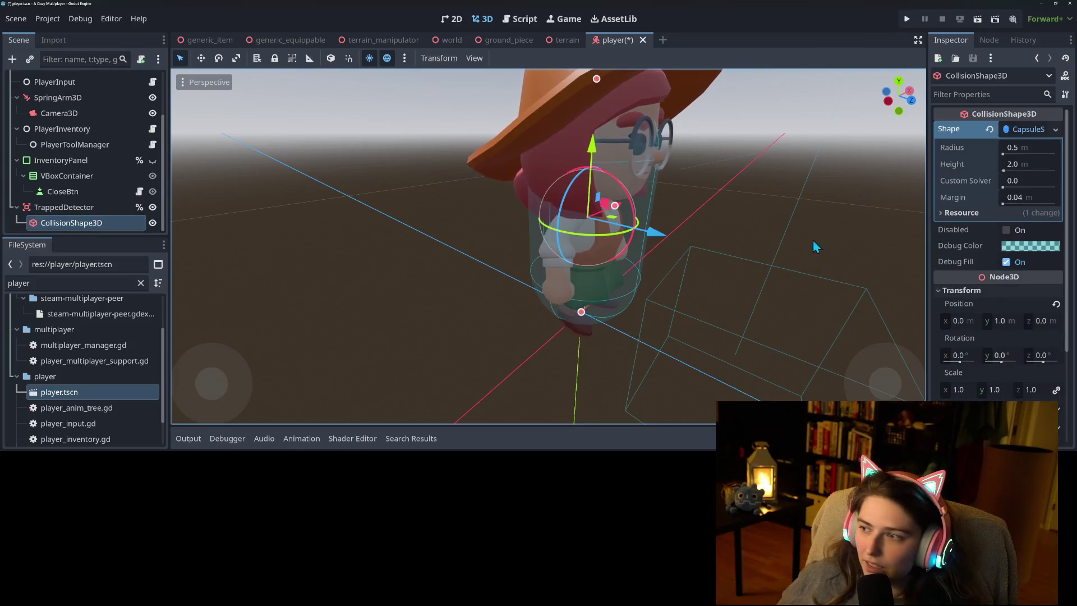
Set the capsule radius to 0.48 and height to 1.9, then save the player scene.
left_click(1012, 148)
type(".48")
key("Tab")
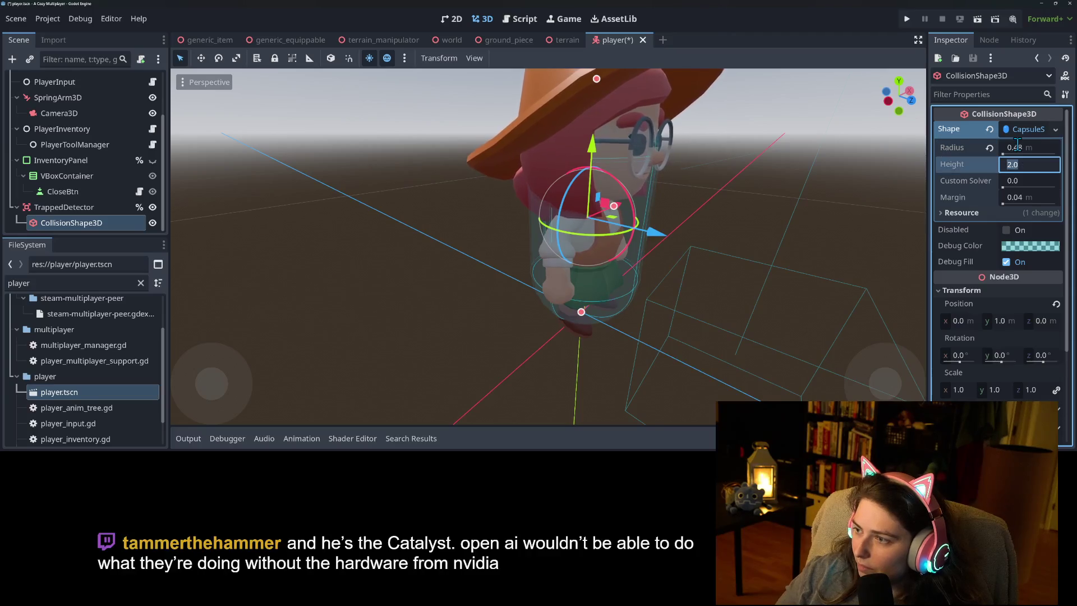
type("1.")
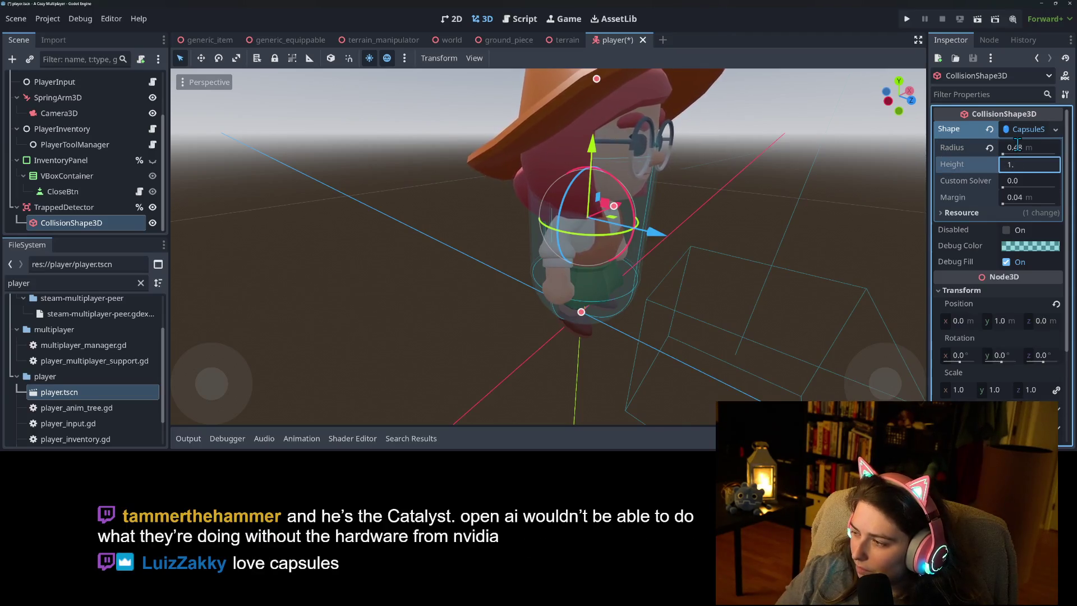
type("8")
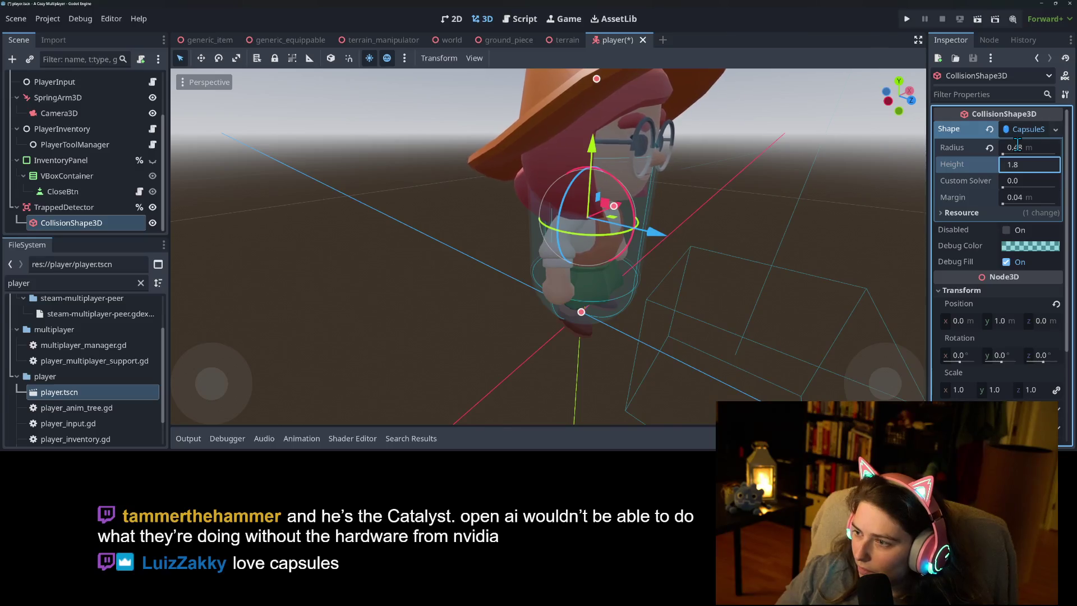
key("BackSpace")
type("9")
key("Return")
key("ctrl+s")
mouse_move(673, 297)
left_mouse_down()
mouse_move(619, 322)
mouse_move(573, 307)
mouse_move(530, 322)
left_mouse_up()
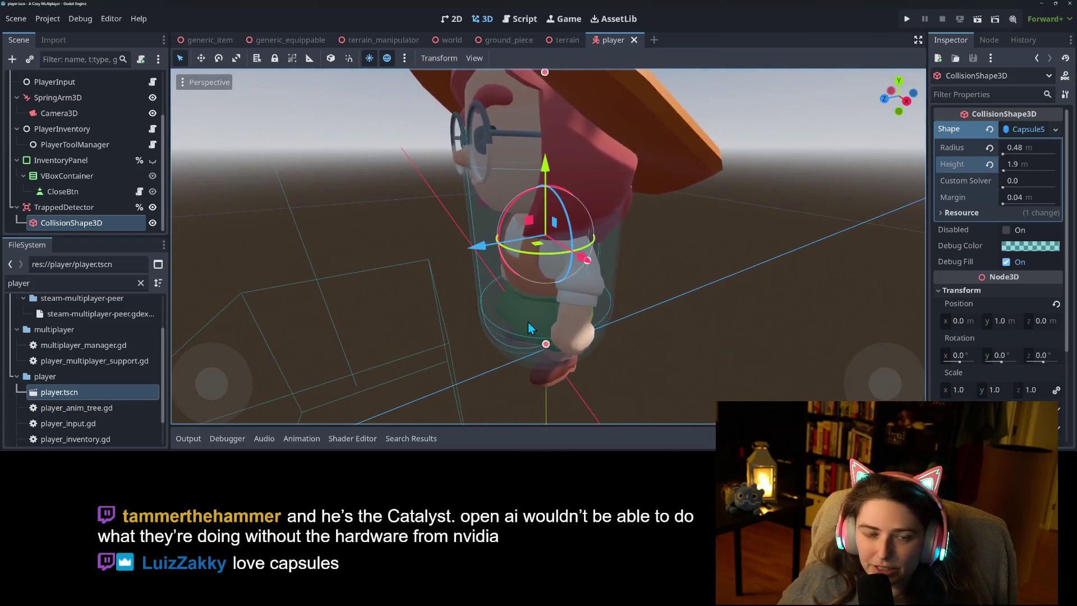
Switch to the Script workspace showing player_movement.gd.
scroll(128, 192, "up", 2)
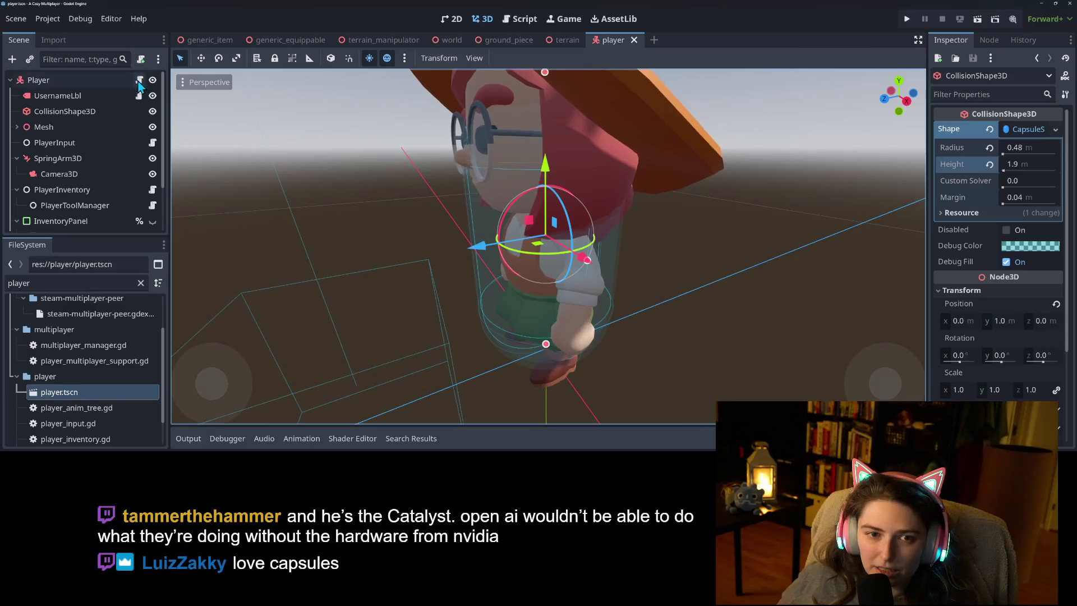
left_click(139, 80)
scroll(316, 166, "up", 8)
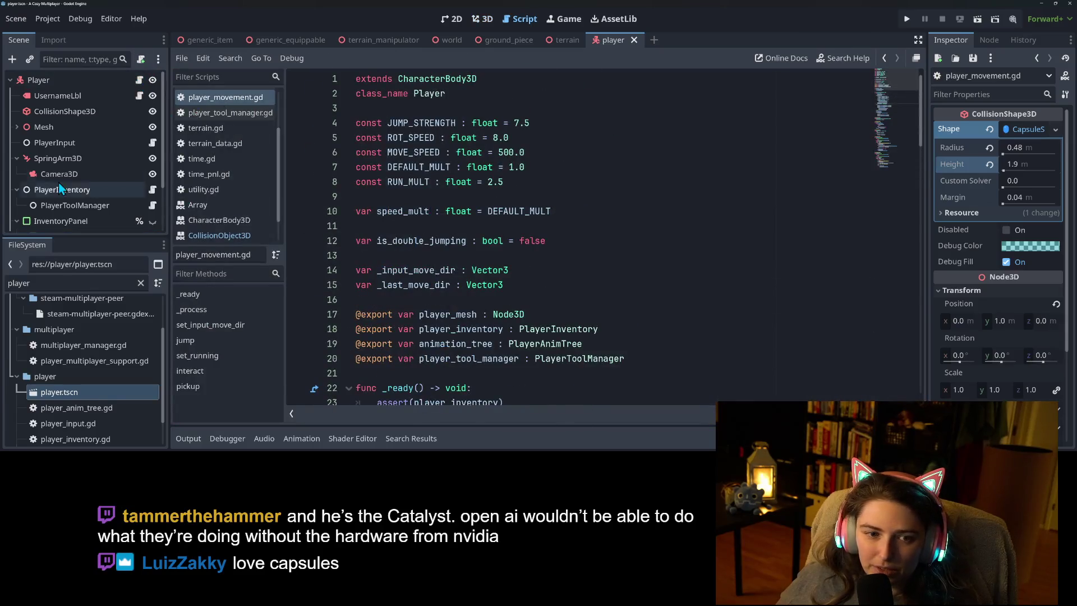
scroll(58, 187, "down", 3)
scroll(484, 312, "down", 3)
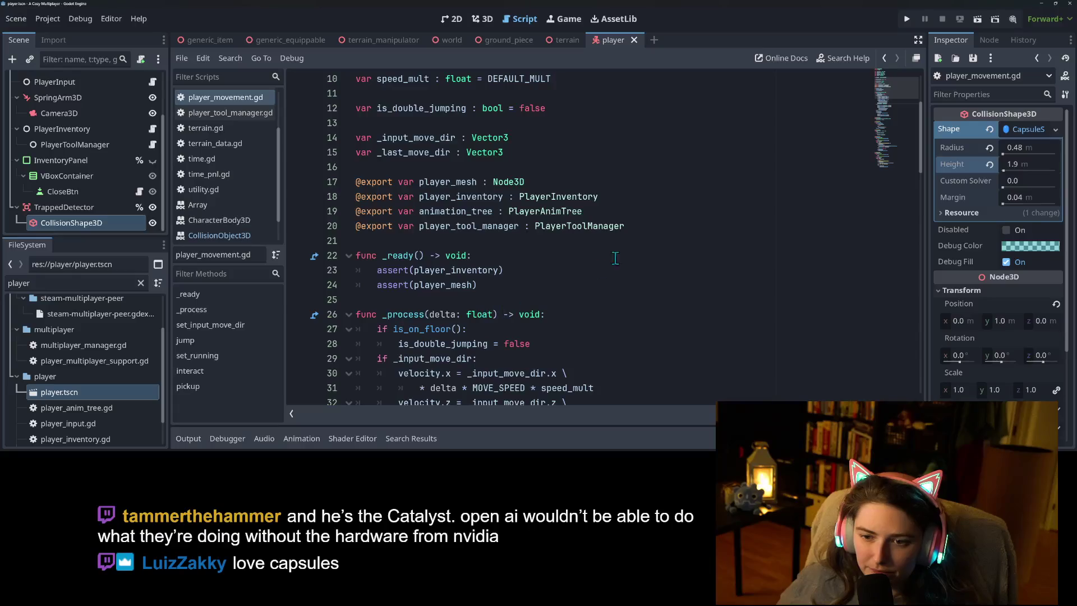
left_click(661, 230)
key("Return")
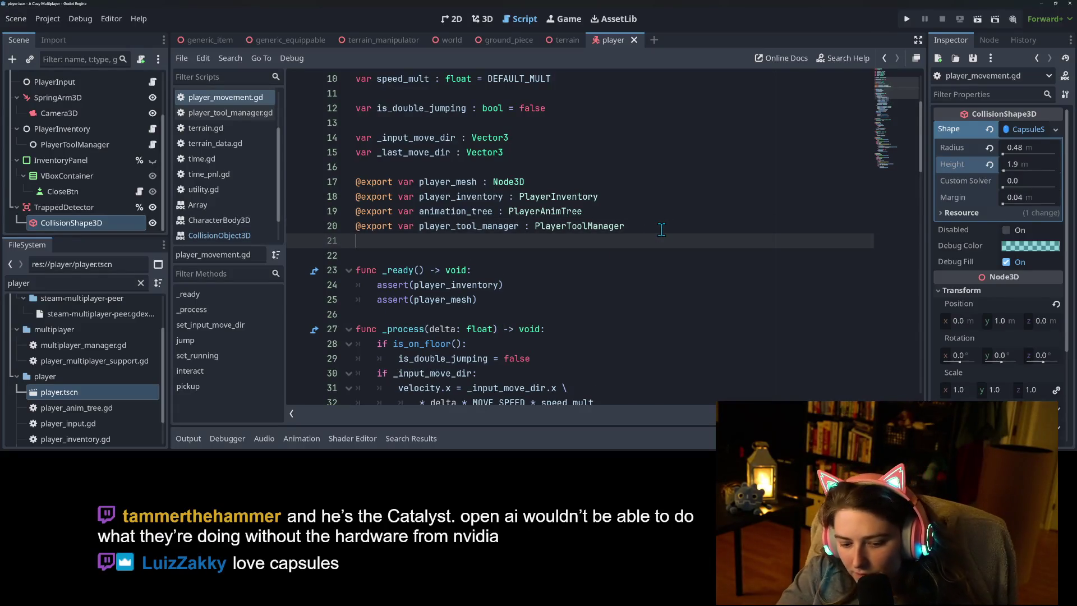
type("@e")
key("Return")
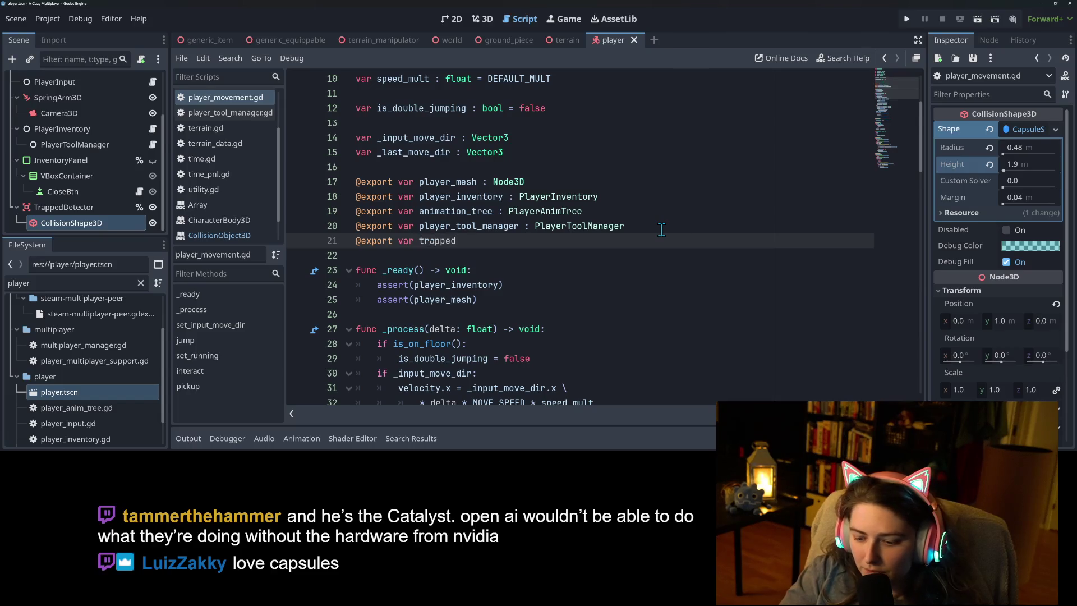
type("tector")
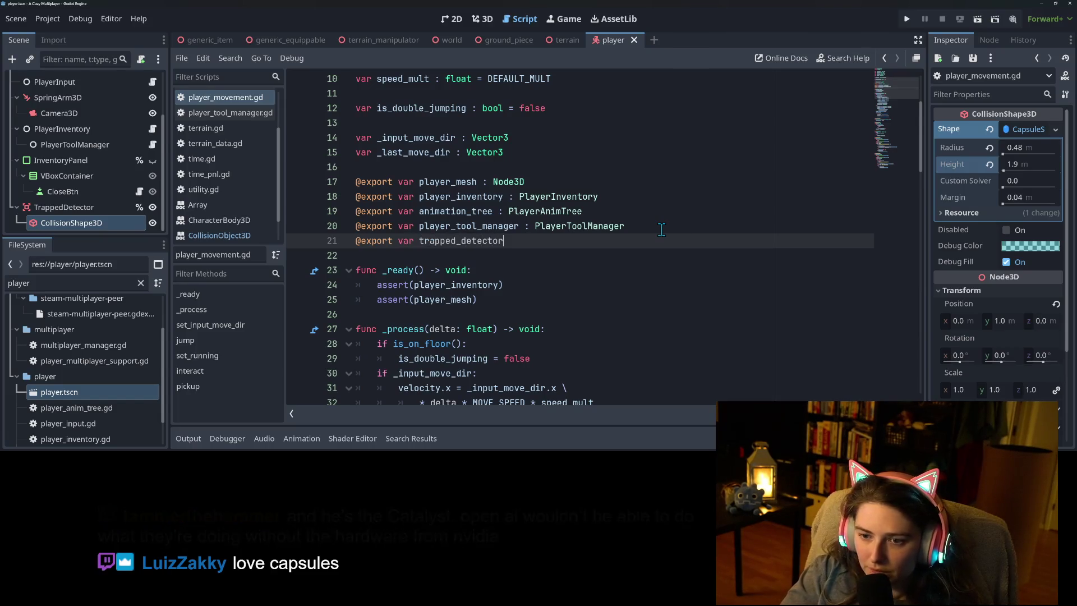
type(" : Aread")
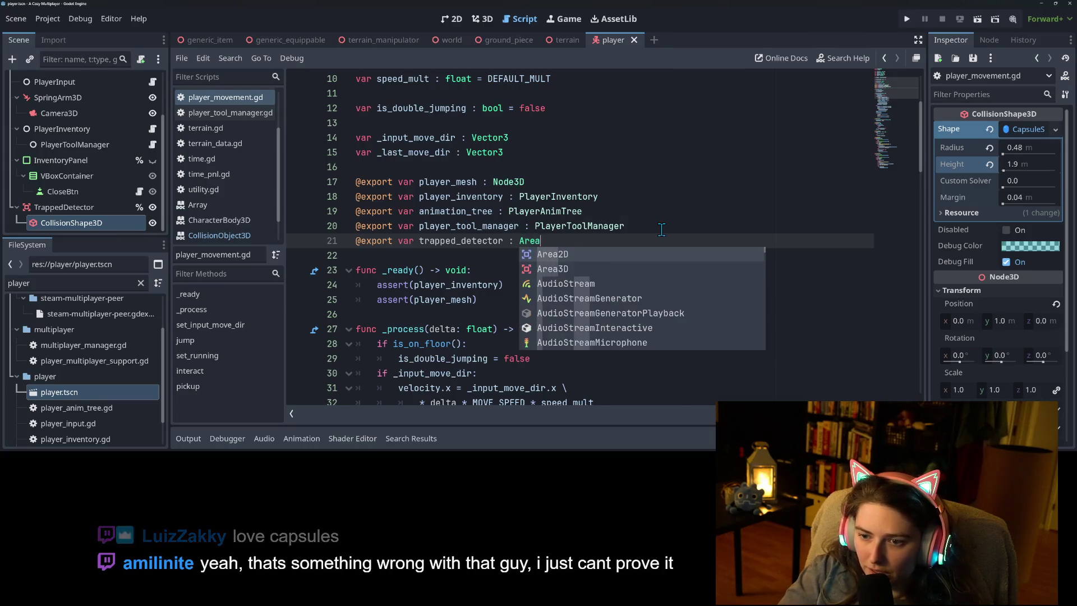
key("Down")
key("Return")
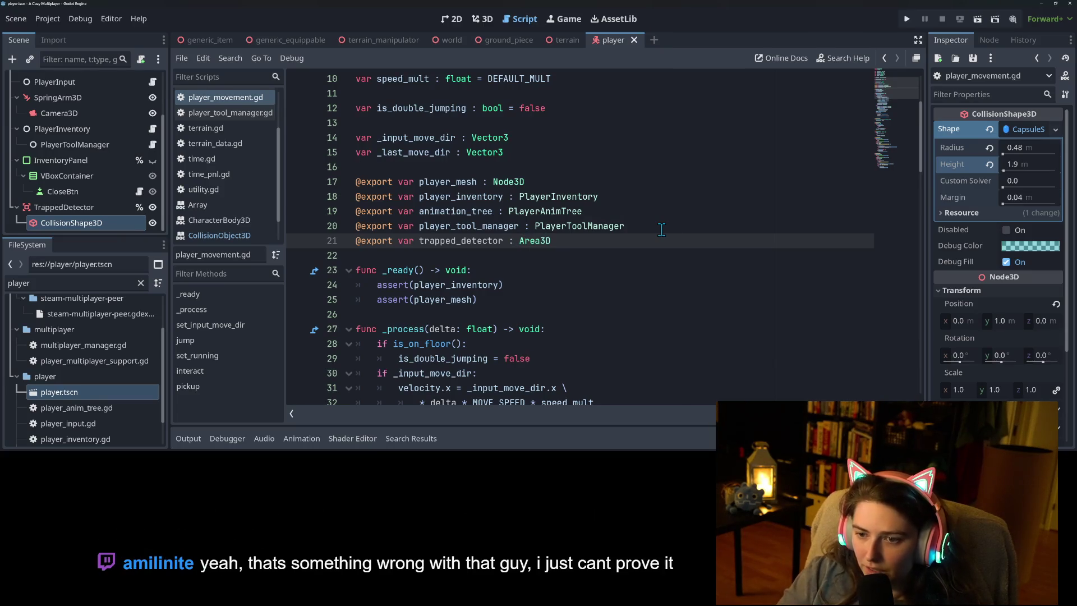
scroll(73, 141, "up", 3)
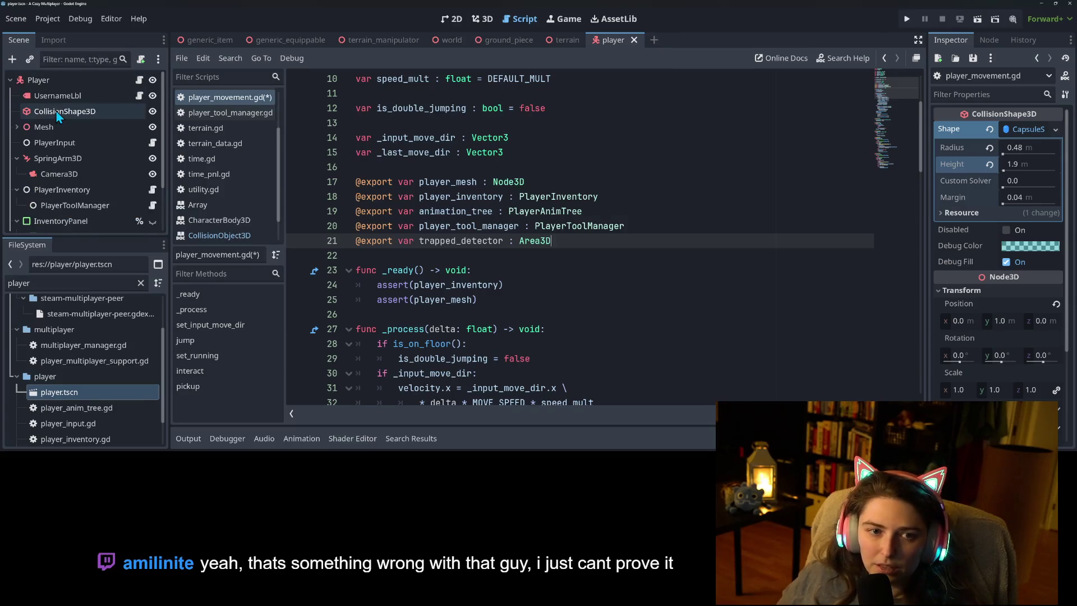
Assign the TrappedDetector node to the Player's Trapped Detector property in the Inspector.
left_click(72, 80)
scroll(73, 146, "down", 2)
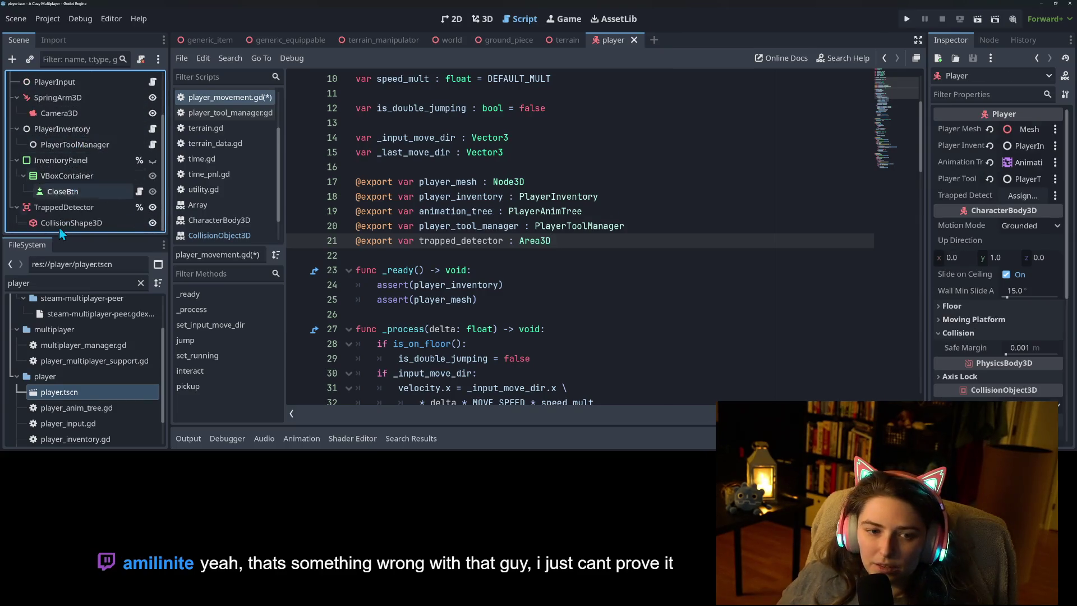
mouse_move(62, 211)
left_mouse_down()
mouse_move(1037, 201)
mouse_move(1026, 196)
left_mouse_up()
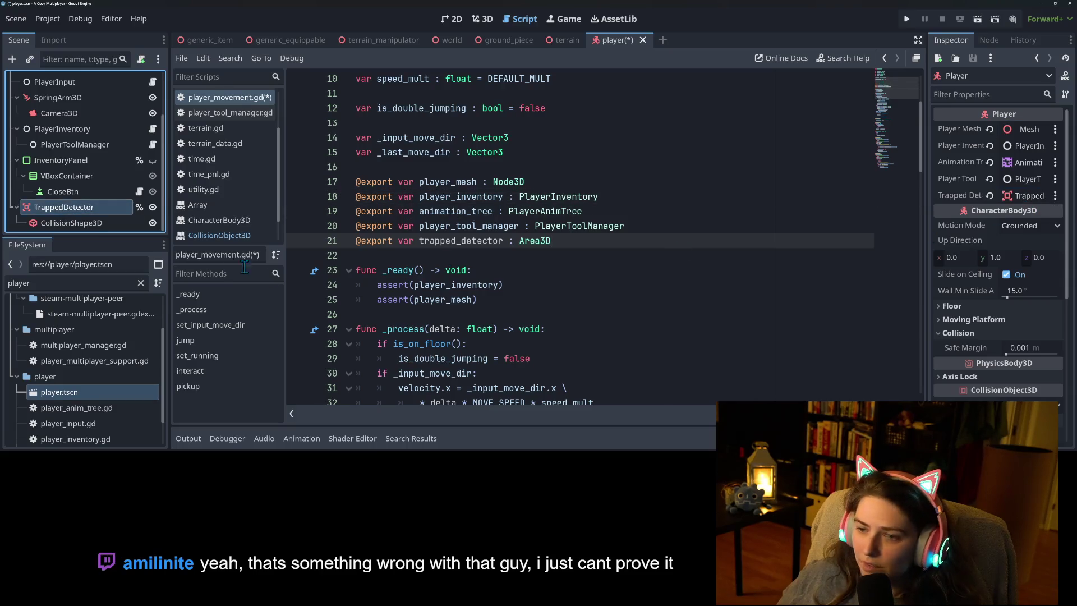
Revoke TrappedDetector's unique name and save the player scene.
left_click(140, 210)
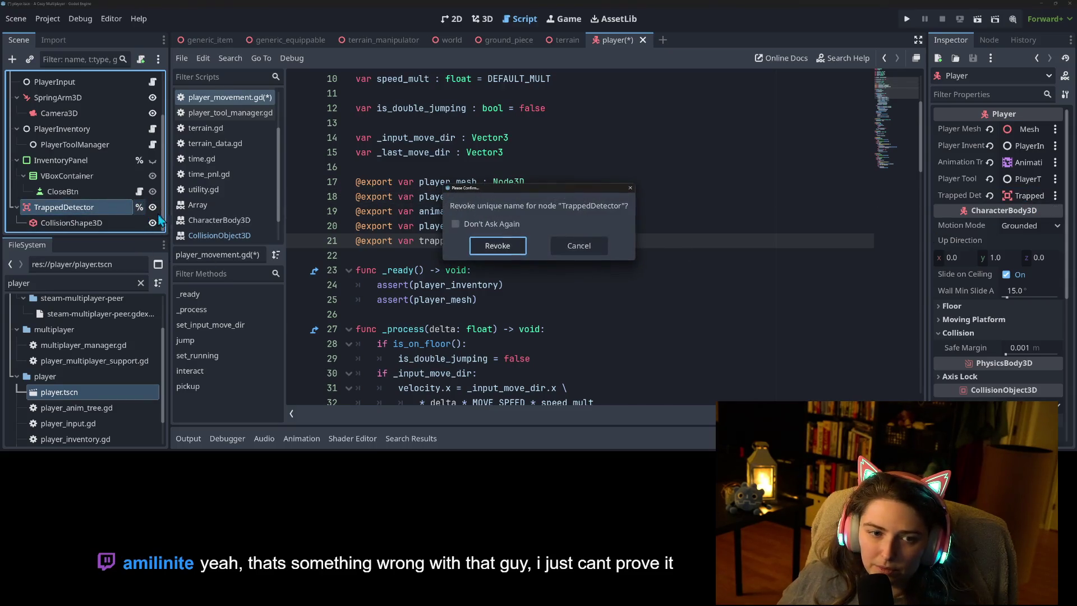
left_click(489, 244)
key("ctrl+s")
double_click(490, 243)
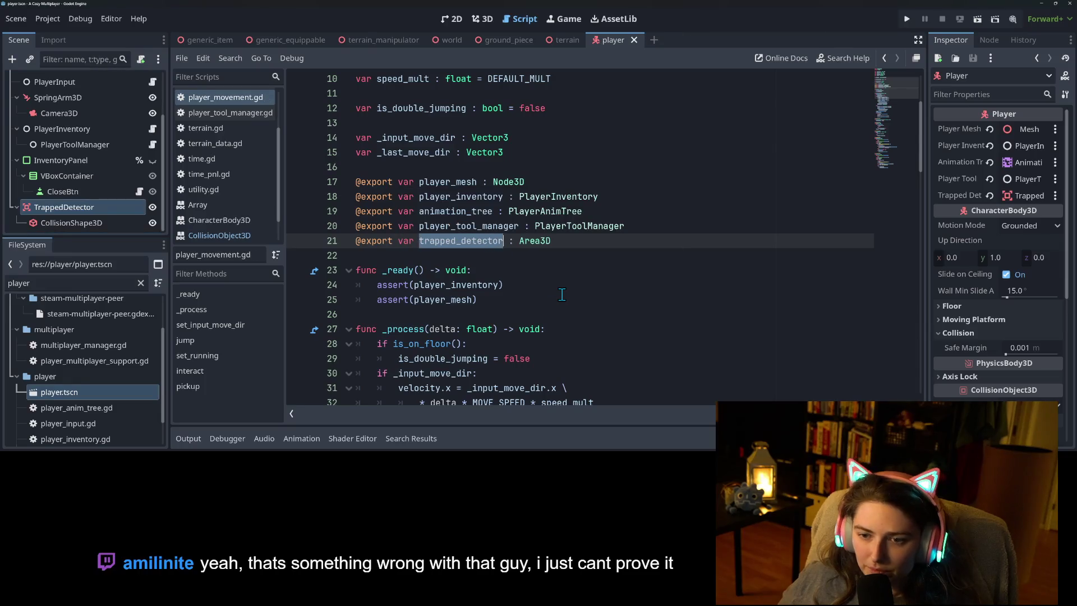
Add 'assert(trapped_detector)' on a new line after assert(player_mesh) in _ready.
left_click(513, 306)
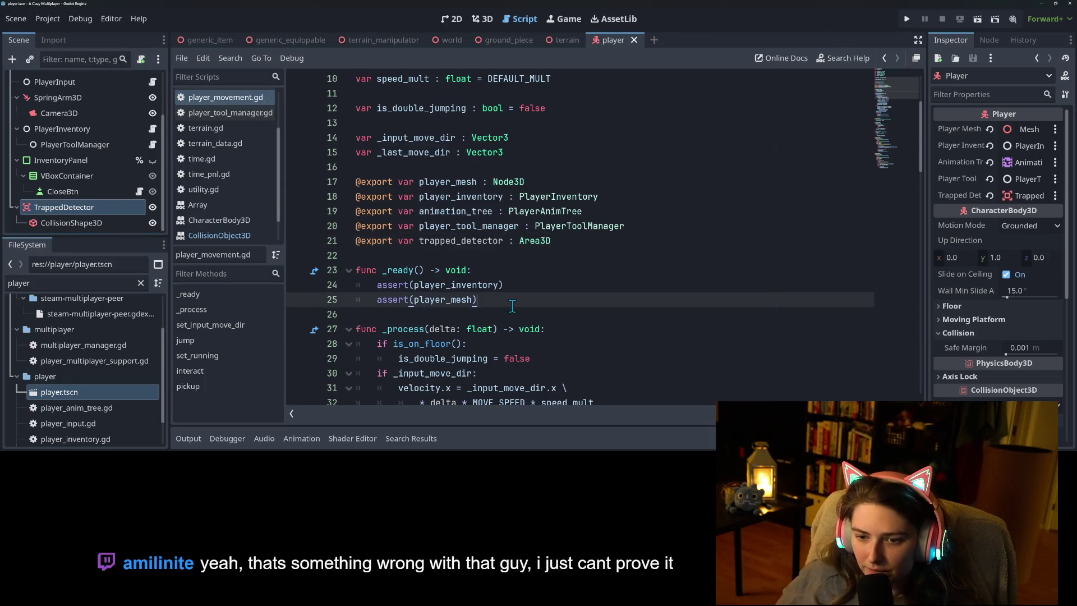
key("Return")
type("asset")
key("BackSpace")
type("rt ")
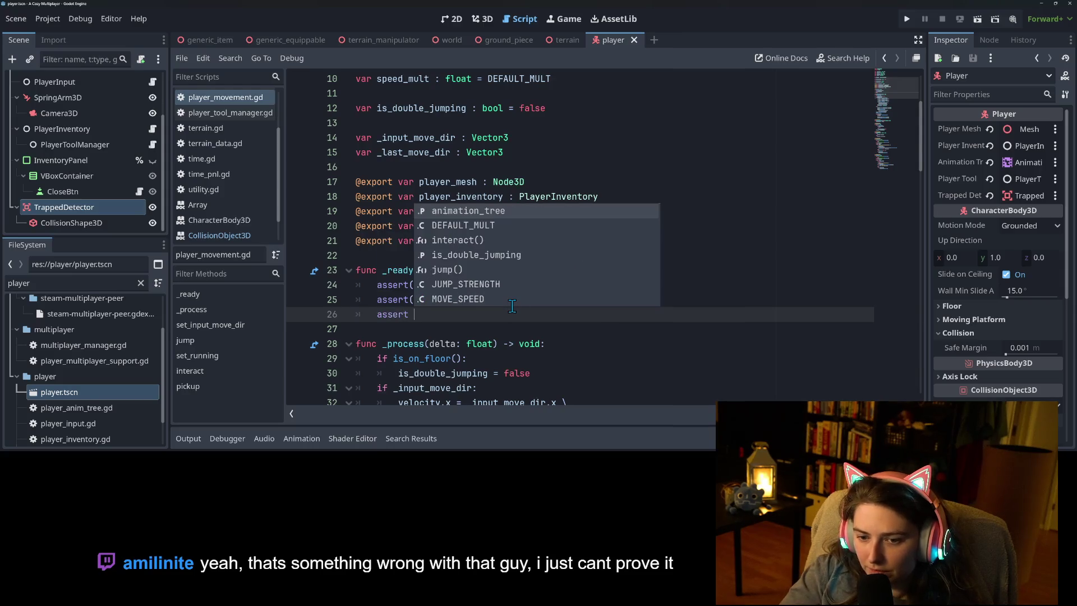
type("(trapped_detector")
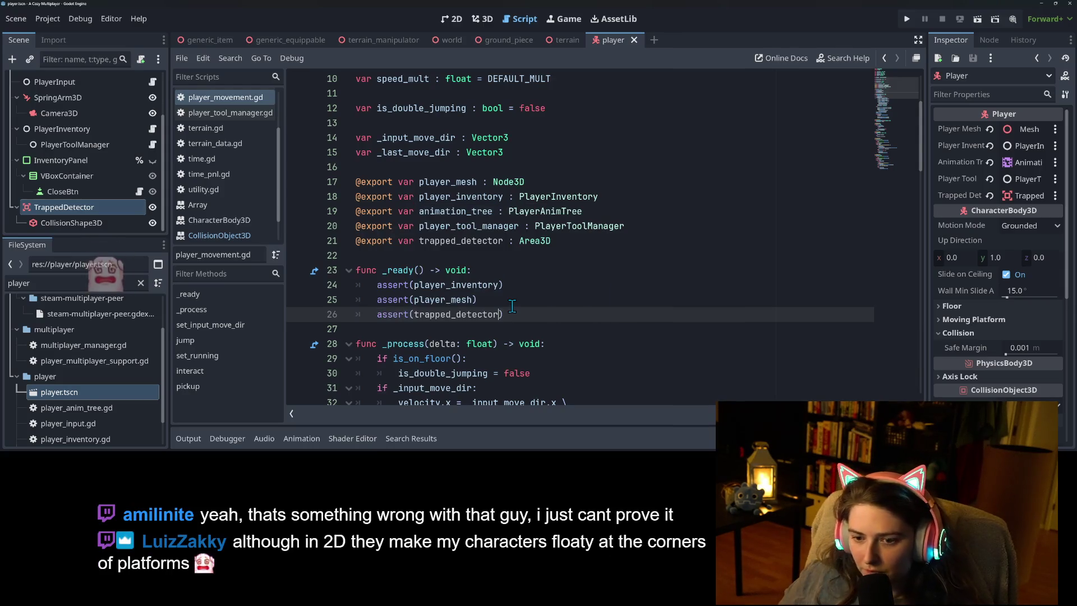
type(")")
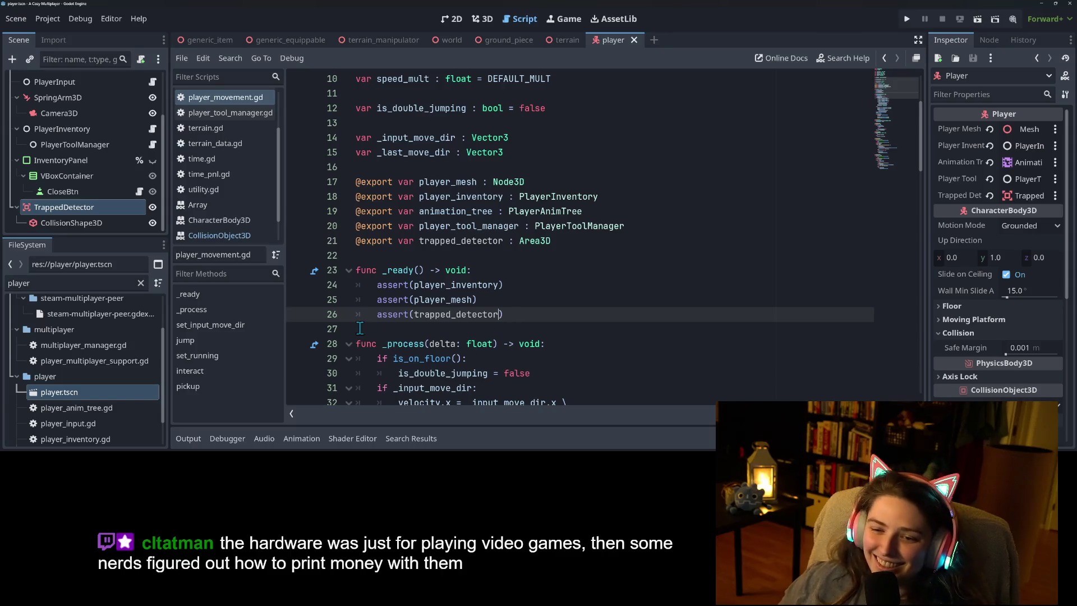
Highlight trapped_detector's uses, then place the cursor after move_and_slide() in _process.
scroll(562, 325, "down", 3)
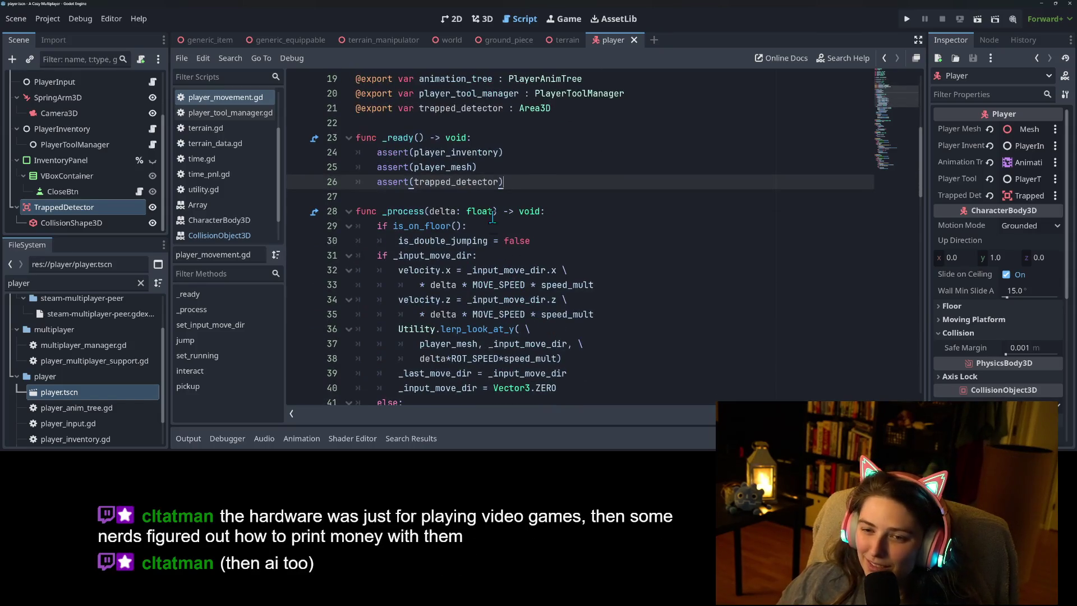
double_click(475, 181)
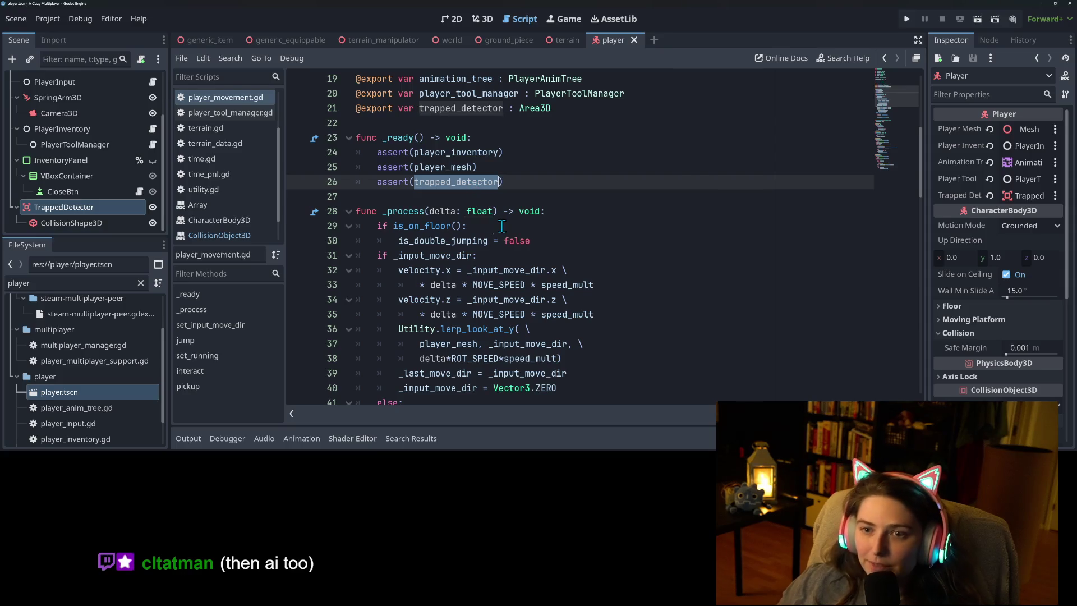
scroll(516, 275, "down", 2)
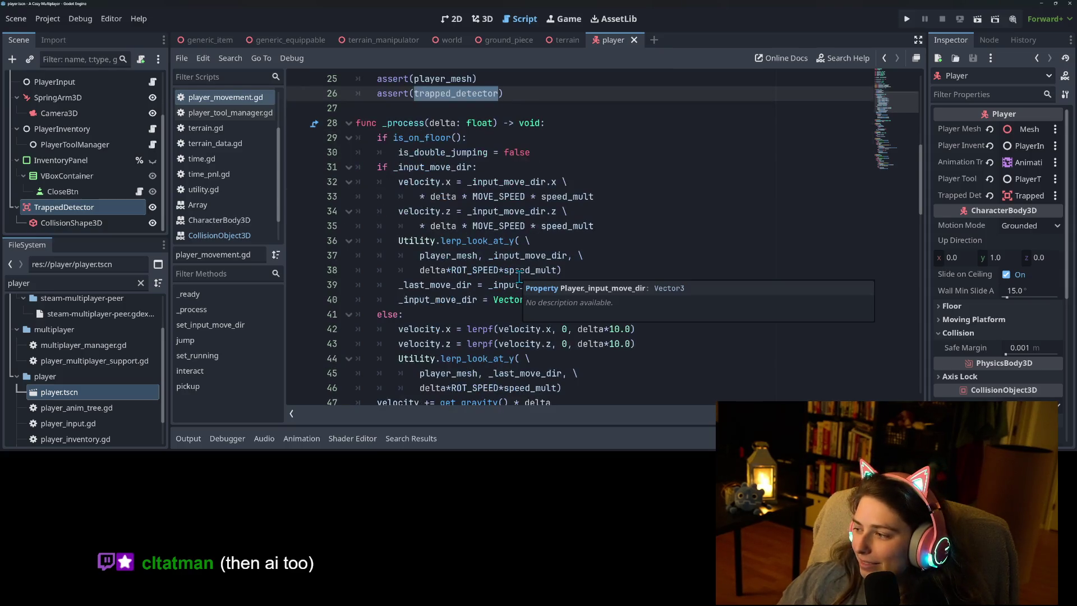
scroll(661, 274, "up", 1)
left_click(661, 274)
scroll(561, 273, "down", 4)
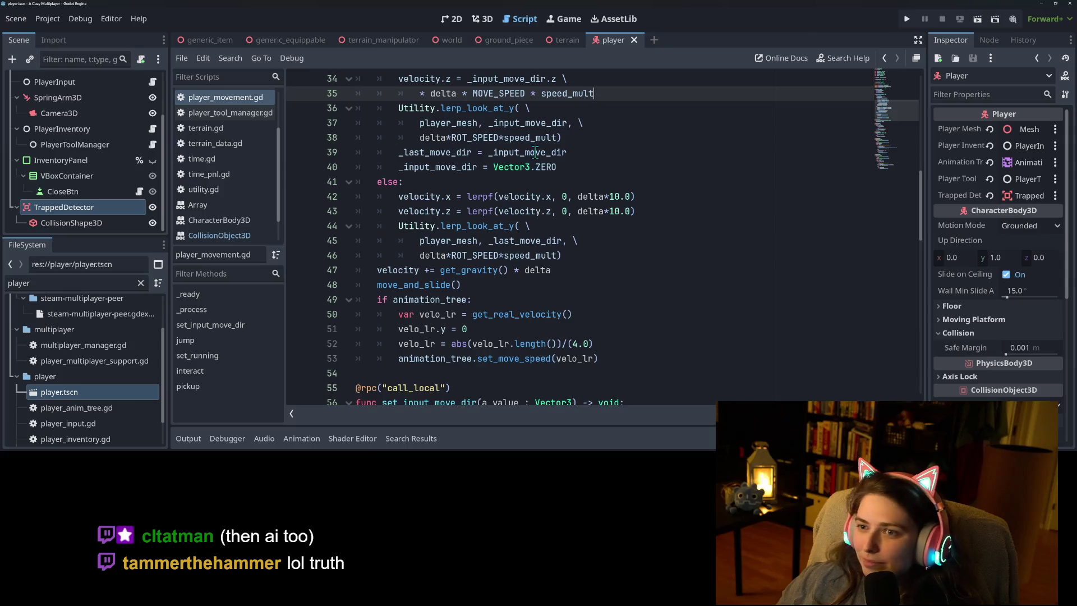
left_click(523, 313)
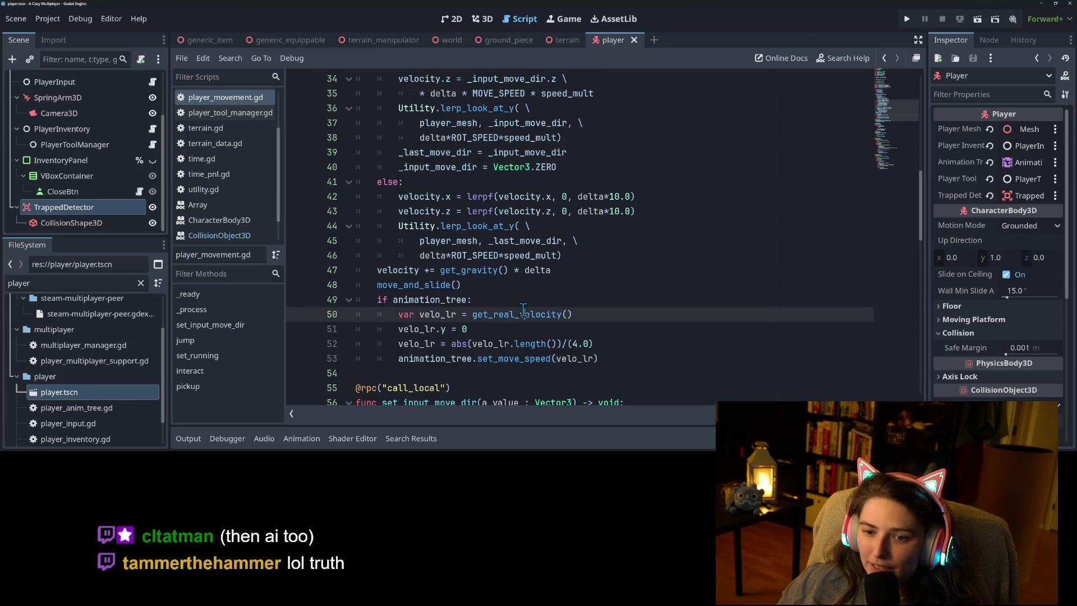
left_click(520, 289)
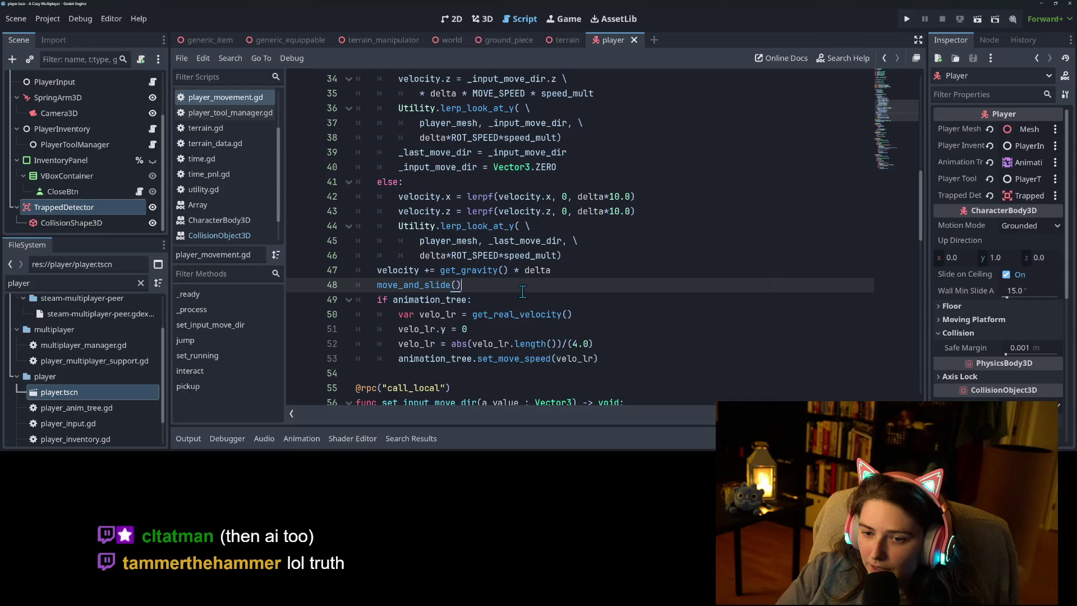
Start line 49 with an if condition testing get_real_velocity() == Vector3.ZERO.
key("Return")
type("if ")
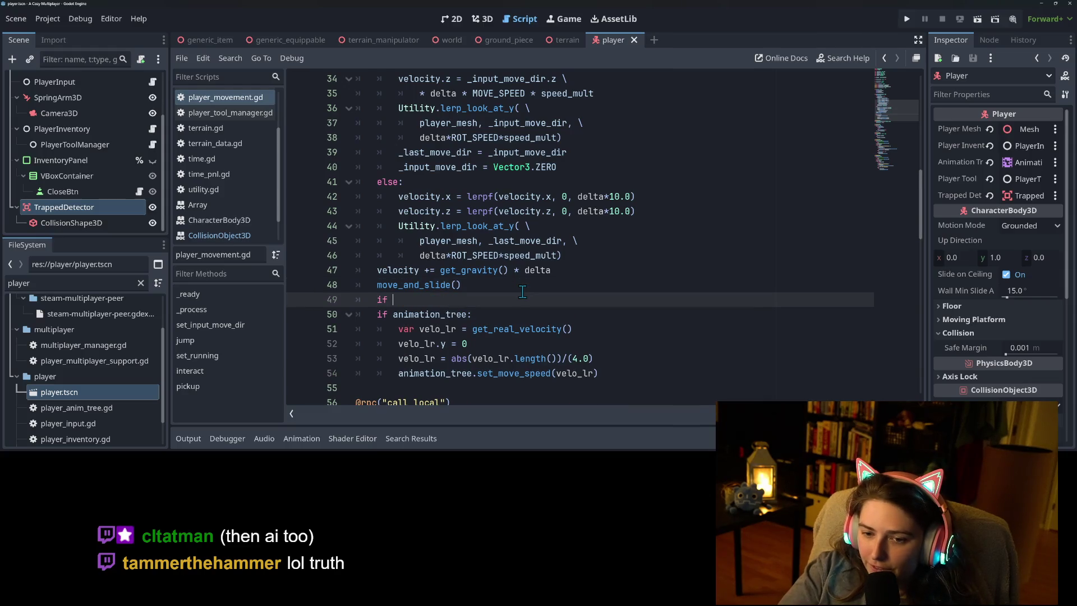
type("get_re")
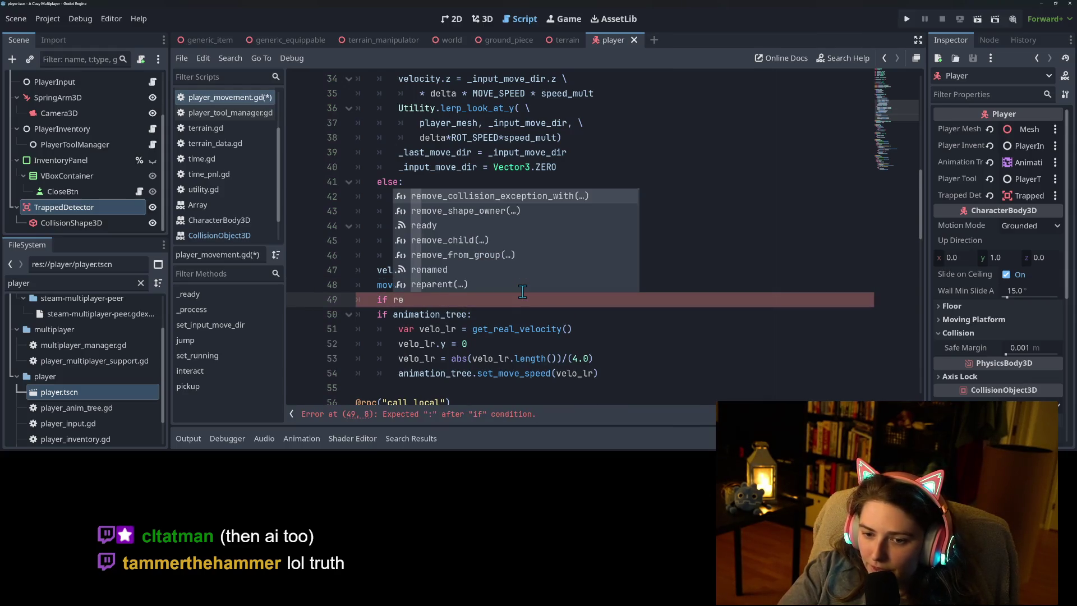
type("al_velocity(")
key("Return")
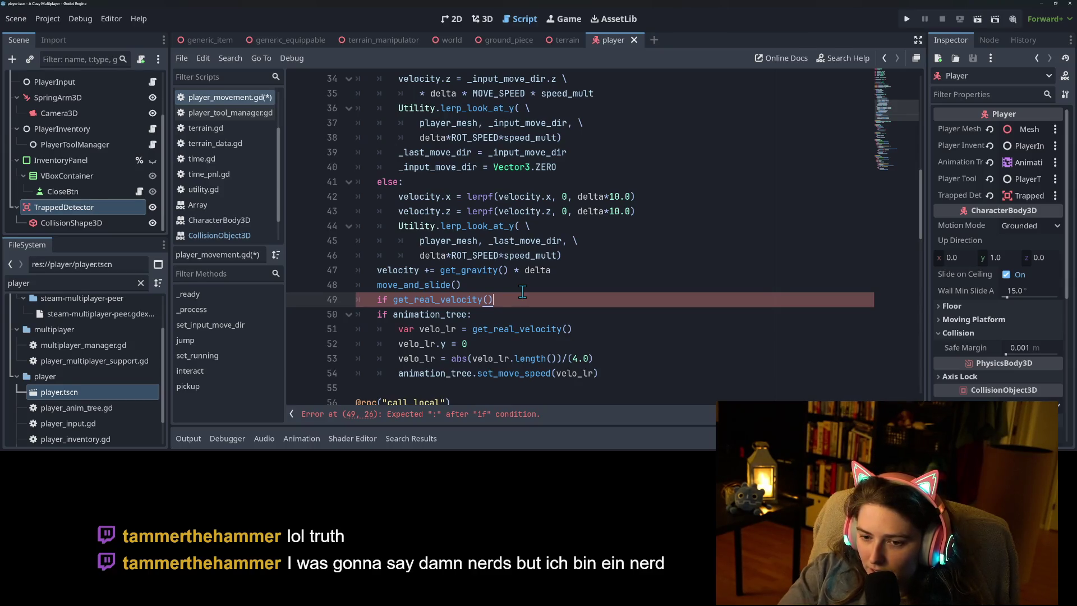
type("V")
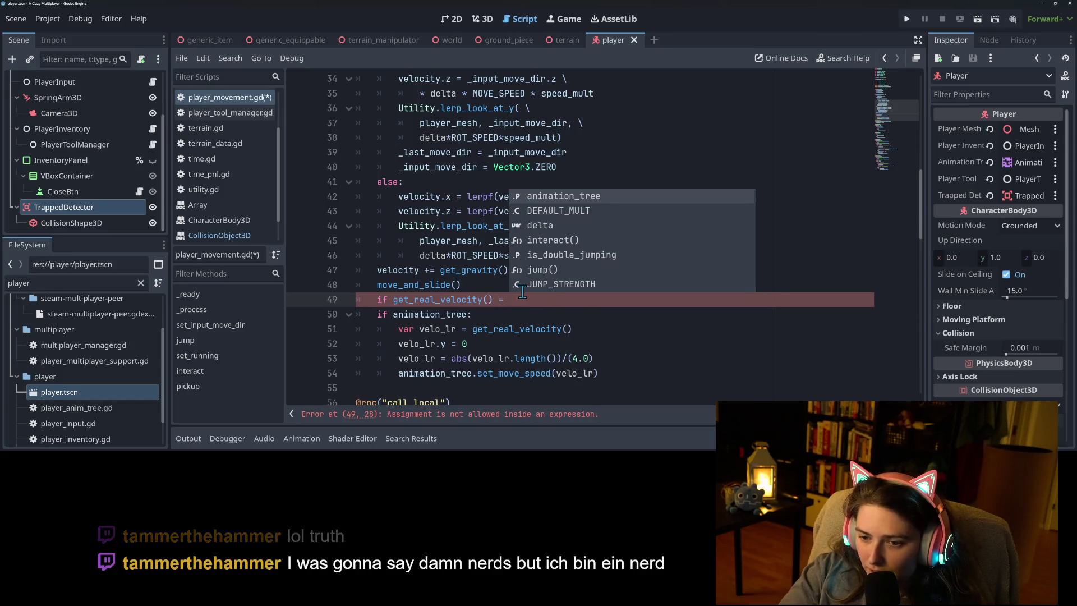
type("e")
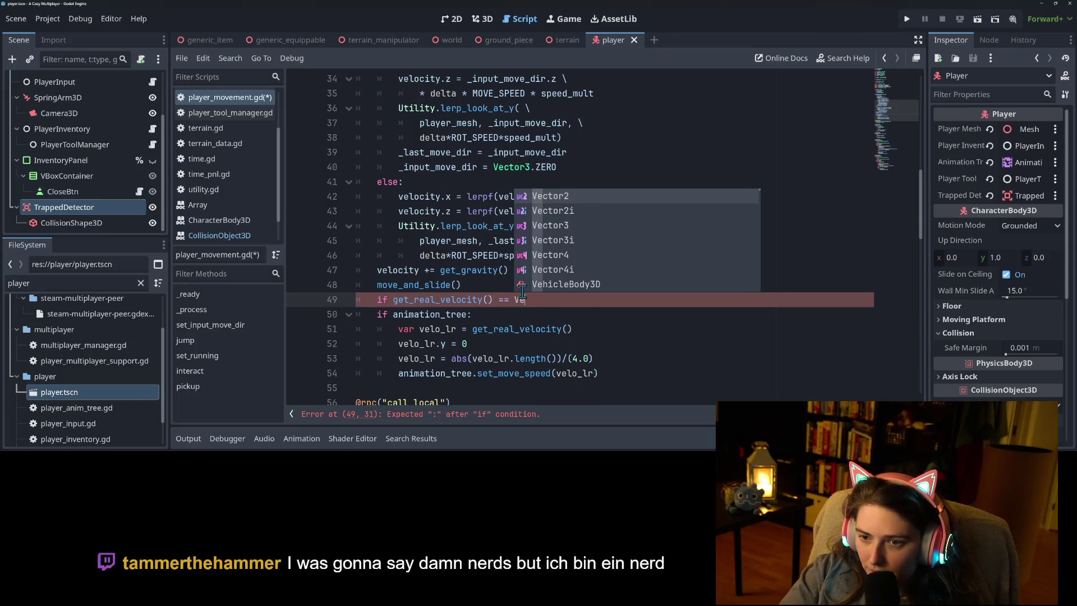
key("Down")
key("Down")
key("Return")
type(".")
key("Return")
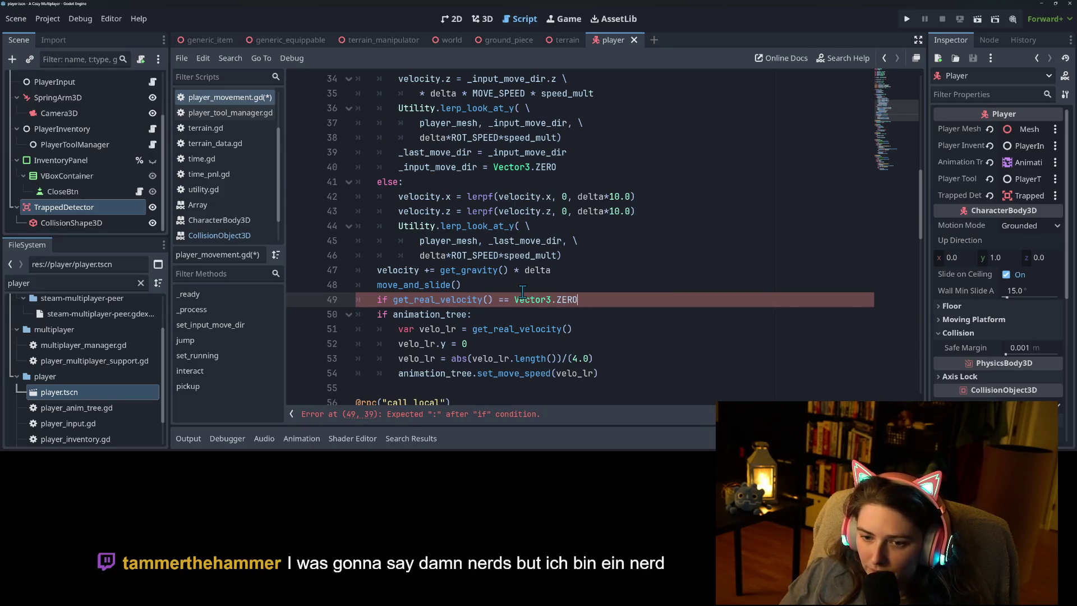
type("vel")
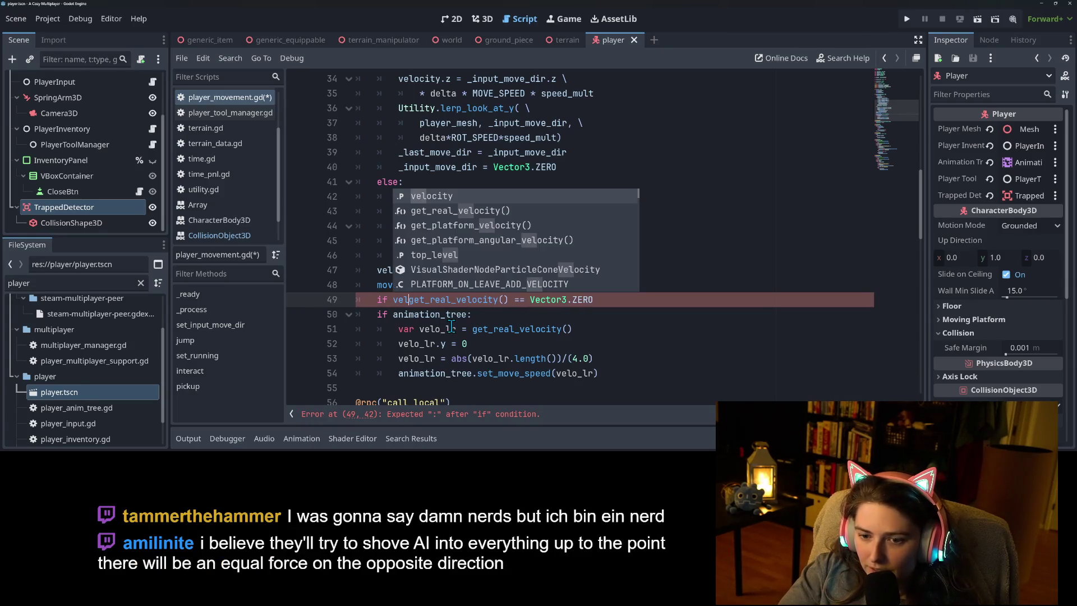
key("Tab")
type("get_")
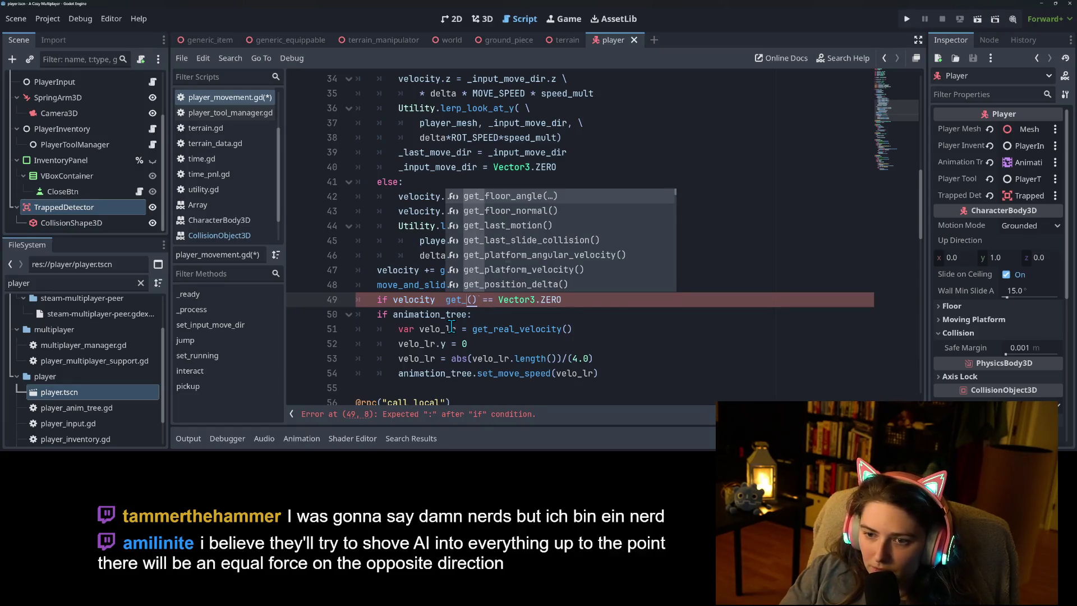
type("rea")
key("Return")
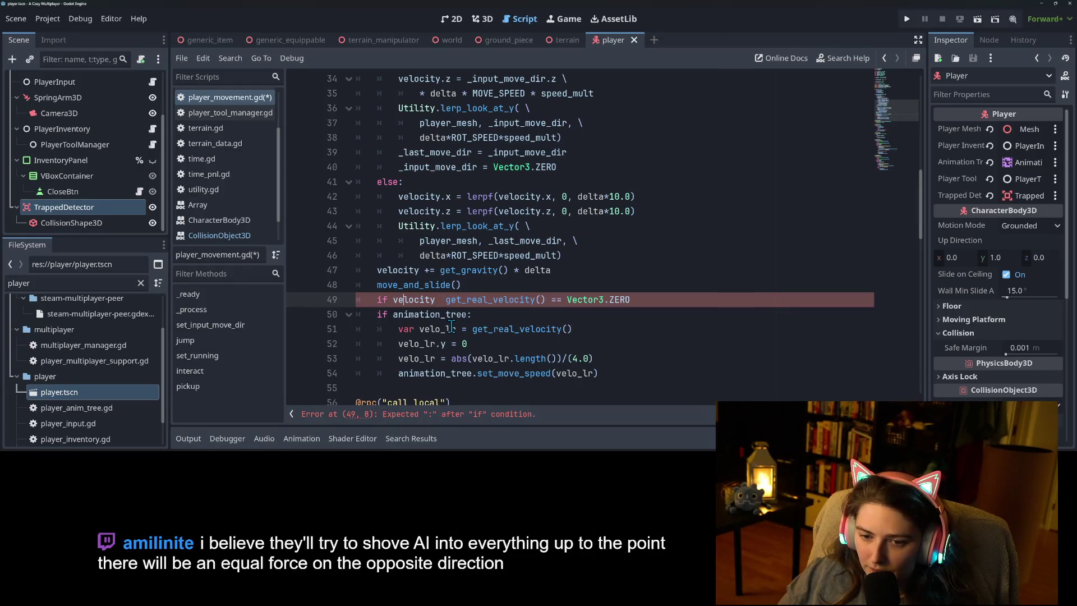
Prefix the condition with 'not velocity == Vector3.ZERO and' and begin a nested 'if trapped_detector.' line.
type("not velocity ")
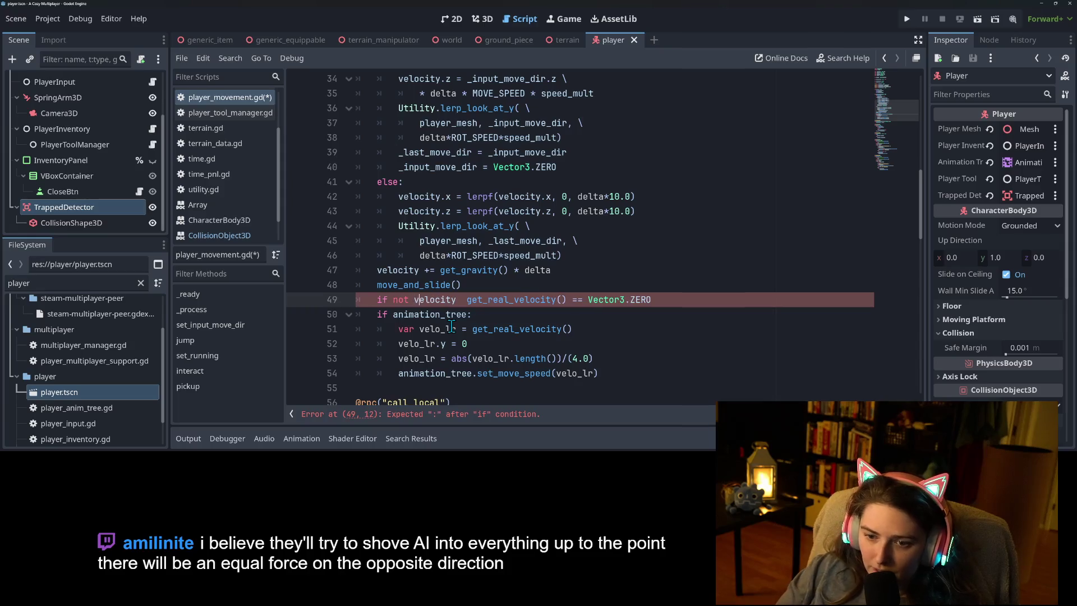
type("== Vecotr")
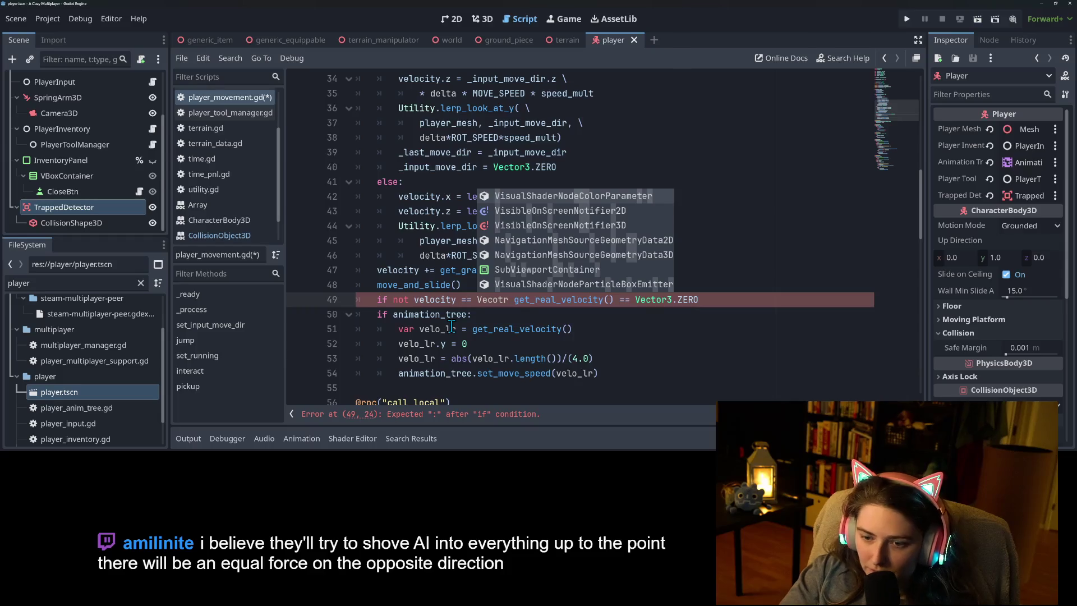
key("BackSpace")
key("BackSpace")
key("BackSpace")
type("to")
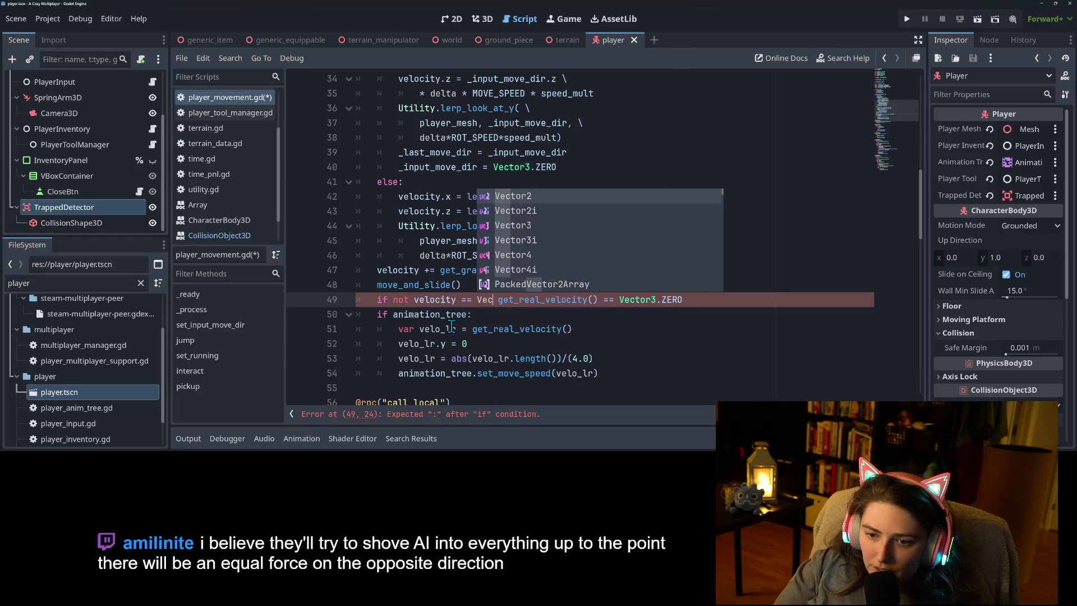
type("r3.S")
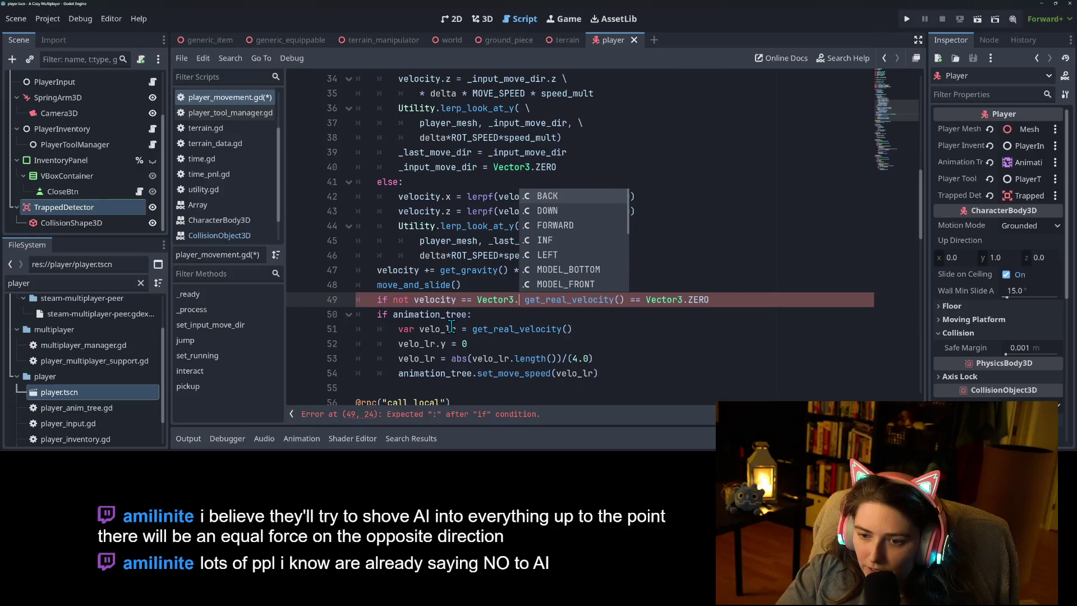
key("BackSpace")
type("ZERO")
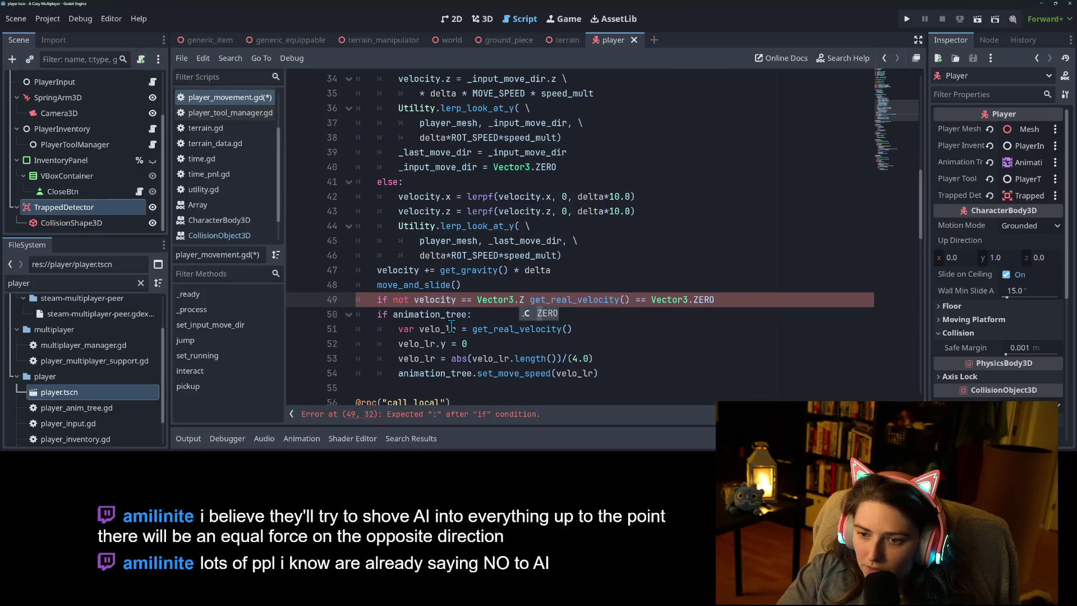
type(" and")
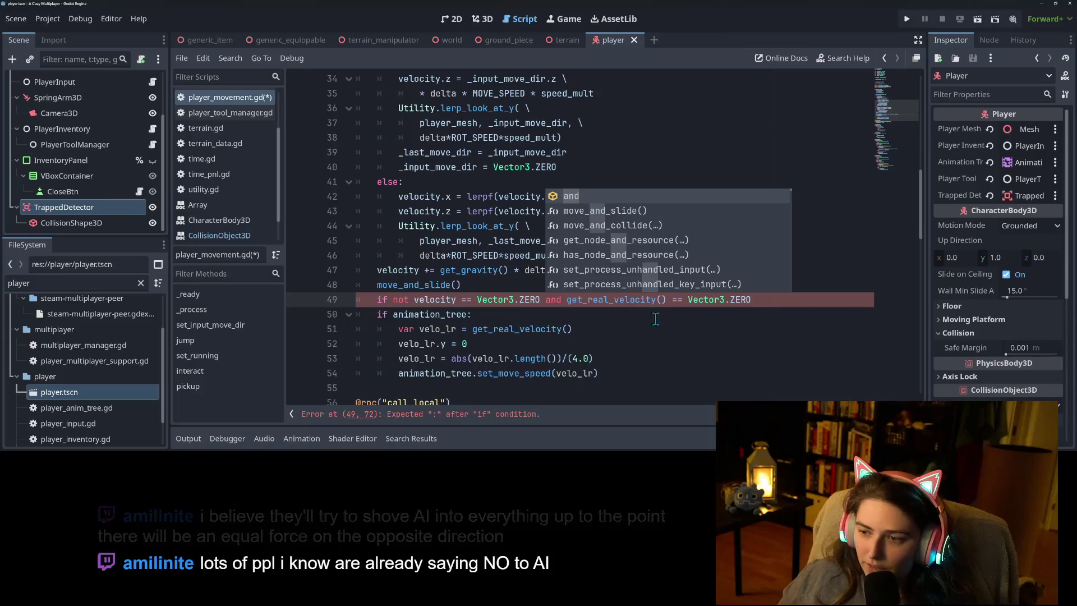
left_click(752, 301)
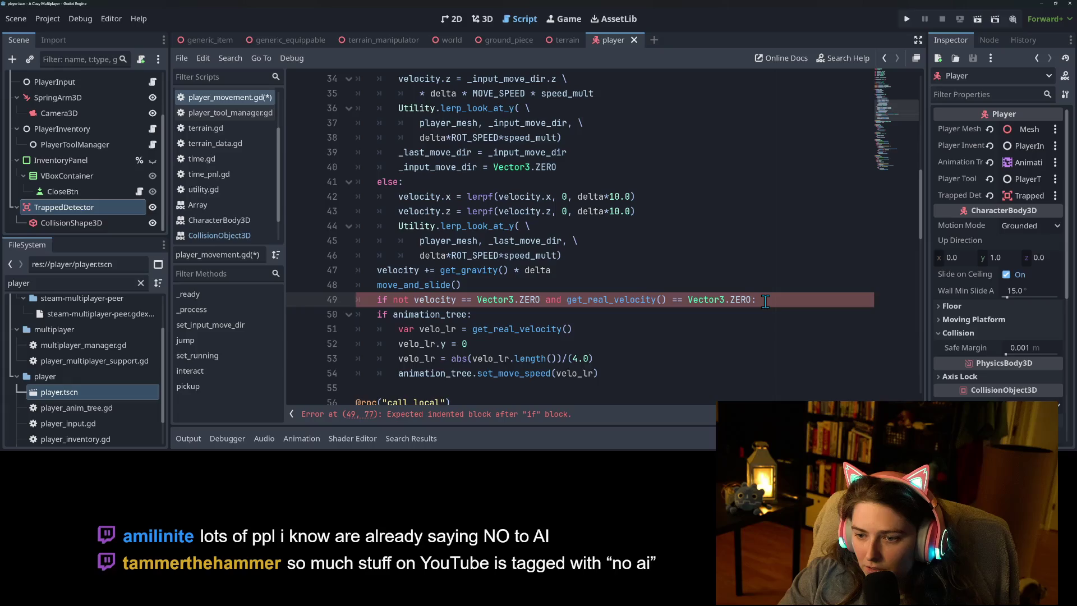
key("Return")
type("if ")
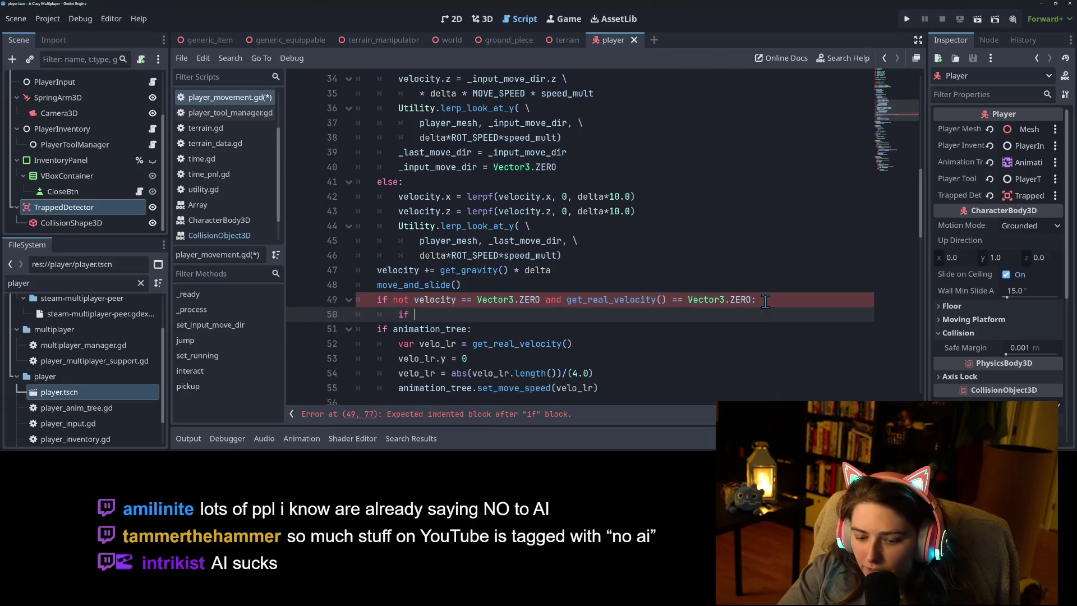
type("trapped_detector.co")
Browse trapped_detector's autocomplete members by trying 'co' and 'is_', then open TrappedDetector's context menu.
key("BackSpace")
key("BackSpace")
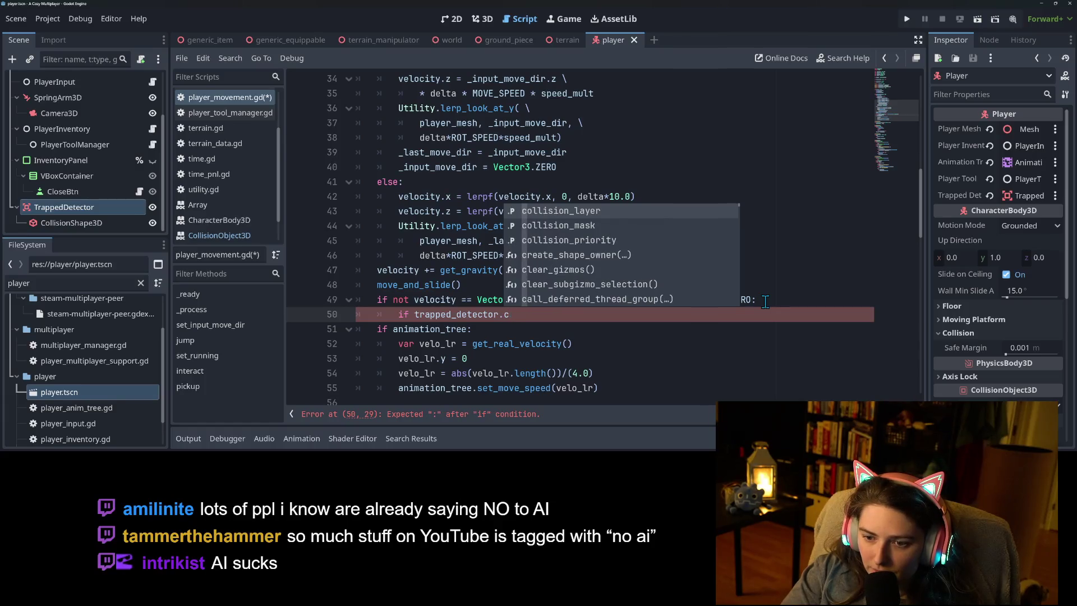
type("is_")
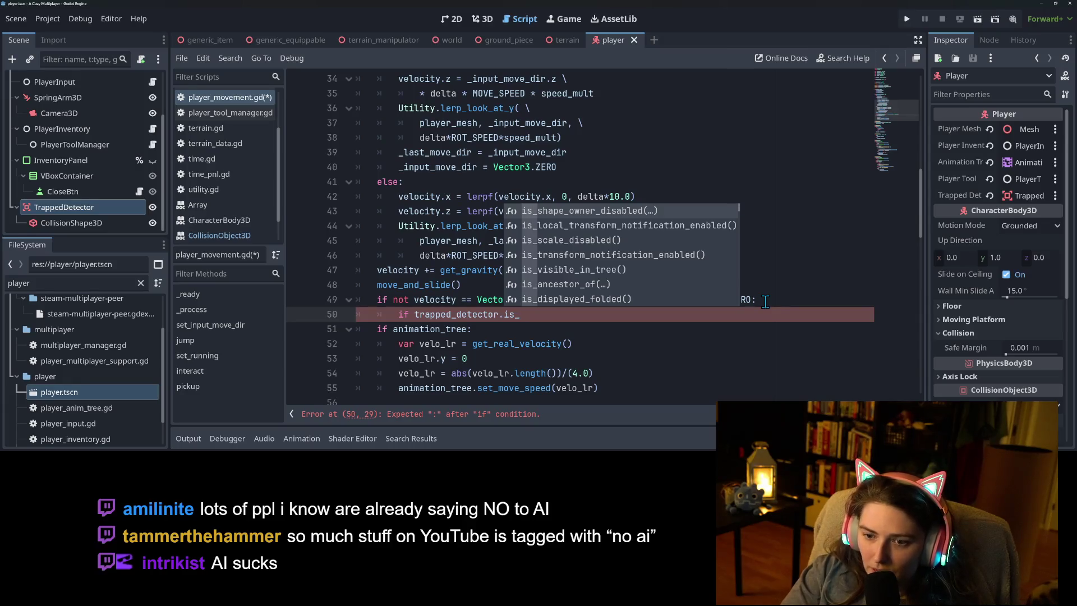
key("BackSpace")
key("BackSpace")
key("BackSpace")
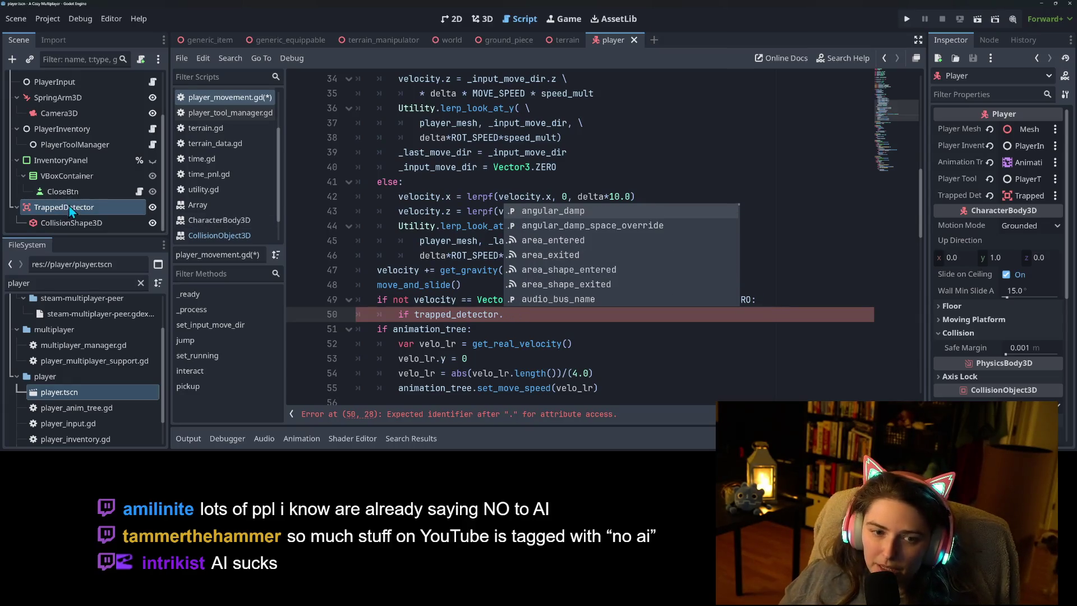
right_click(76, 208)
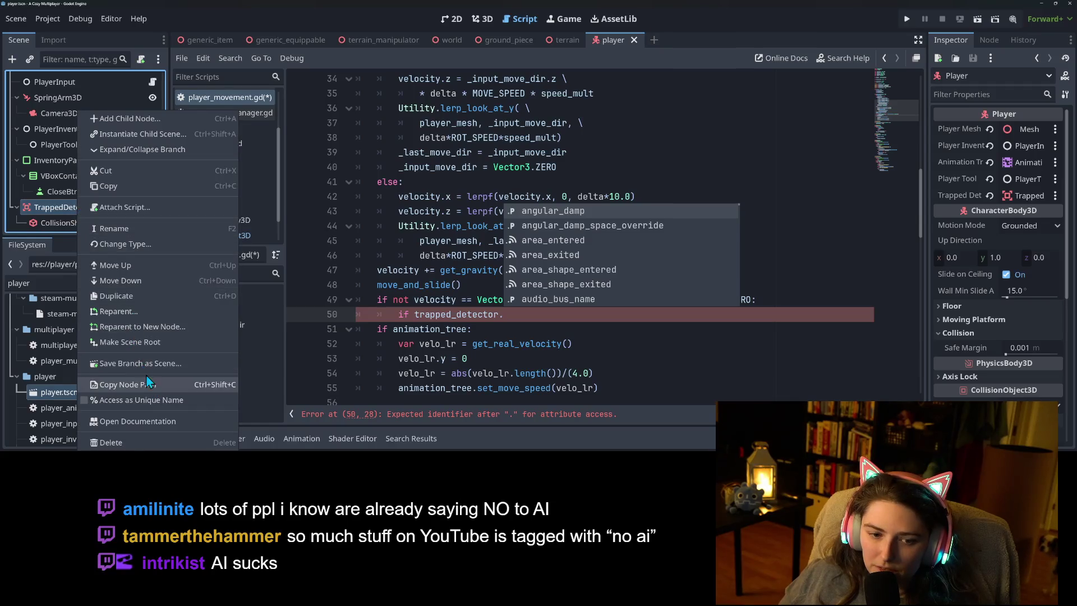
key("Escape")
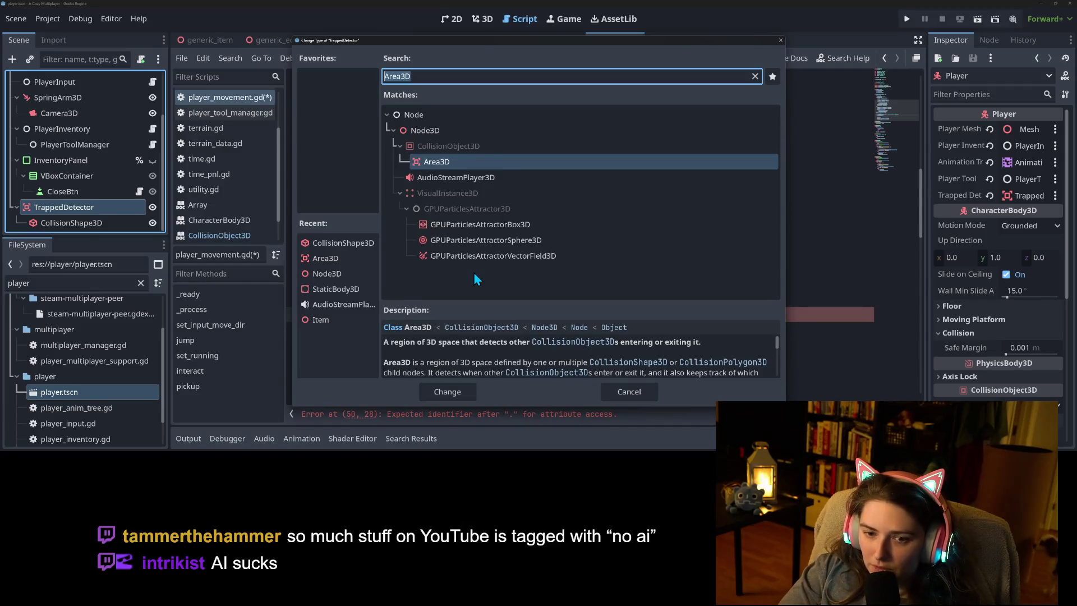
type("r")
key("BackSpace")
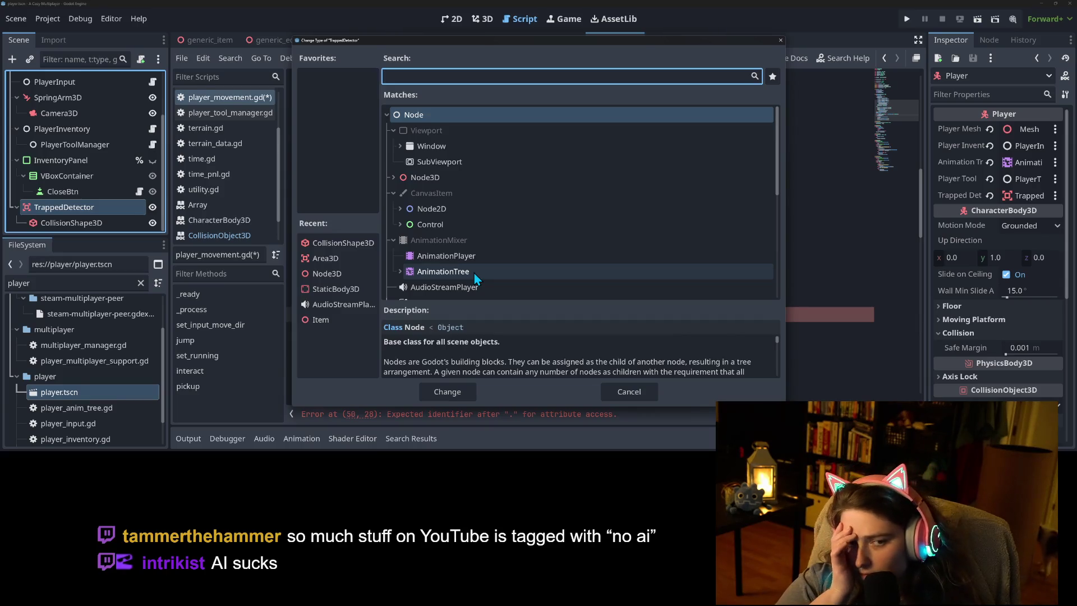
left_click(642, 391)
double_click(98, 203)
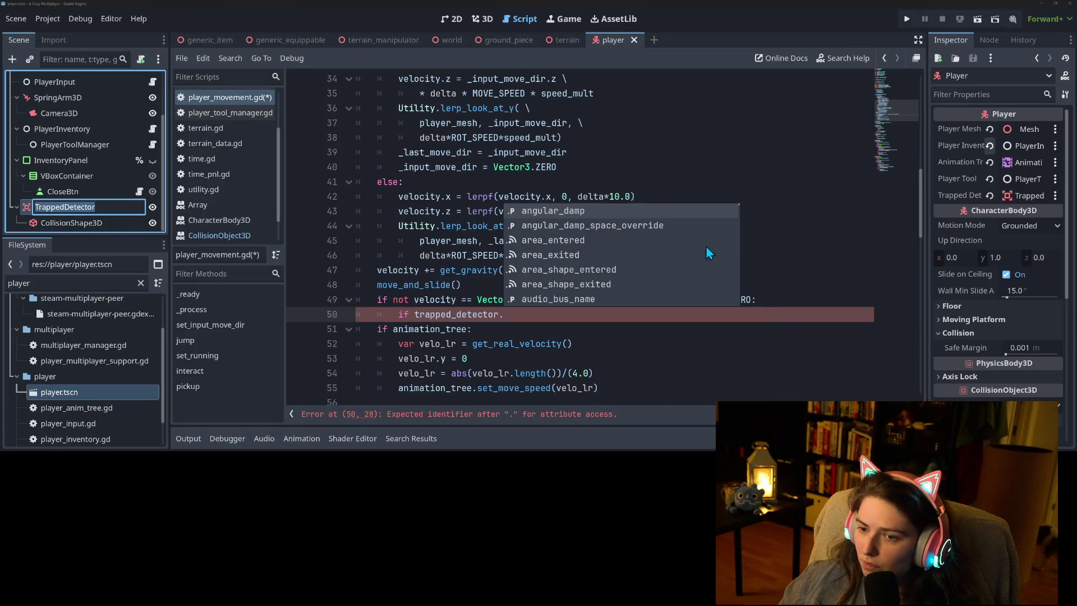
left_click(461, 285)
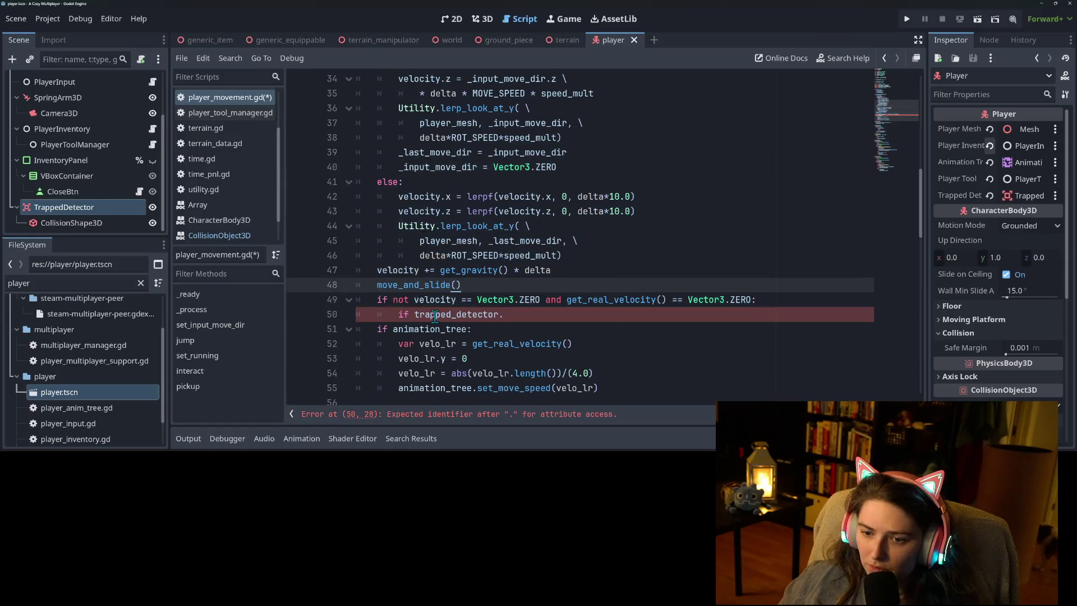
left_click(112, 223)
Open the Area3D class reference from TrappedDetector's Inspector and scroll to has_overlapping_bodies() and related methods.
left_click(124, 208)
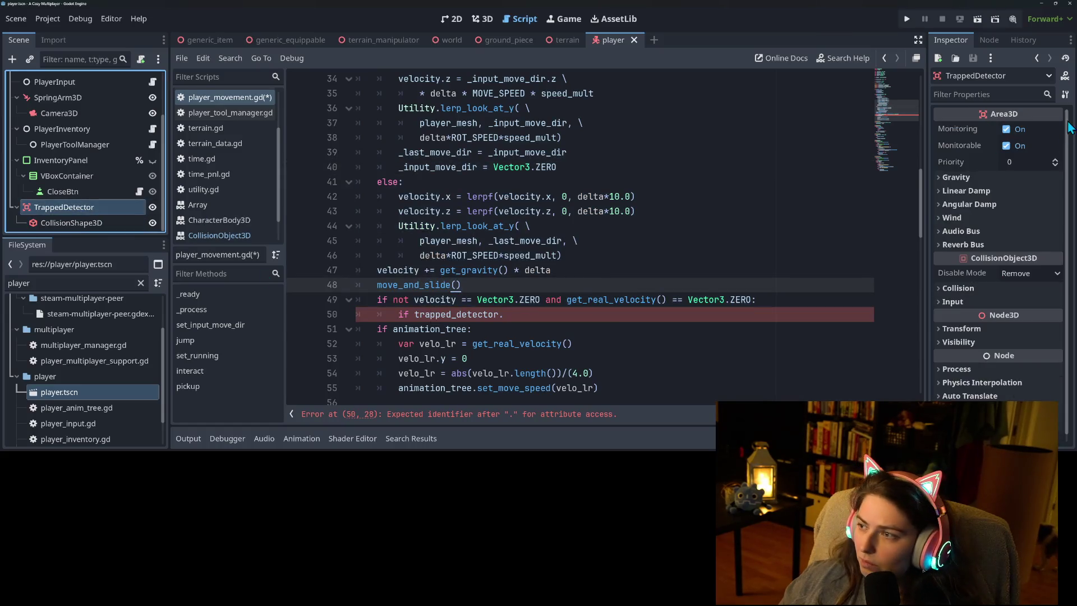
left_click(1066, 76)
scroll(538, 235, "down", 5)
scroll(538, 235, "down", 5)
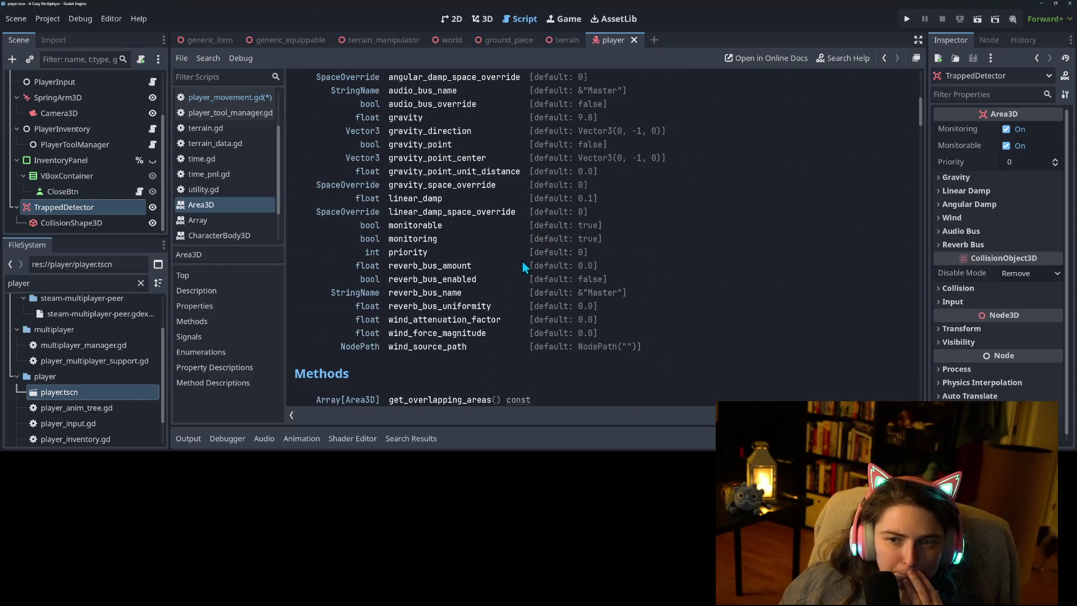
scroll(521, 266, "down", 4)
scroll(527, 277, "down", 1)
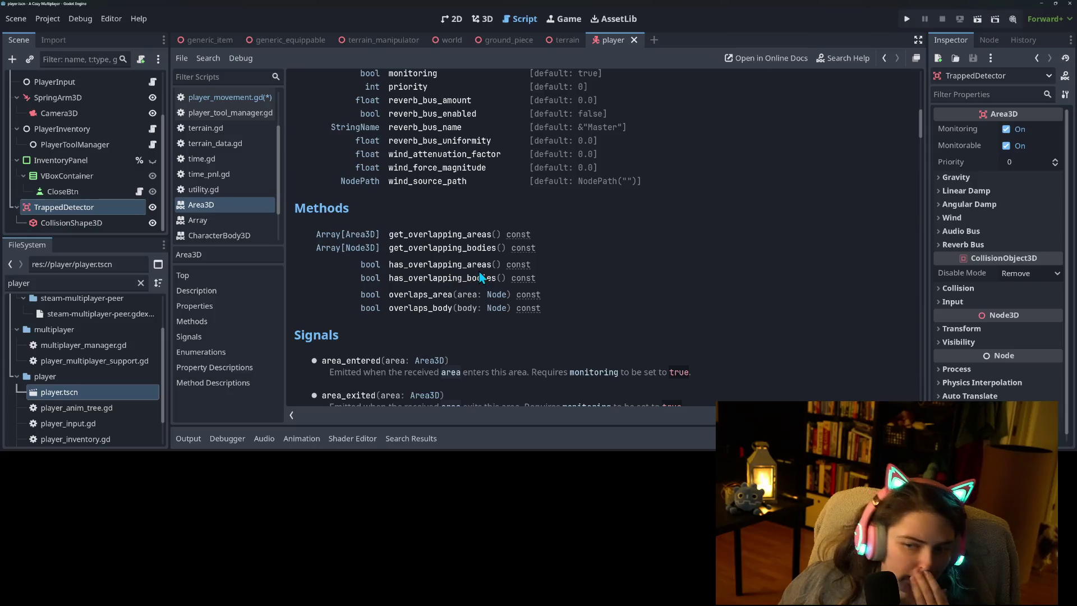
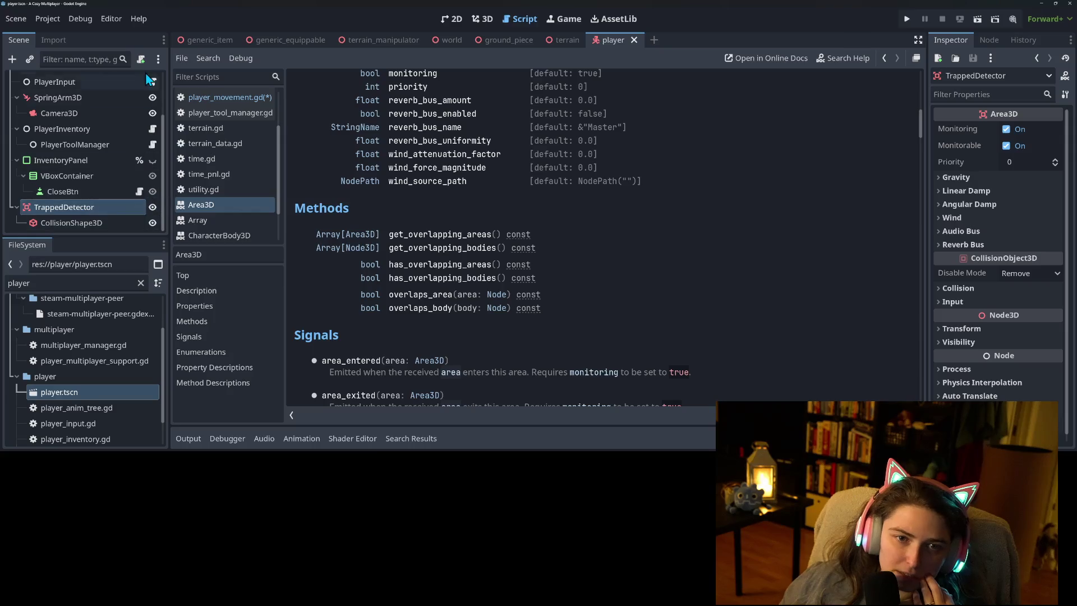
Complete line 50 as `if trapped_detector.has_overlapping_bodies():` and start an indented line.
scroll(151, 90, "up", 3)
left_click(225, 97)
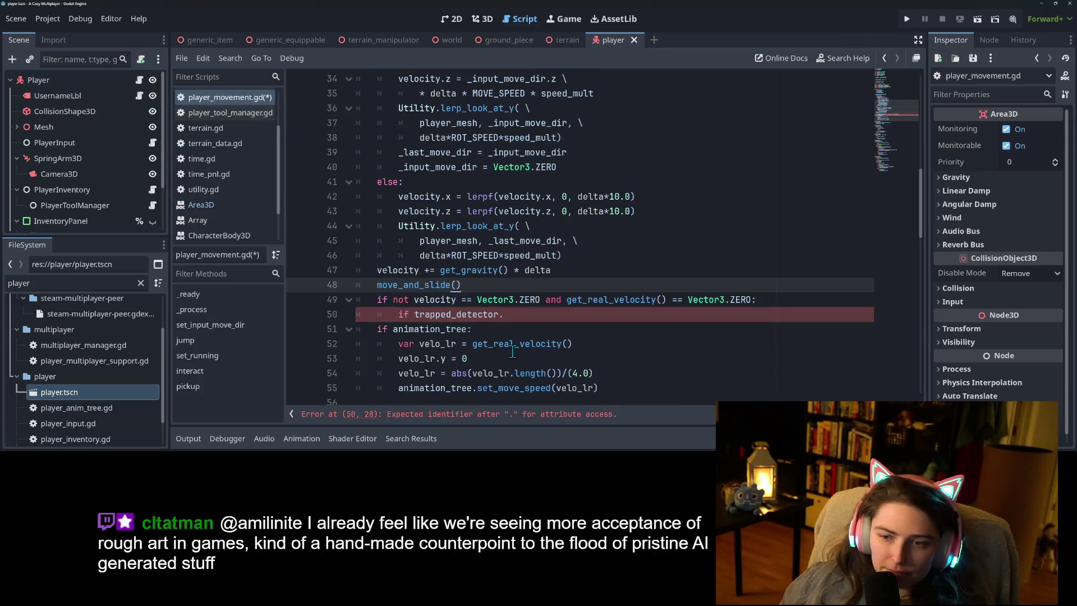
left_click(551, 314)
type("has_")
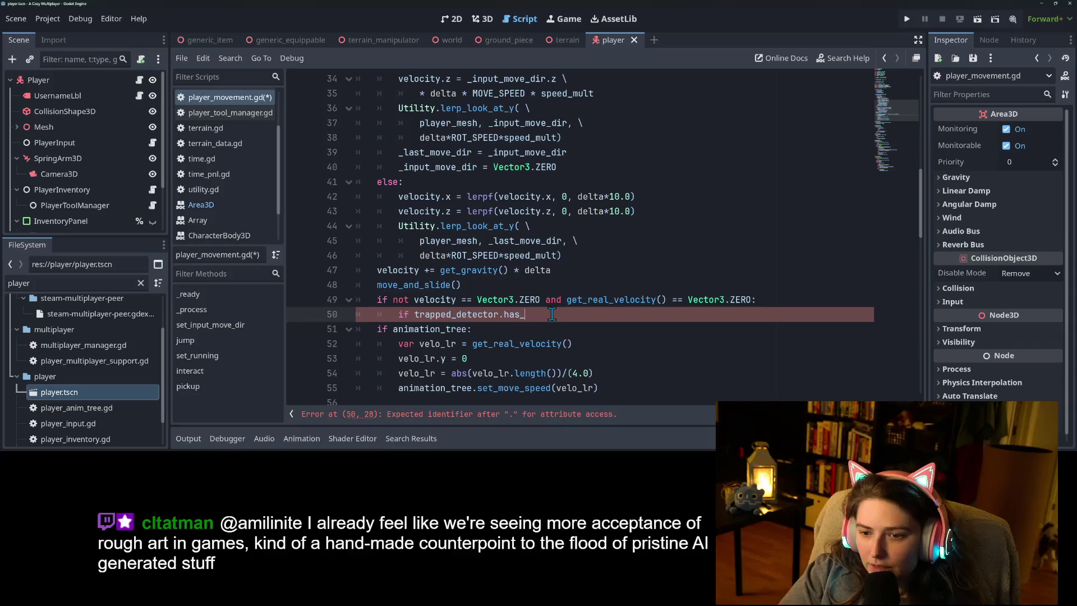
type("overlapping_areas")
key("BackSpace")
key("BackSpace")
key("BackSpace")
key("Return")
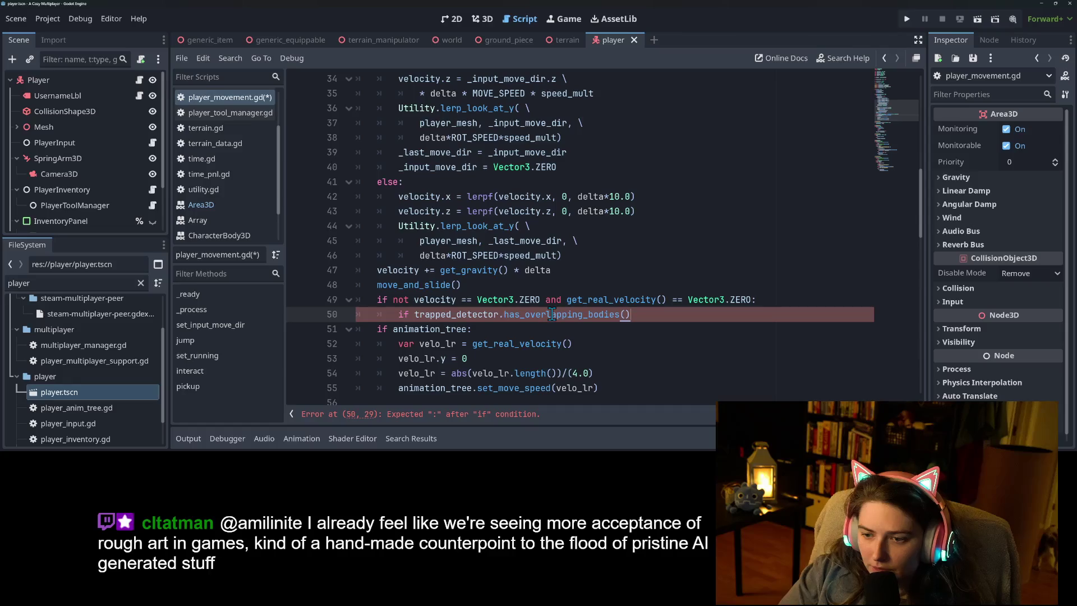
type(":")
key("Return")
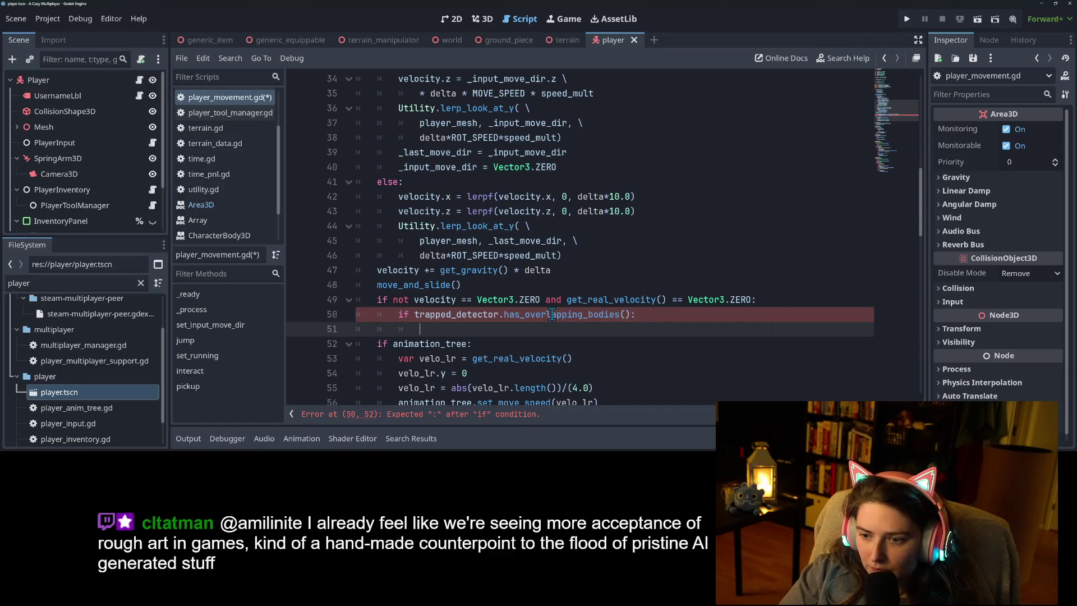
Copy move_and_slide() into the new block and begin a velocity line above it.
scroll(553, 315, "down", 2)
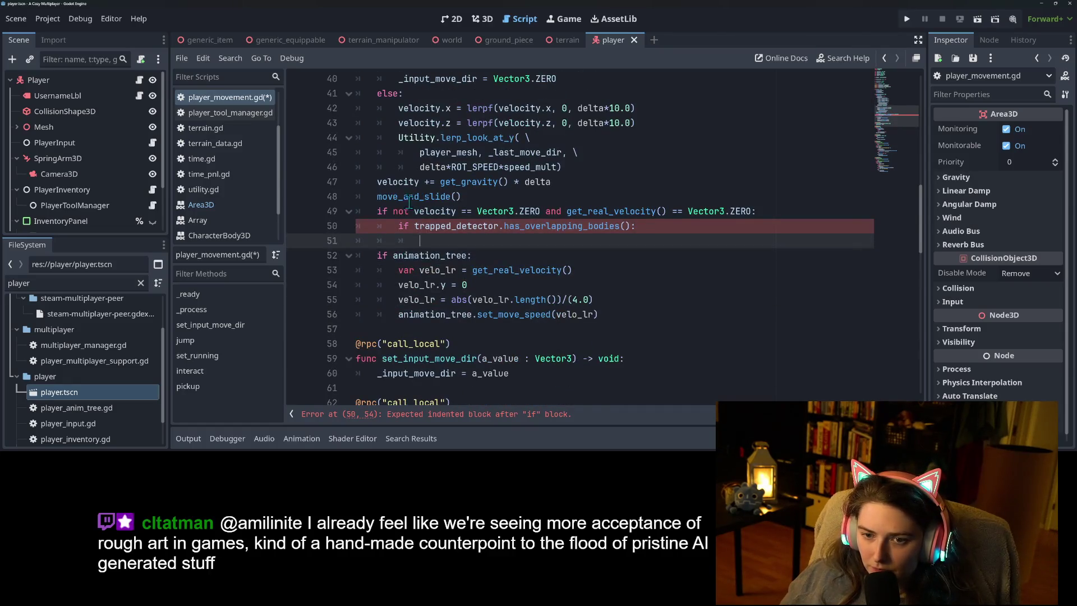
left_click_drag(377, 197, 465, 198)
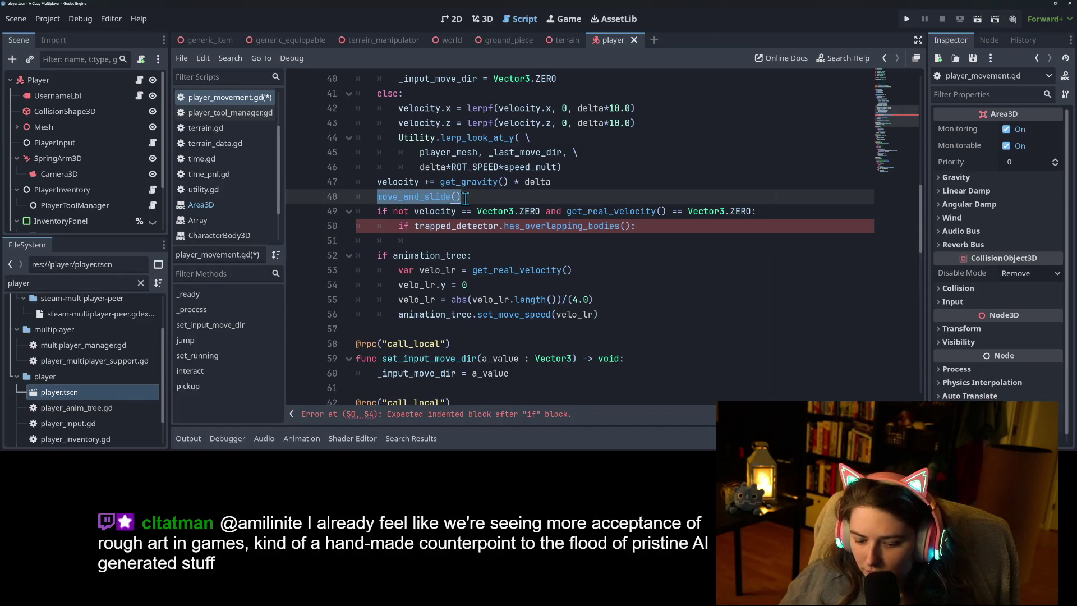
left_click(473, 244)
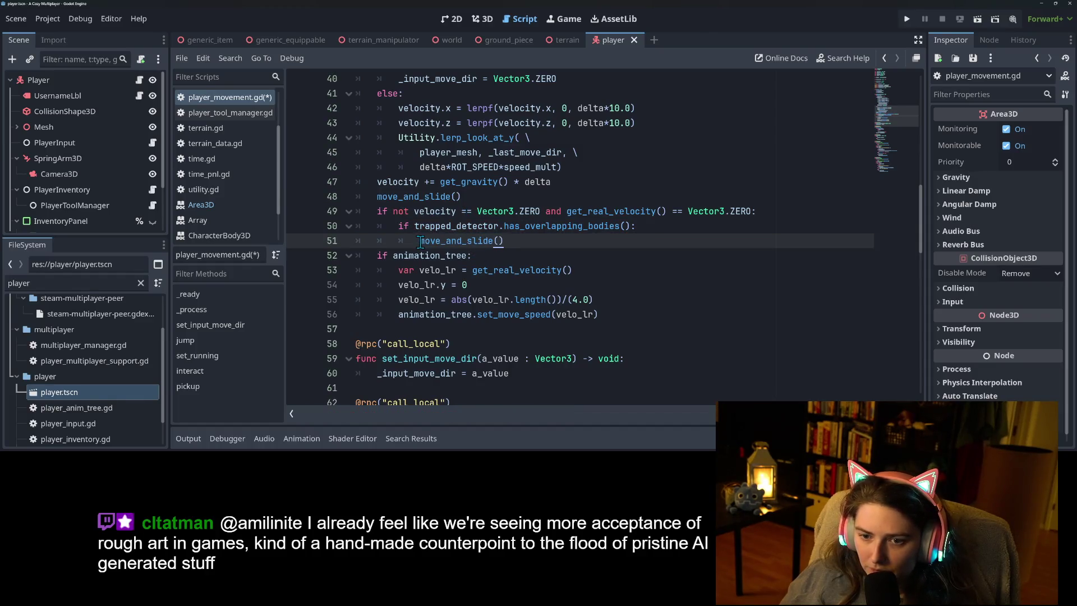
key("Return")
type("e")
key("Return")
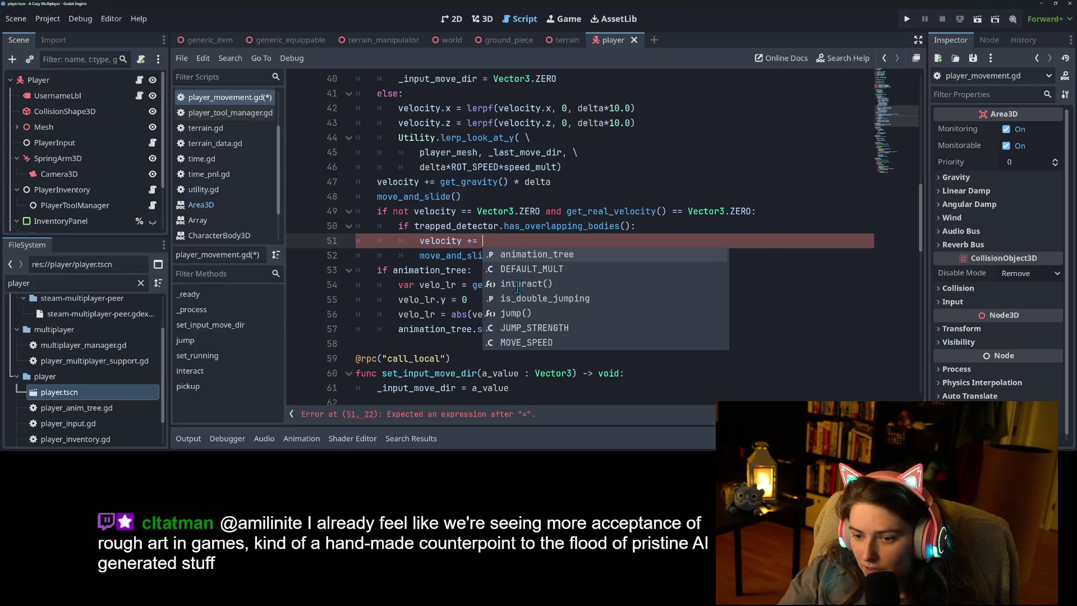
Finish the line as `velocity += JUMP_STRENGTH` and save player_movement.gd.
type("JU")
key("Return")
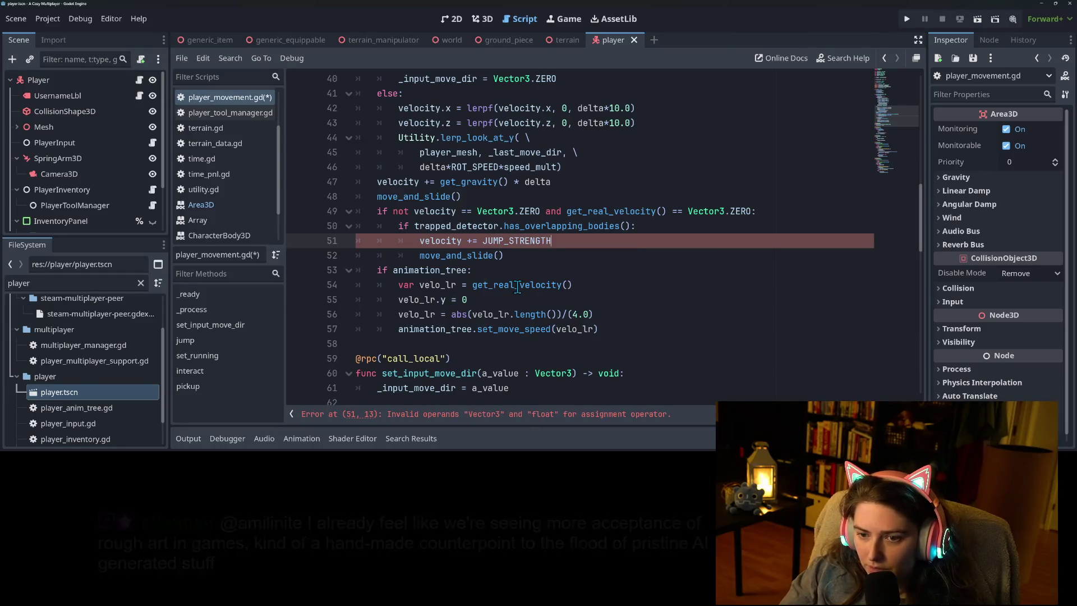
key("ctrl+s")
Clear the script error by changing it to `velocity.y += JUMP_STRENGTH`, then run the game.
left_click(539, 215)
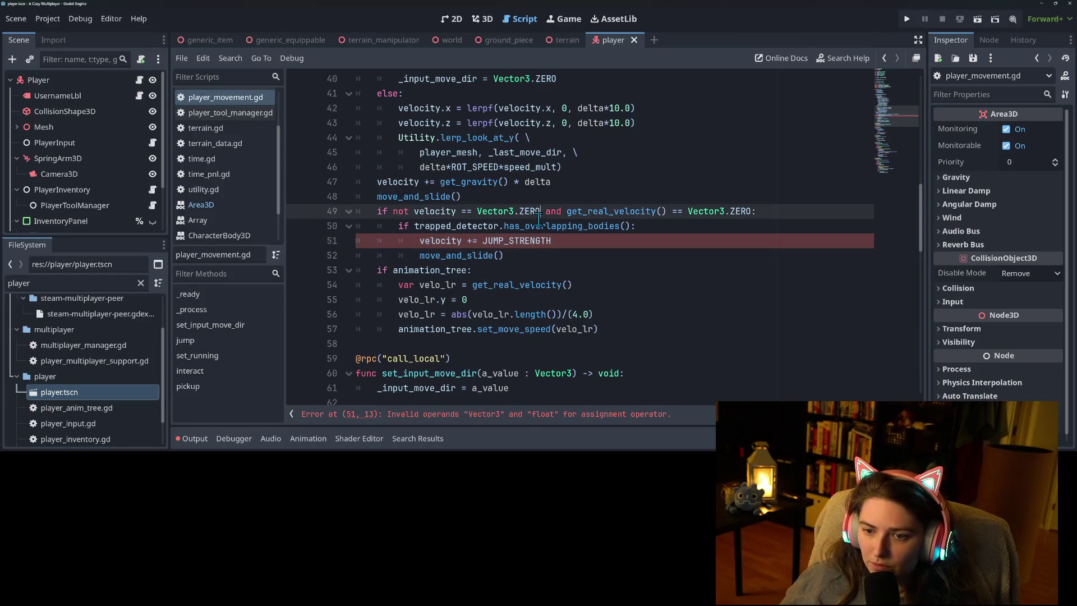
left_click(524, 241)
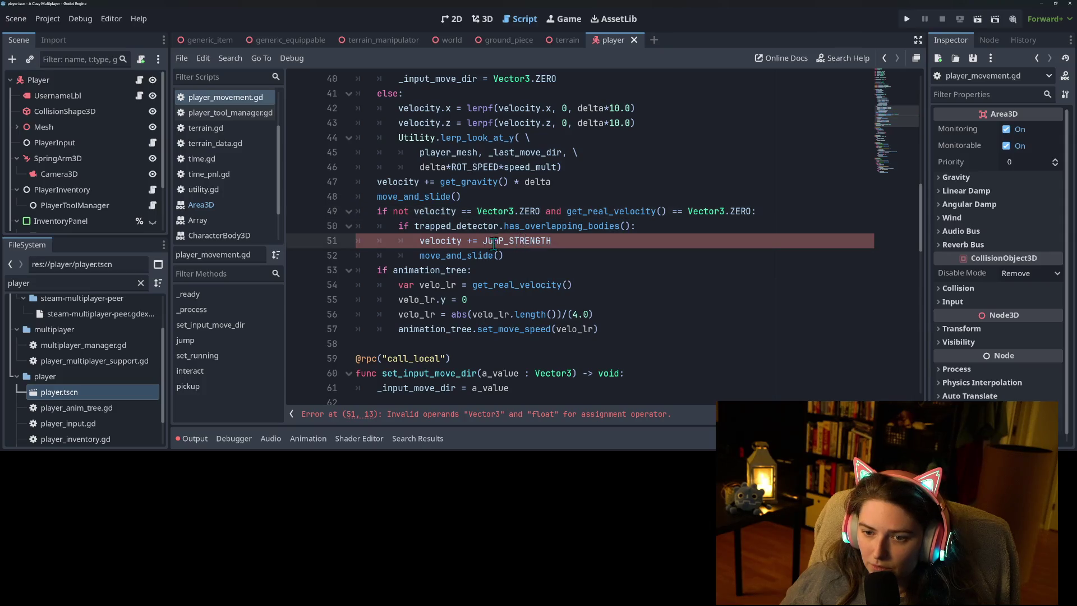
scroll(452, 303, "down", 5)
scroll(450, 302, "up", 5)
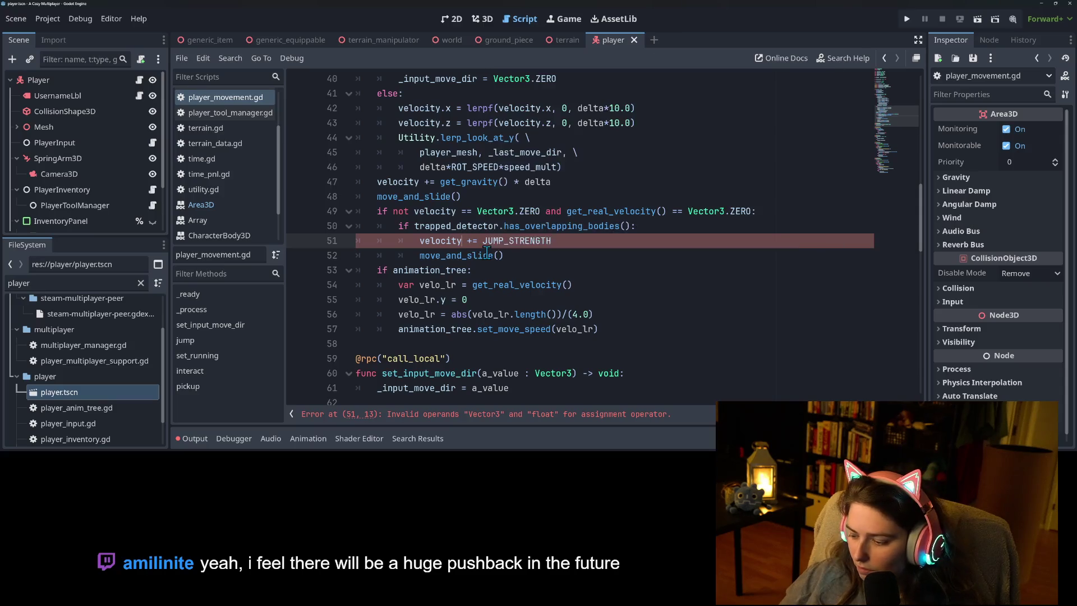
type(".y")
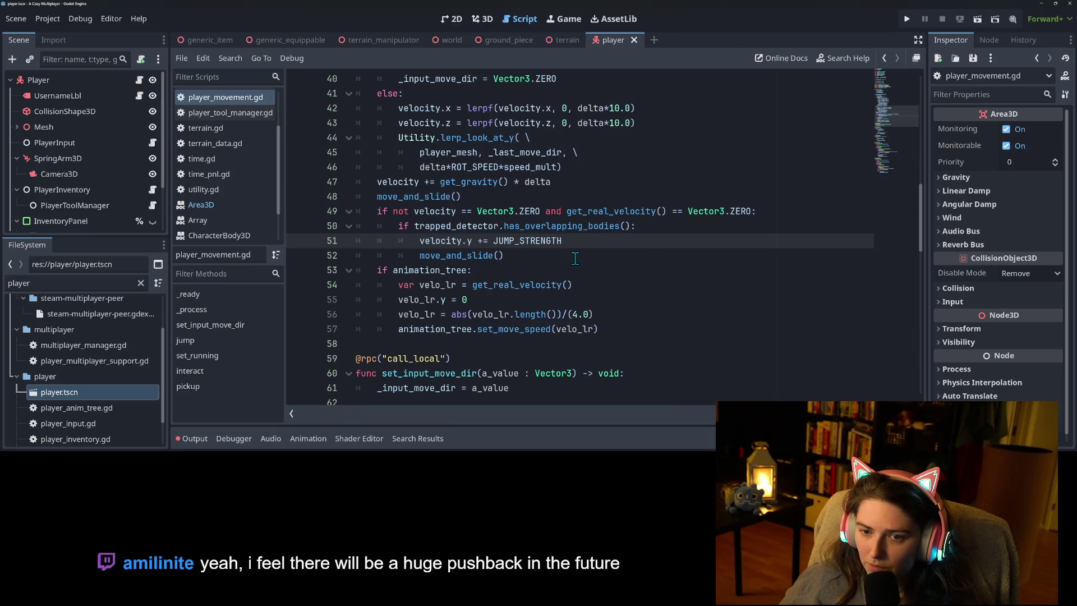
left_click(575, 258)
left_click(907, 19)
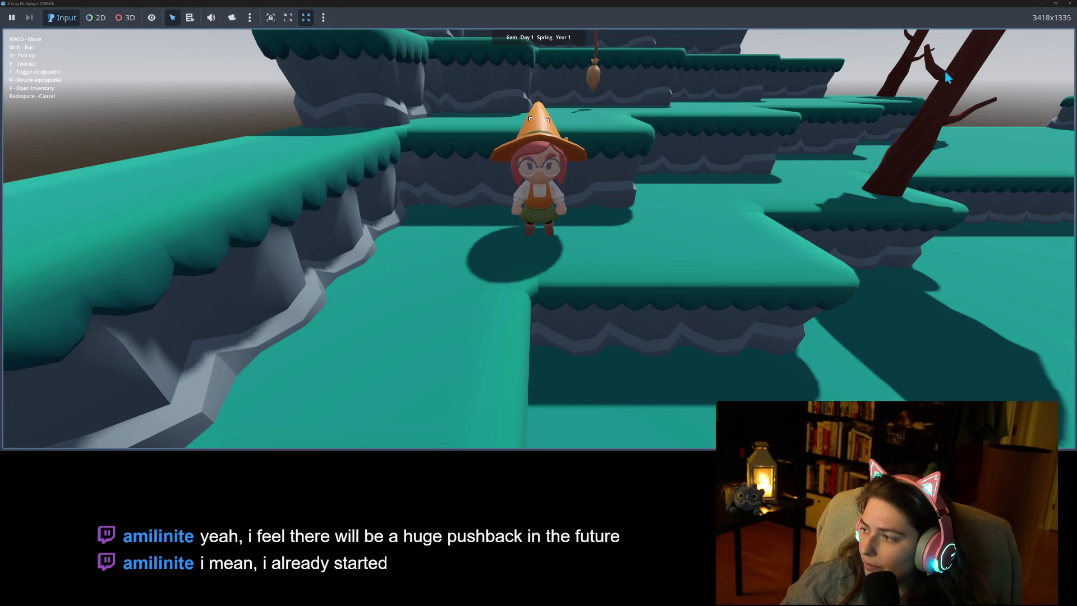
Walk the character past the back cliffs into the pit and push against its walls.
key("w")
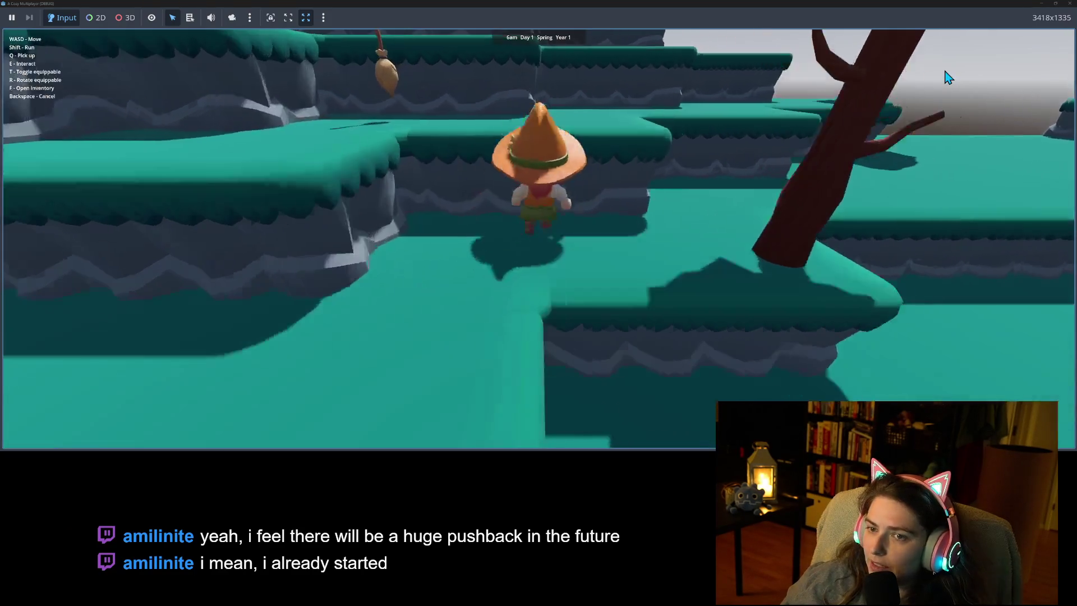
key("a")
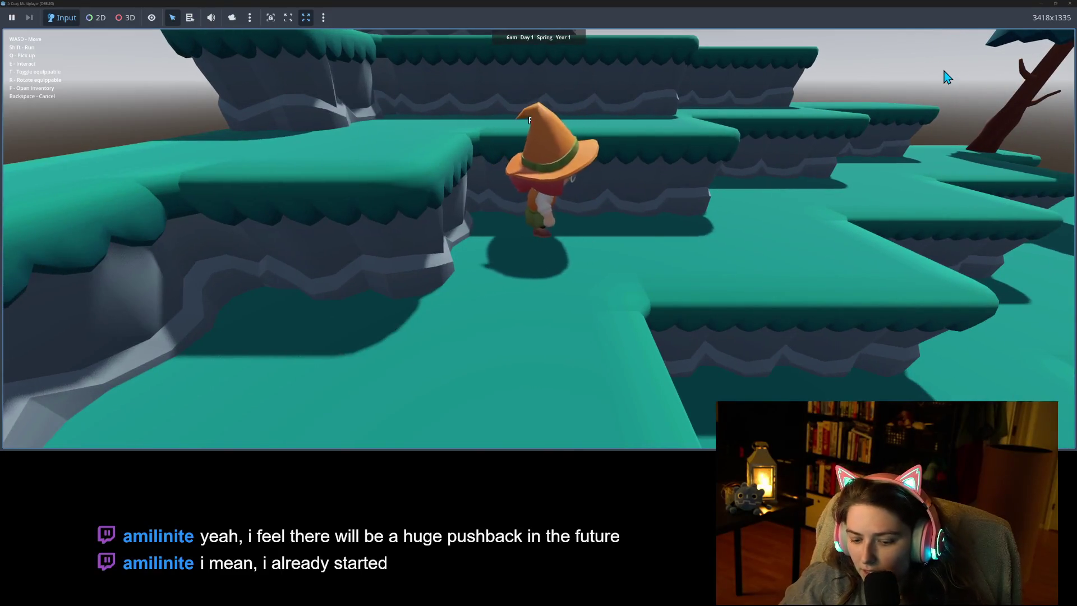
key("s")
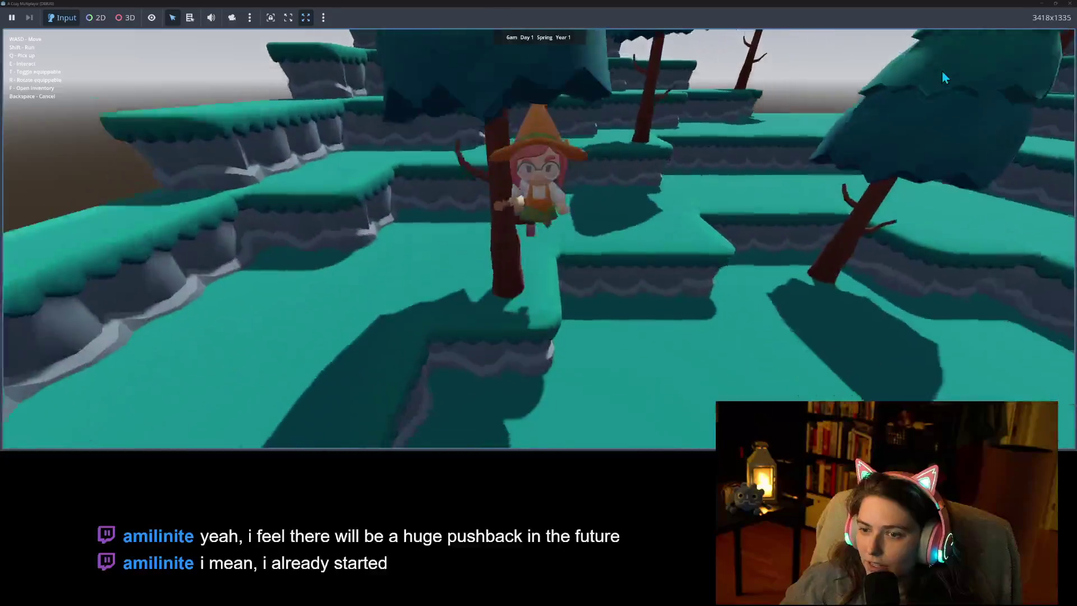
key("w")
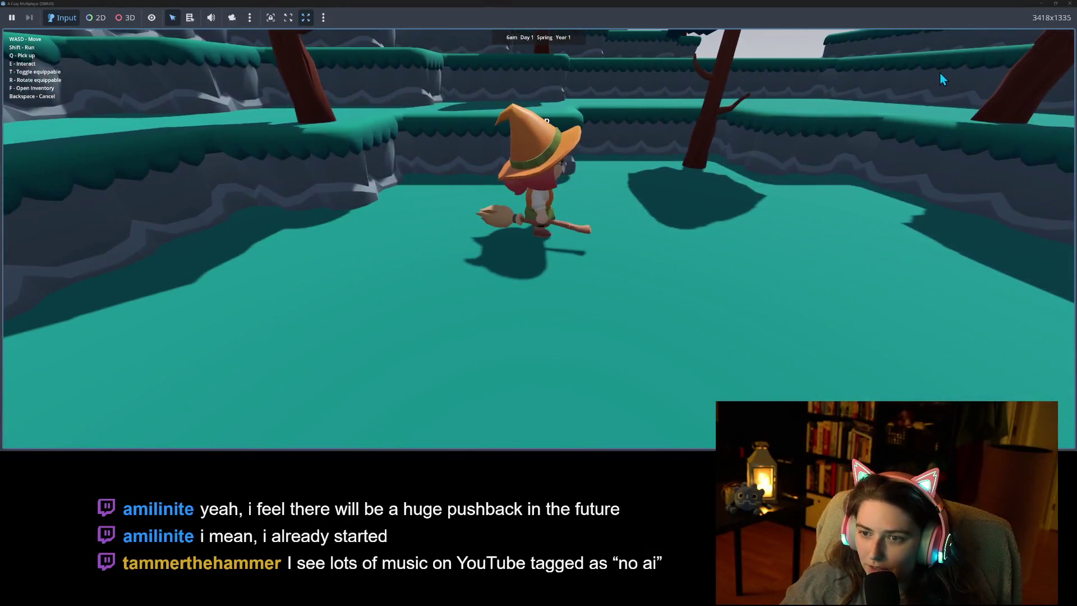
key("w")
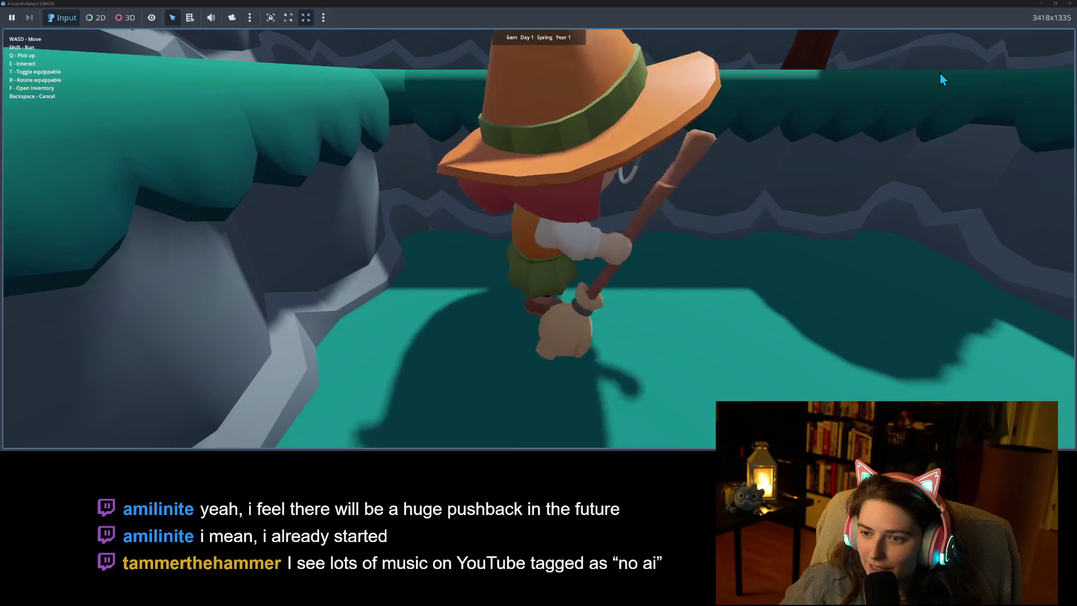
key("a")
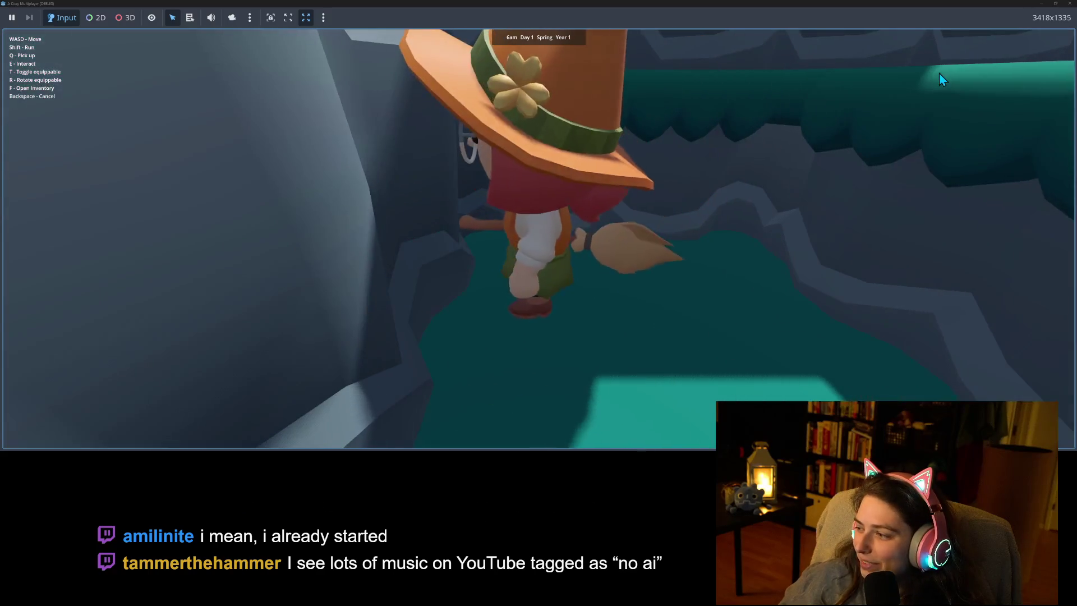
key("d")
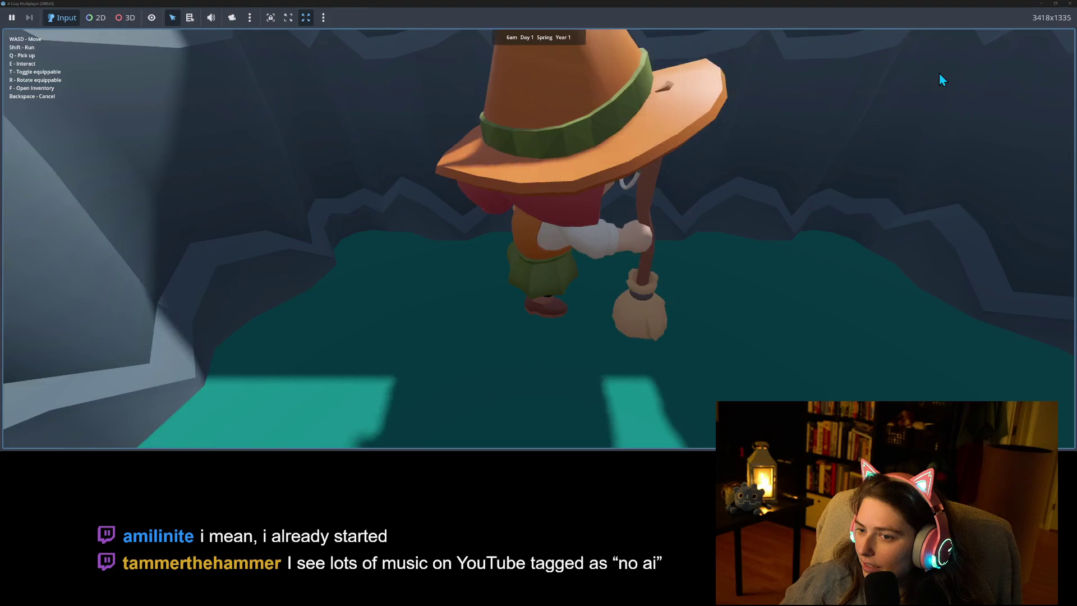
key("w")
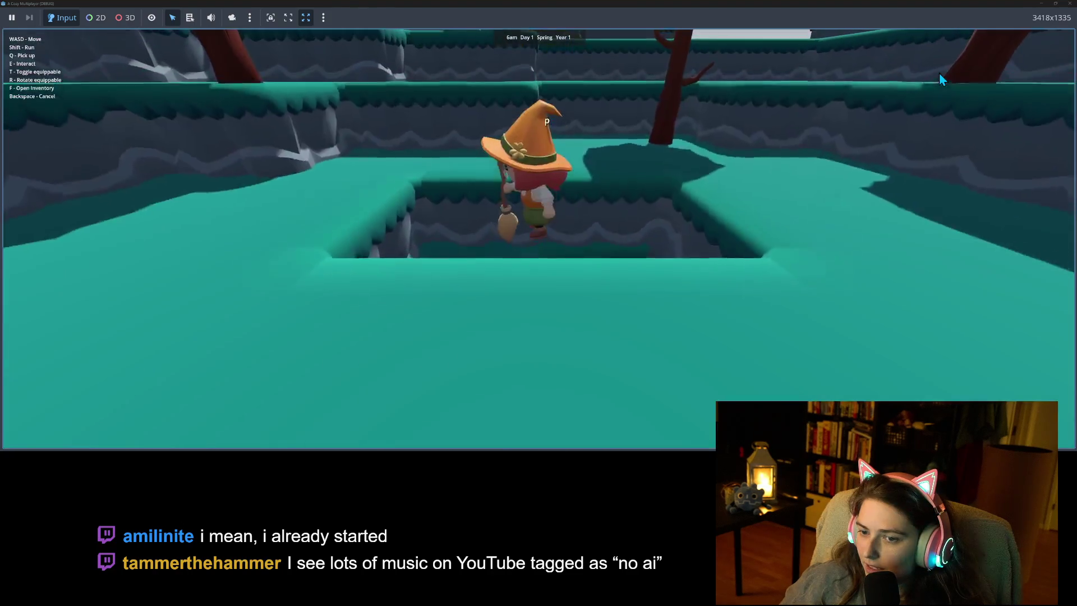
key("w")
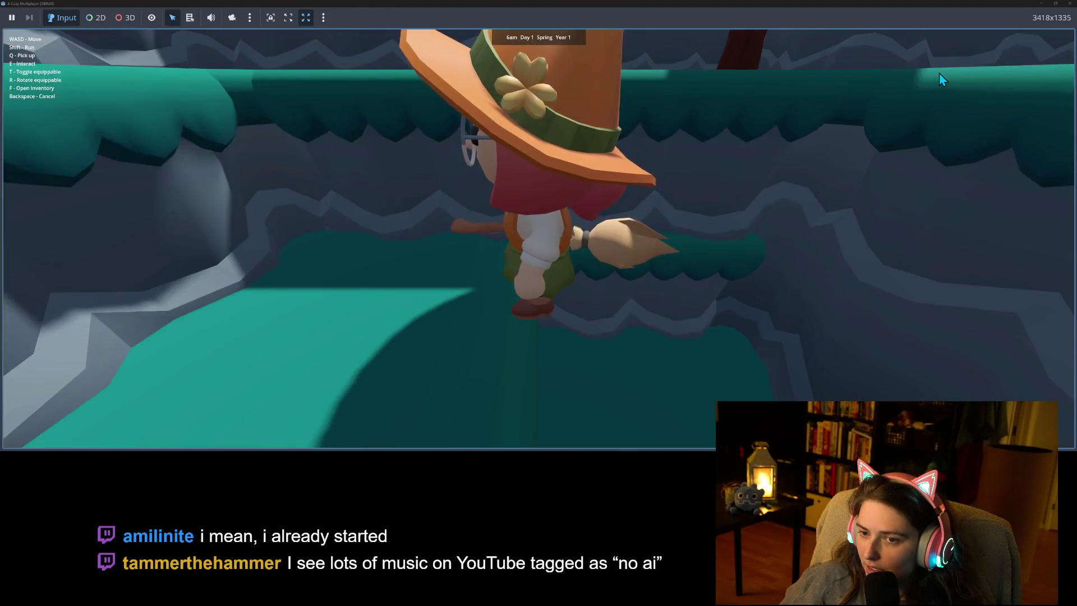
key("a")
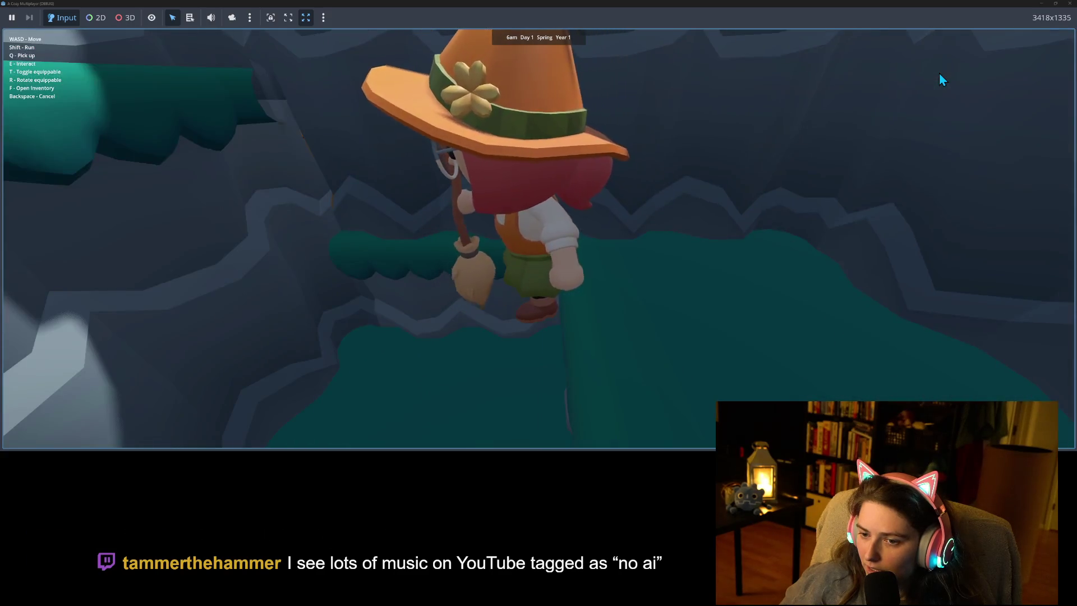
key("d")
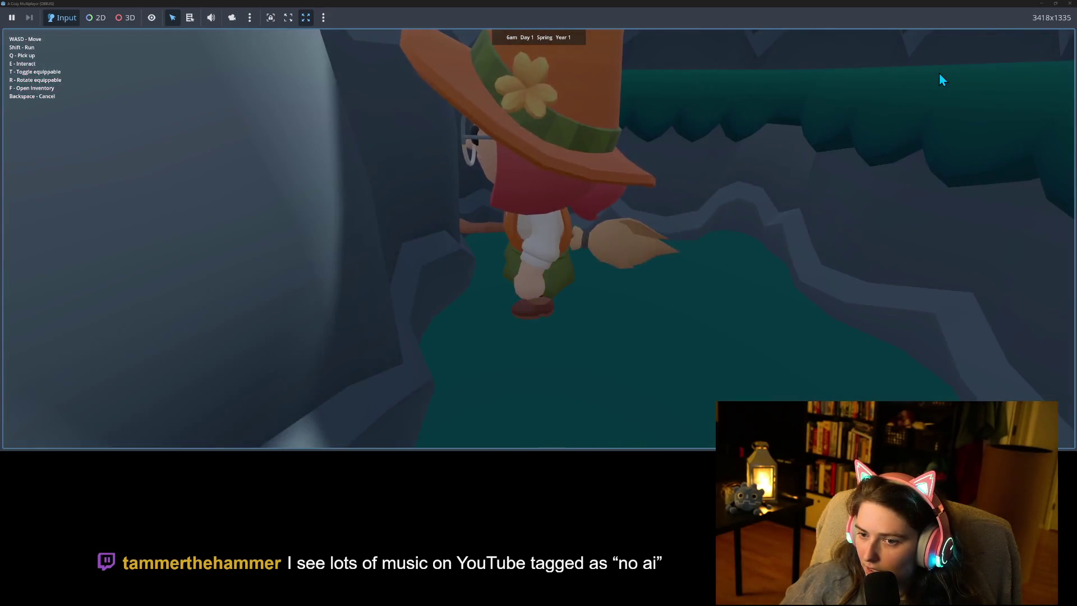
key("a")
key("w")
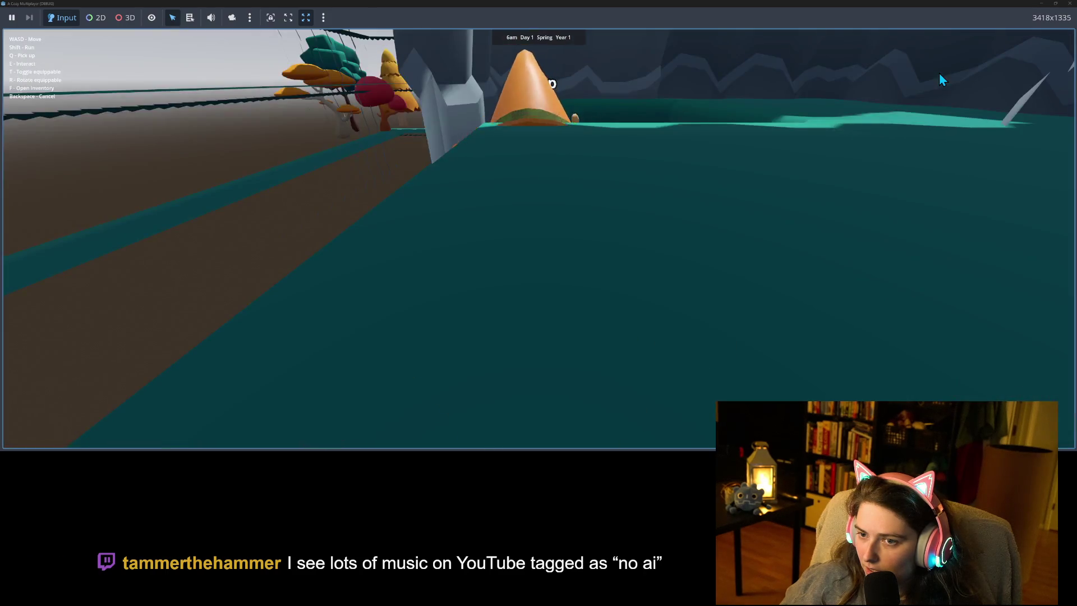
key("w")
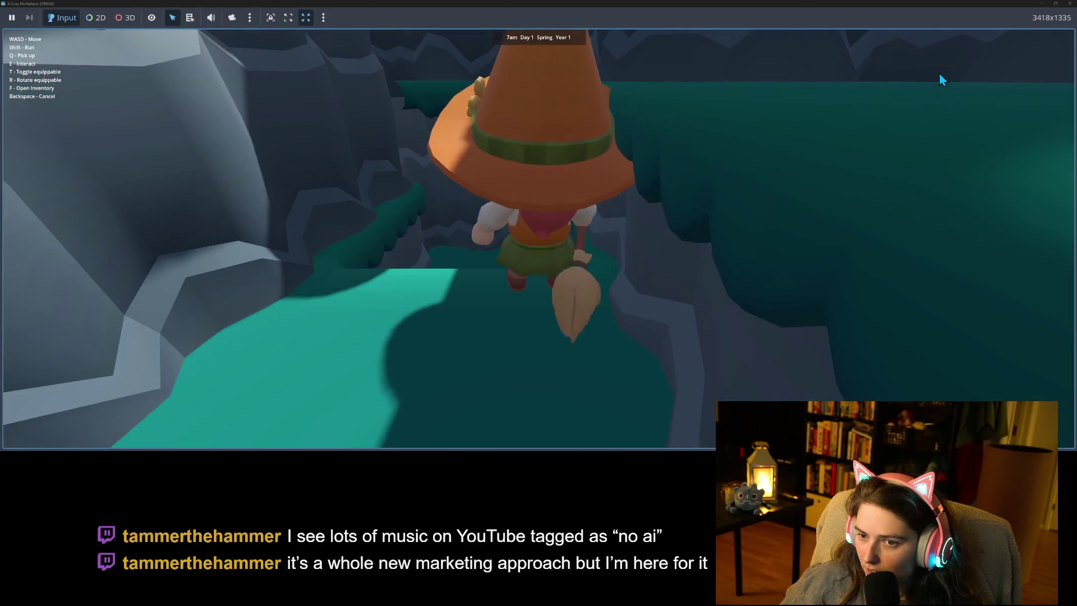
key("w")
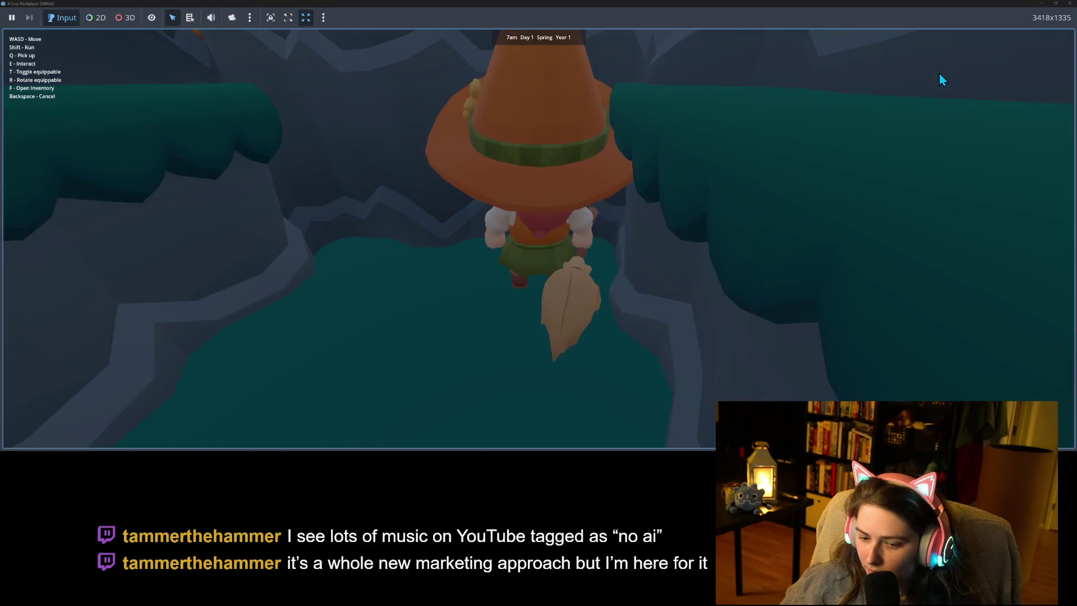
Walk the witch through the rocky corridor and down the forest terraces.
key("s")
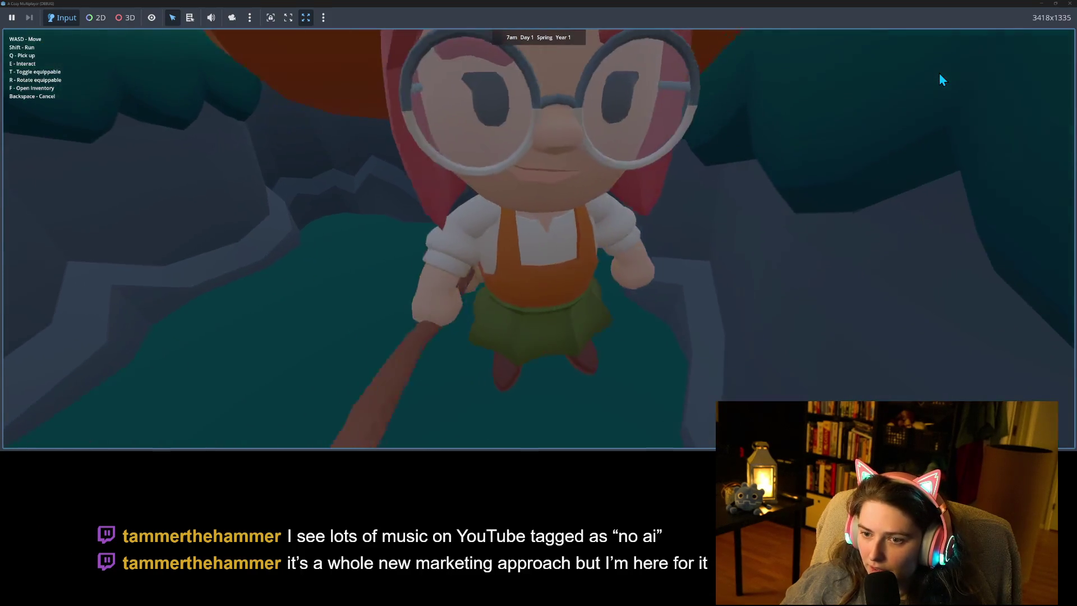
key("s")
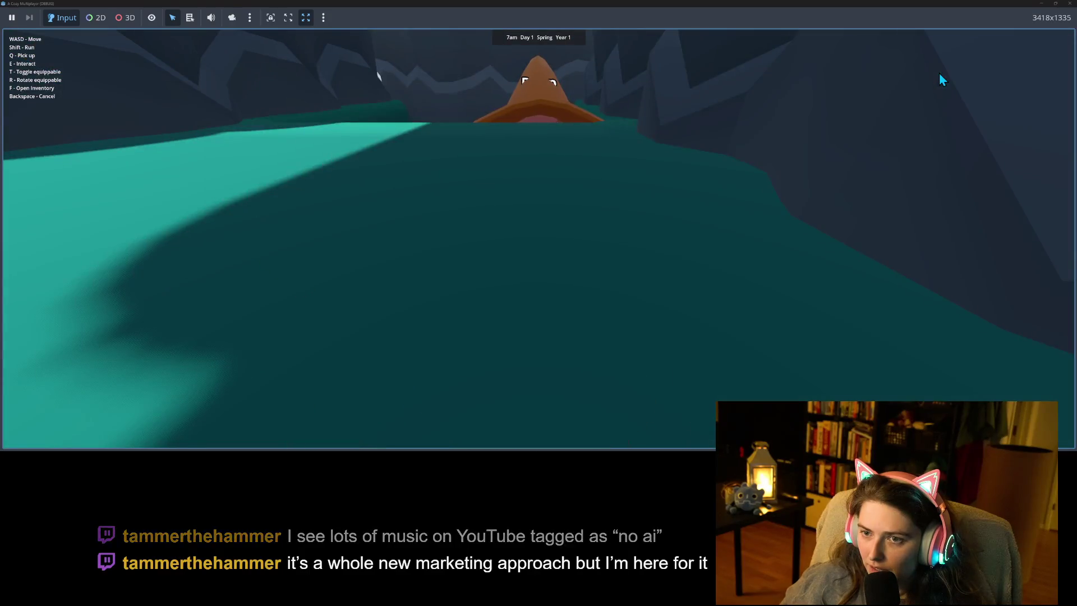
key("s")
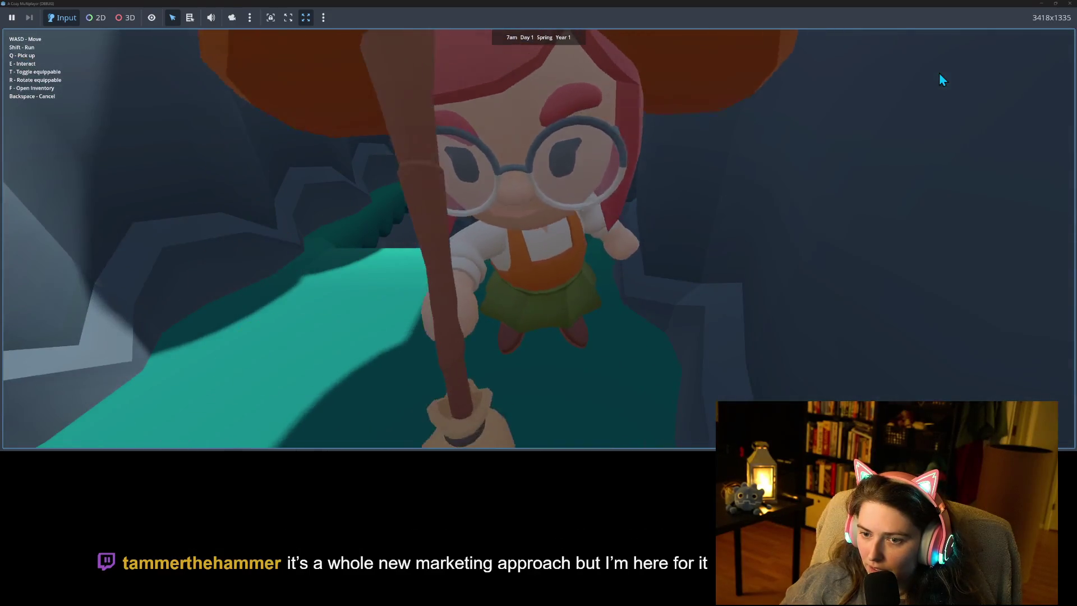
key("s")
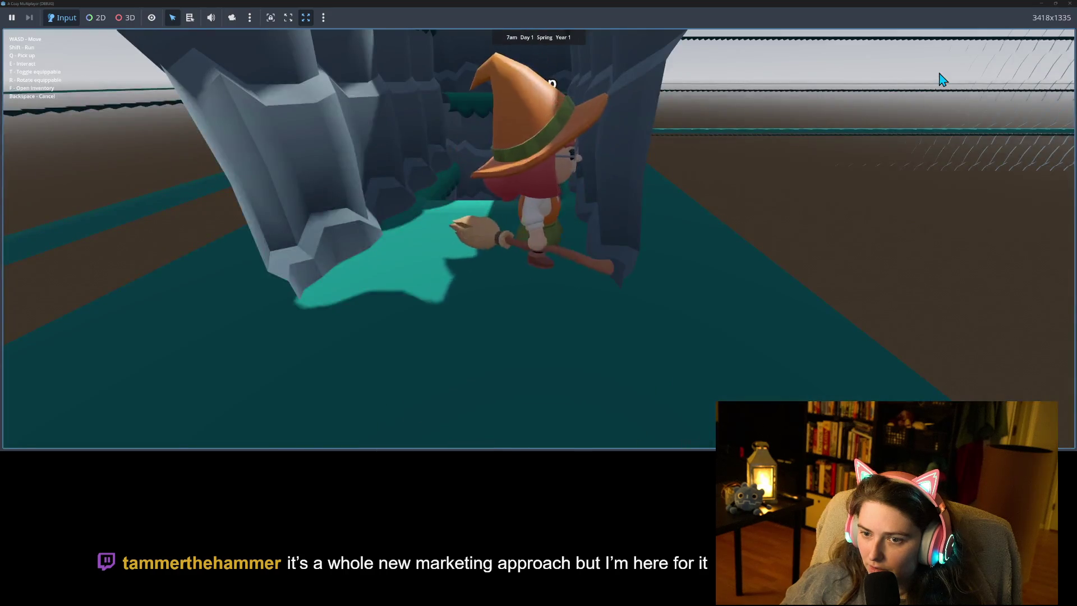
key("w")
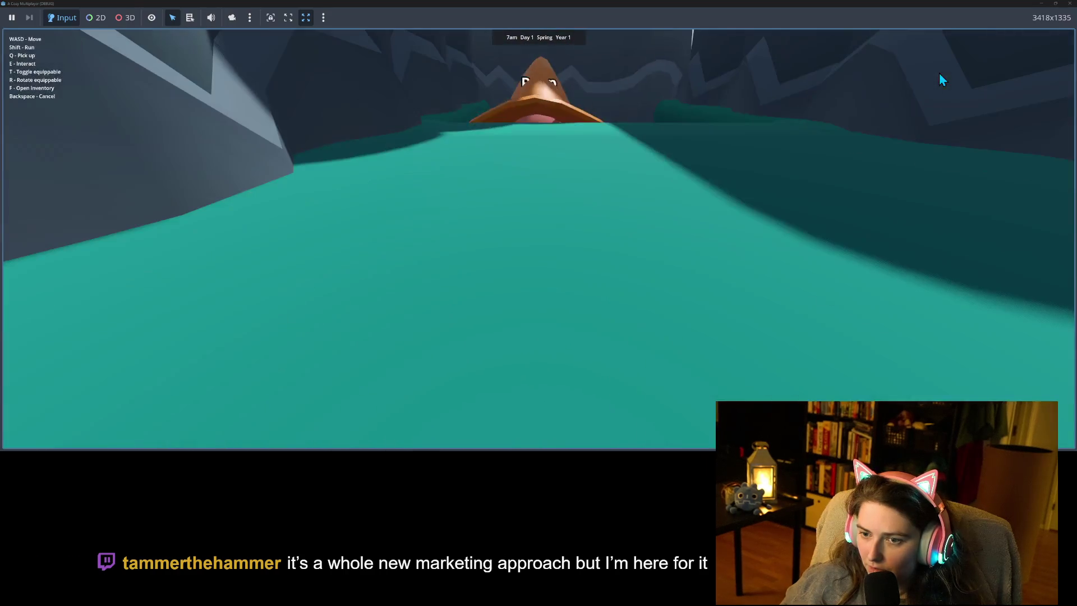
key("s")
key("s")
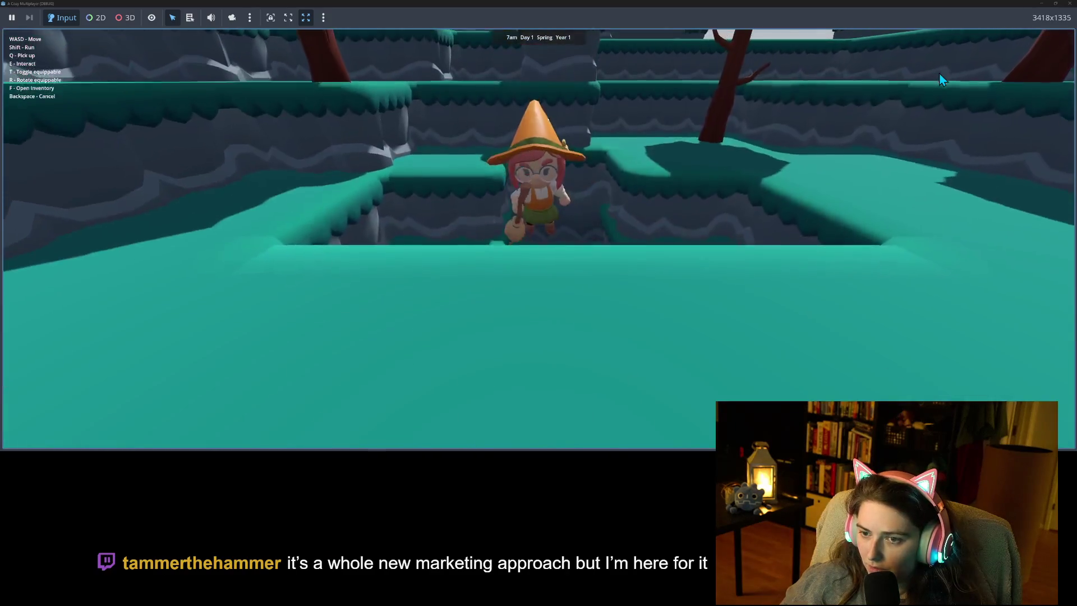
key("s")
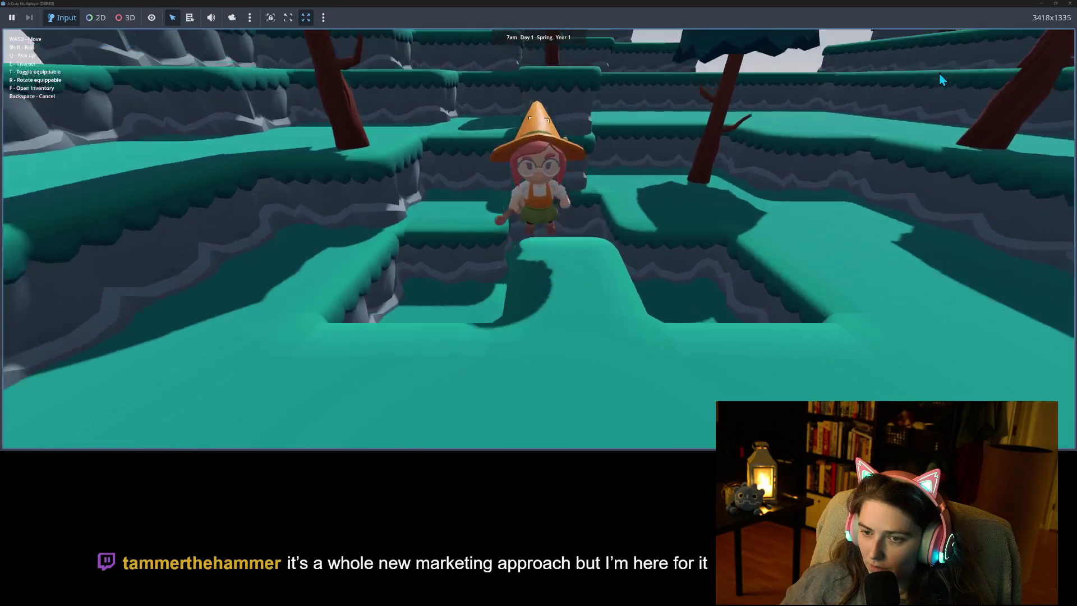
key("s")
key("s")
key("s")
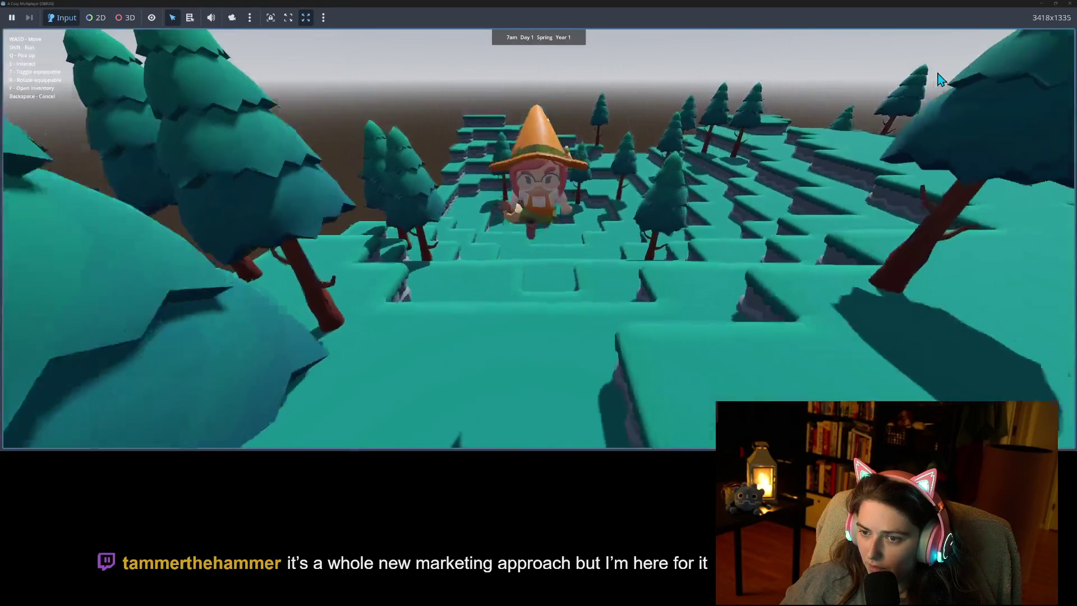
key("s")
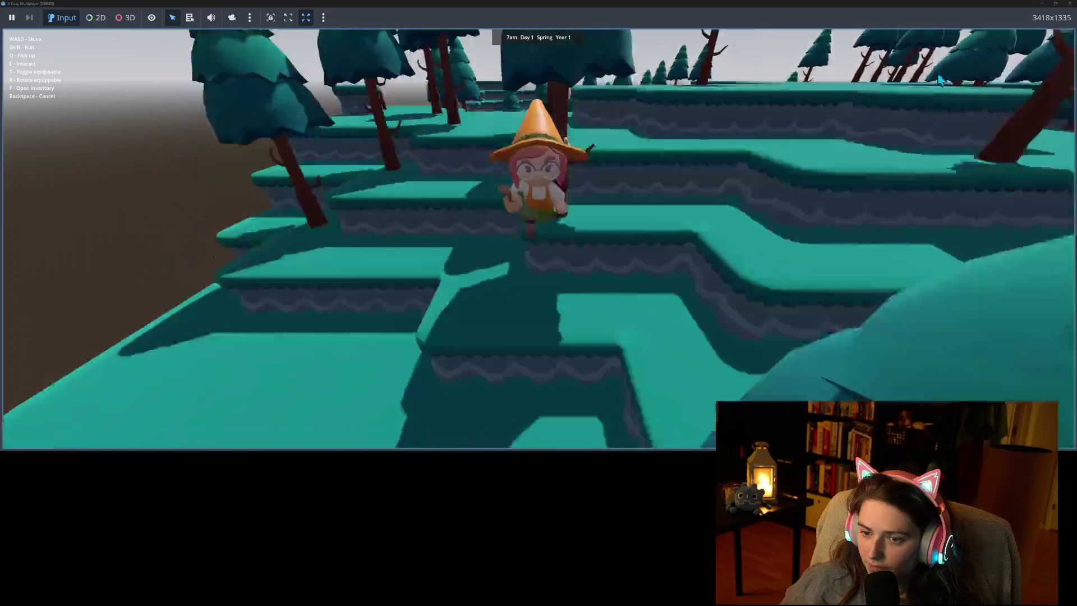
key("s")
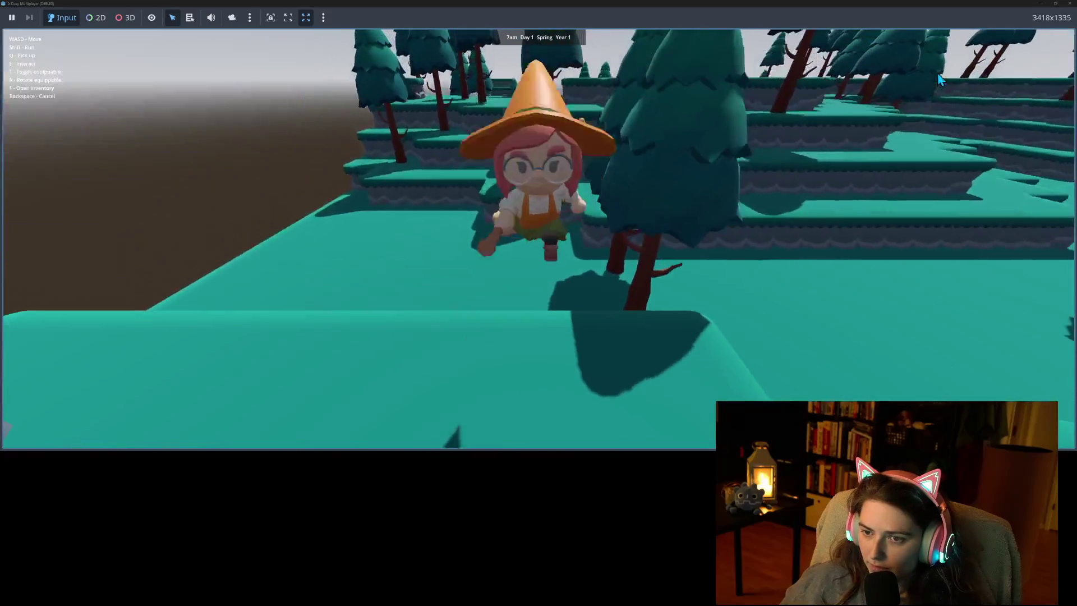
key("s")
key("d")
key("w")
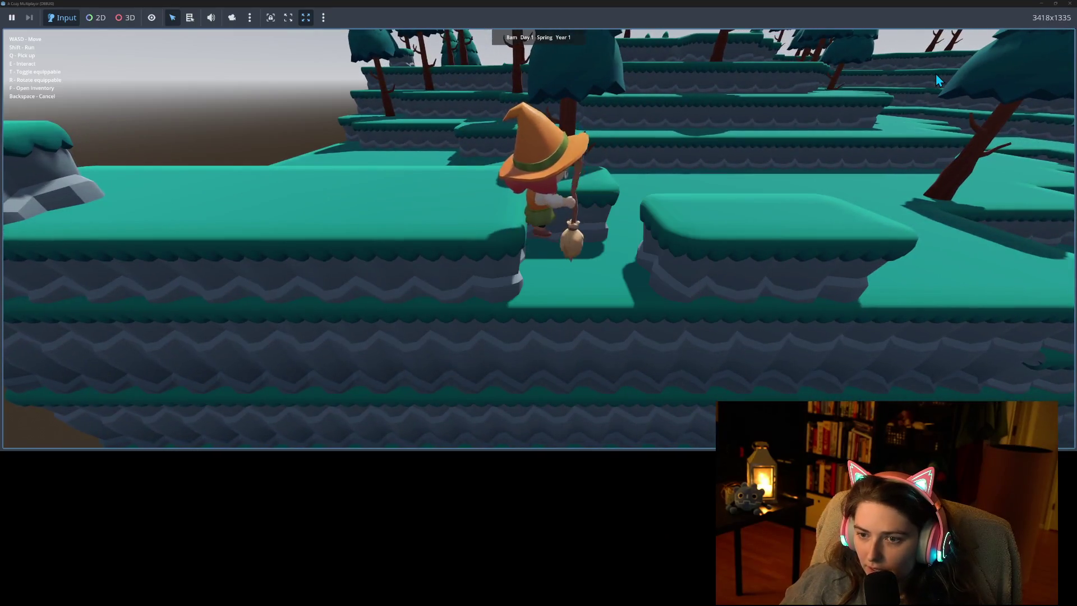
key("s")
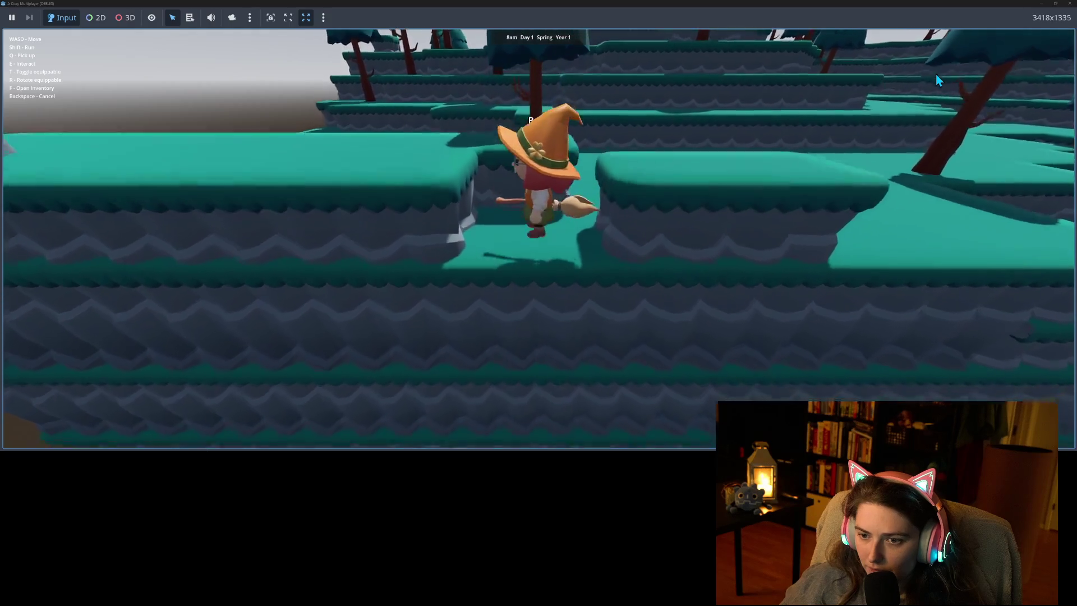
key("s")
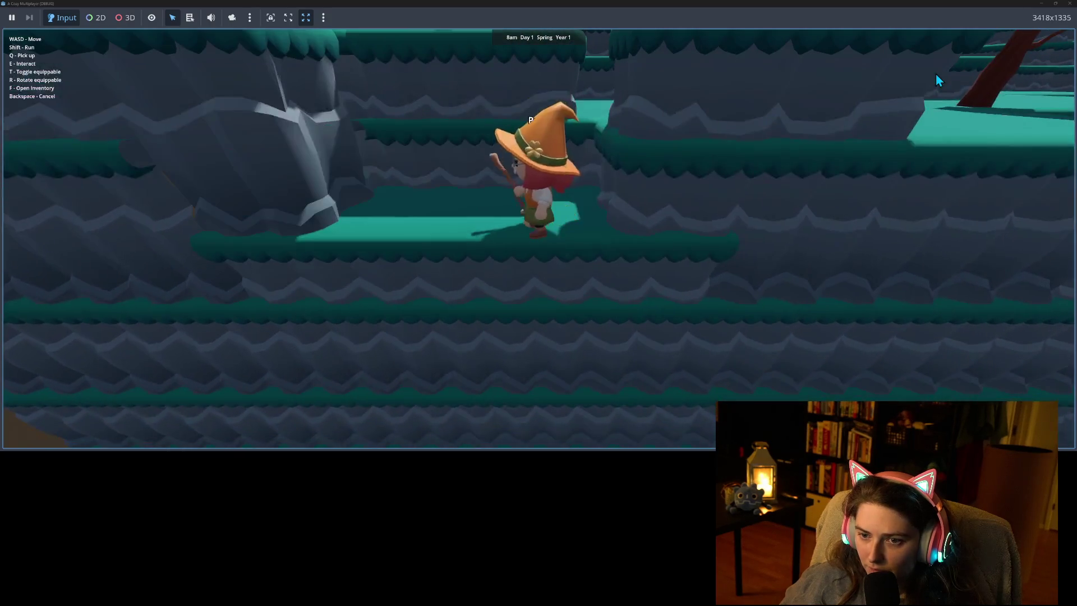
key("s")
Move the witch left through the cave and fly her up onto the cave ledge.
key("w")
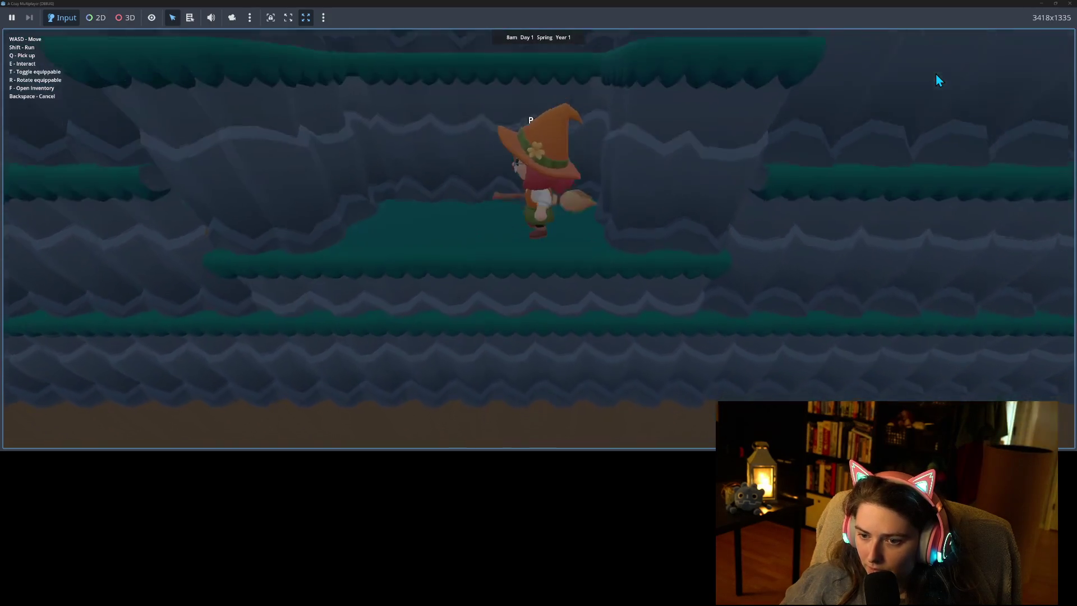
key("w")
key("a")
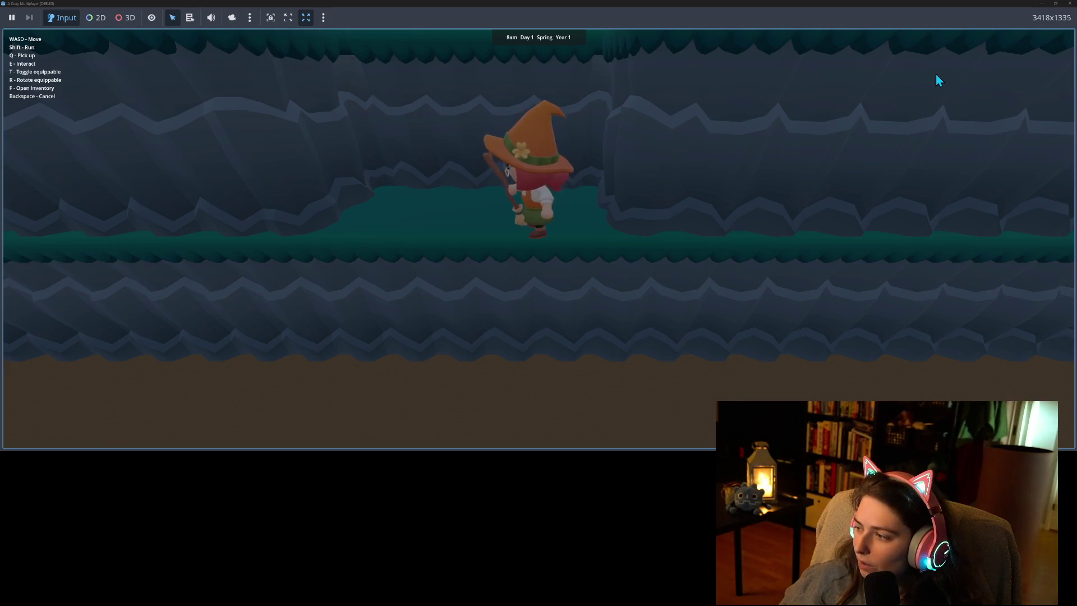
key("a")
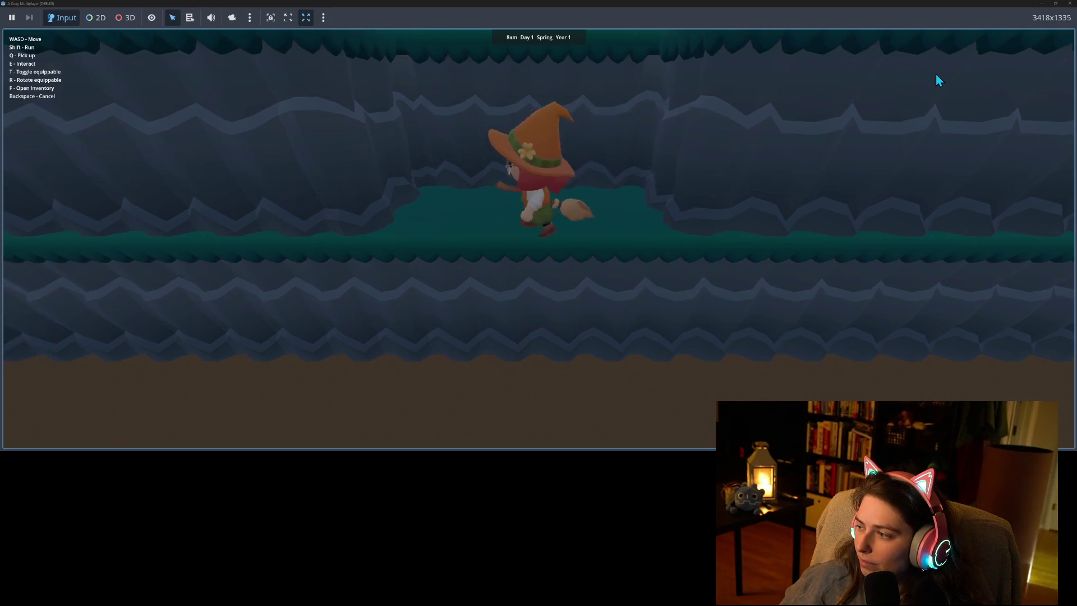
key("a")
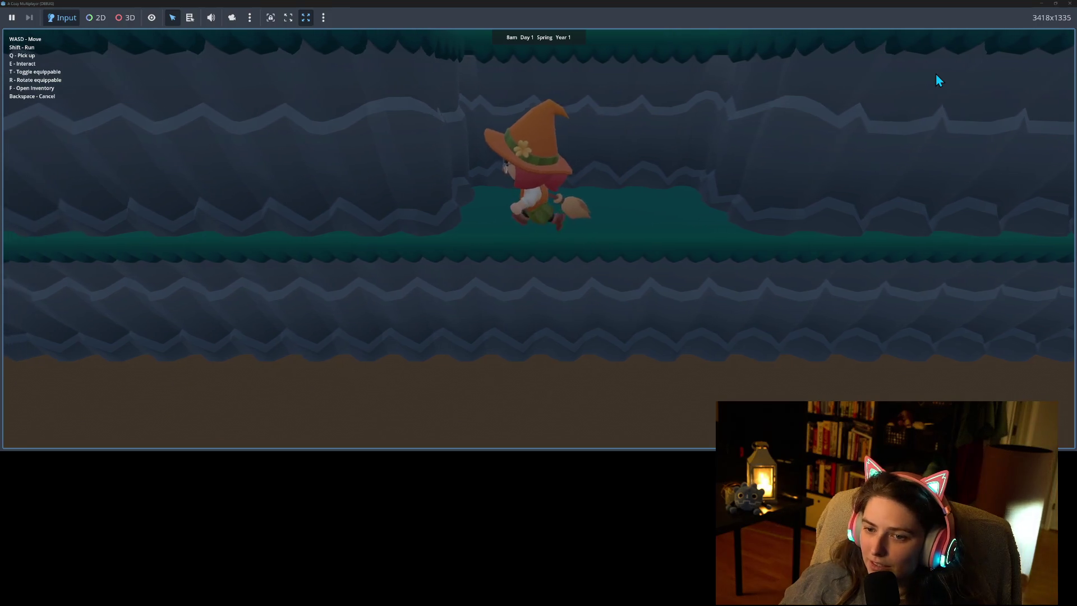
key("a")
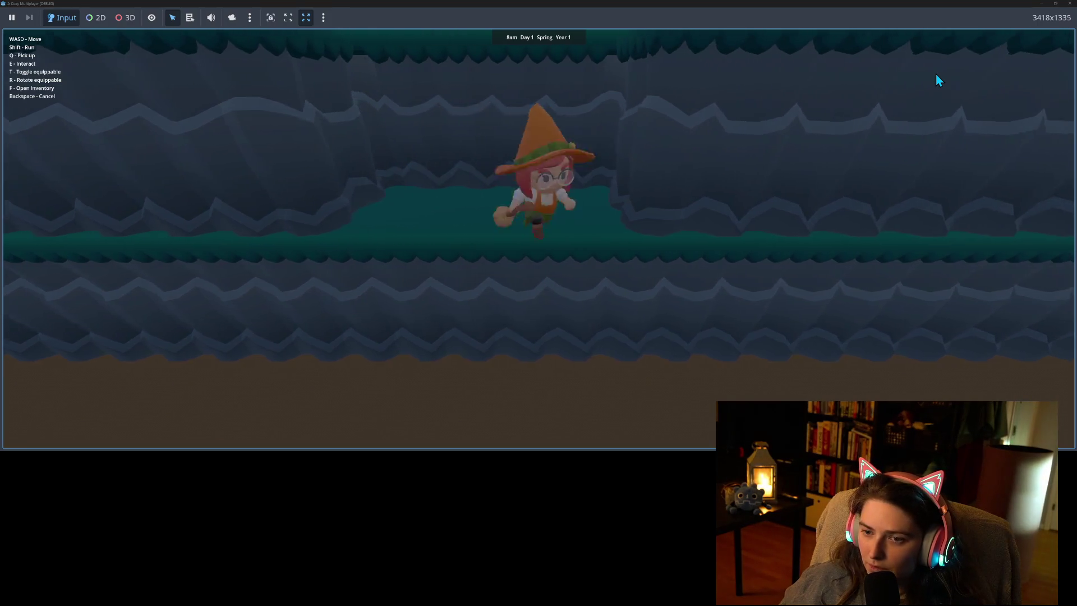
key("w")
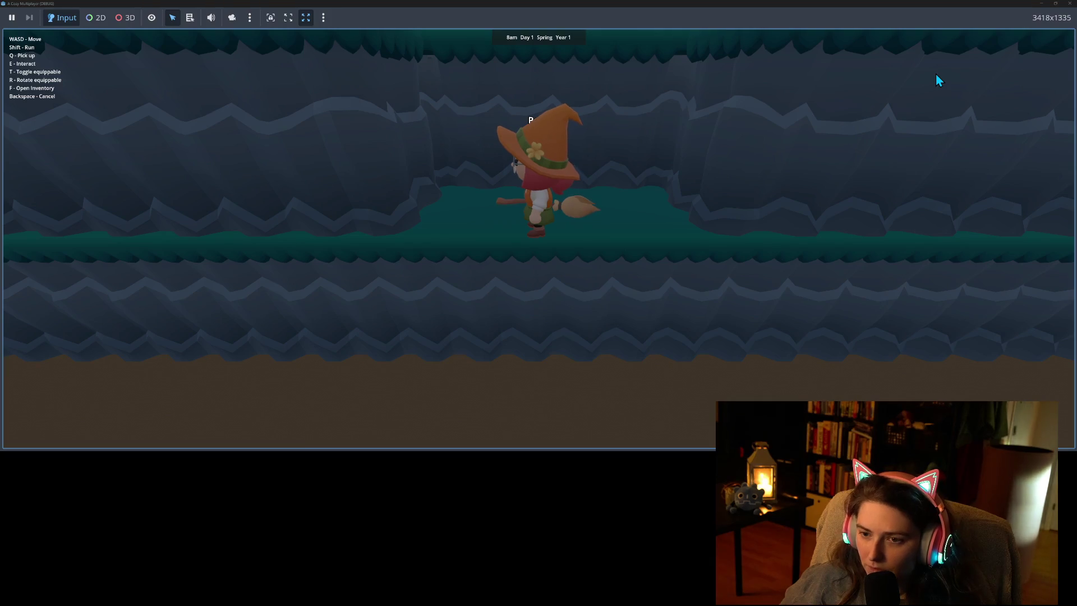
key("w")
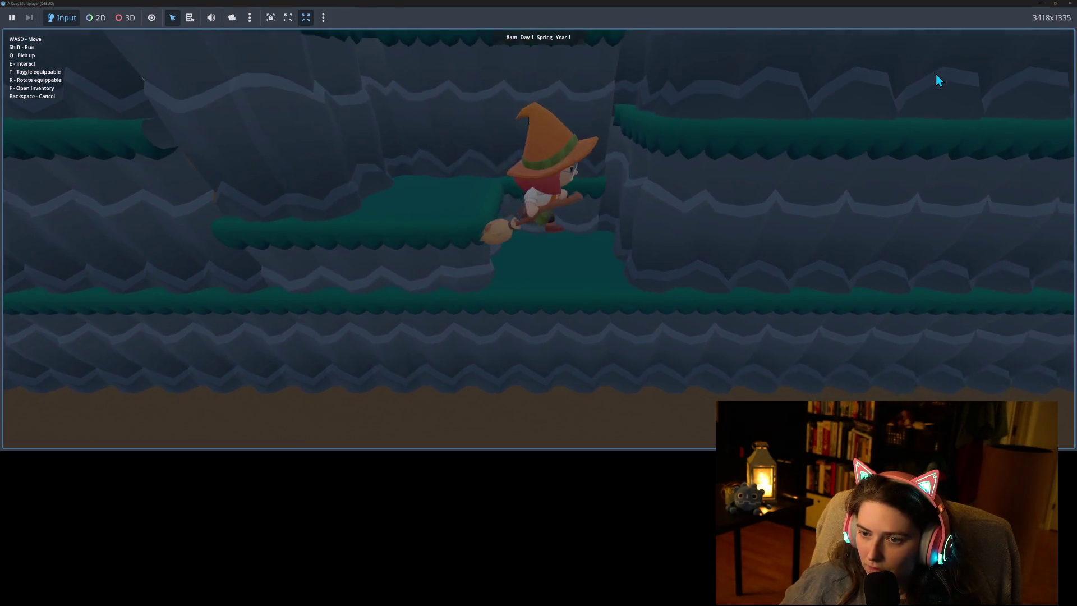
key("a")
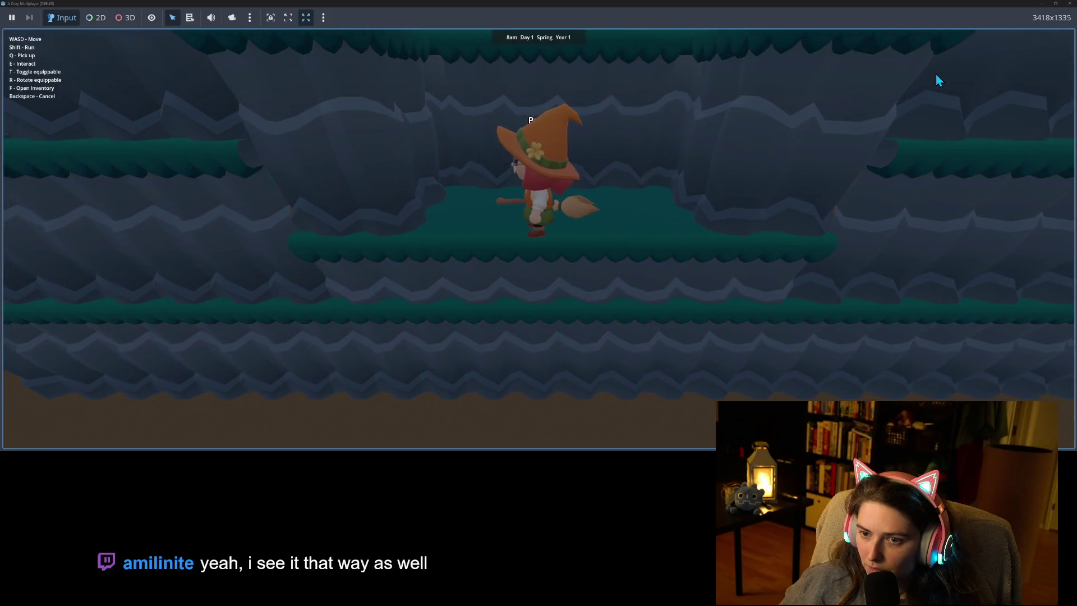
key("d")
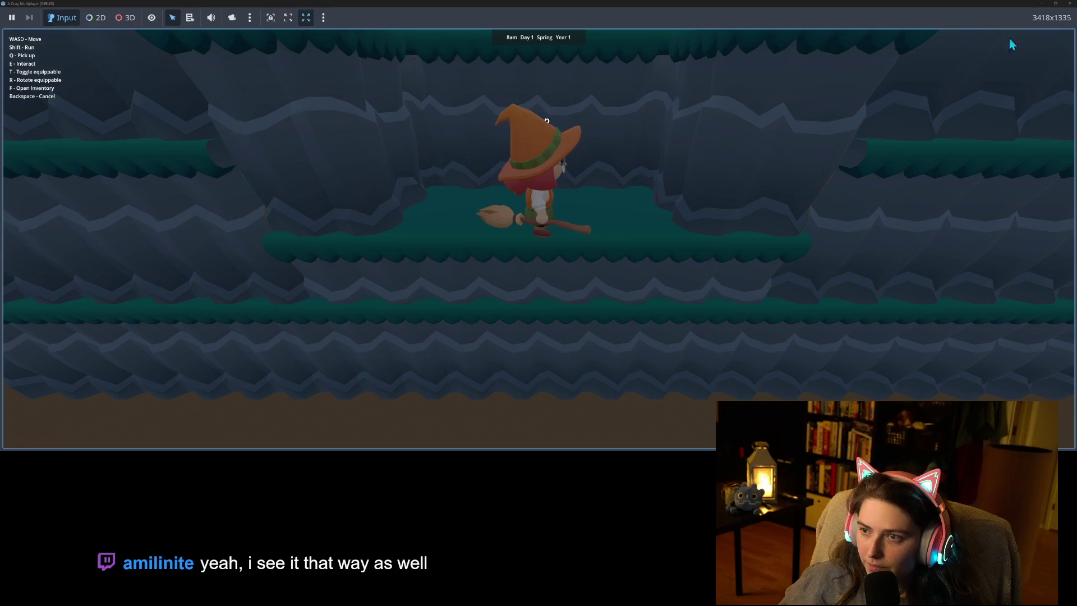
key("w")
Hide the game and set a breakpoint on line 51, `velocity.y += JUMP_STRENGTH`.
left_click(1042, 4)
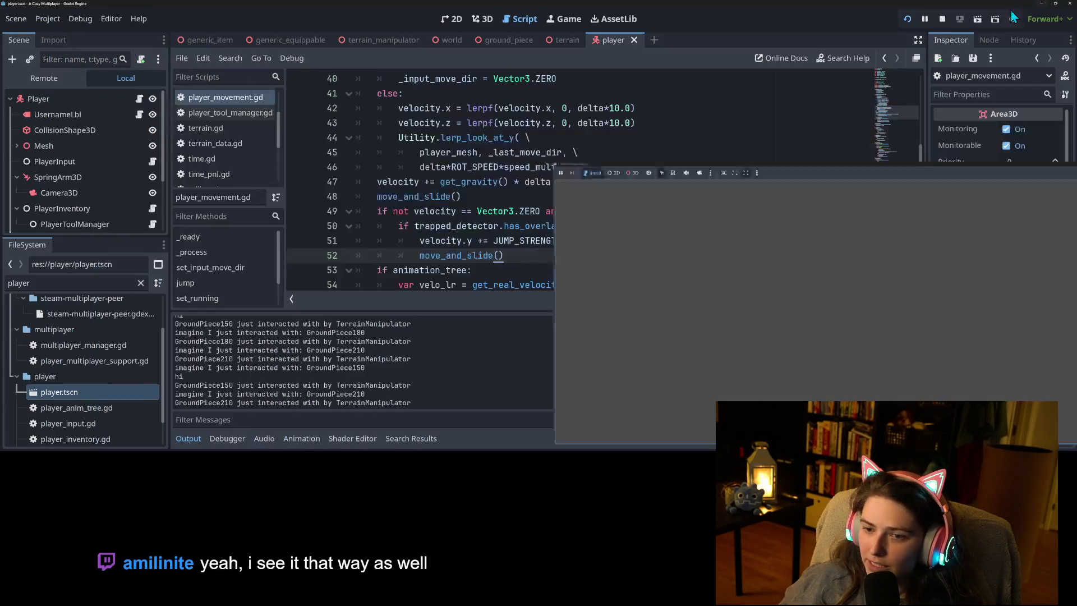
left_click(300, 242)
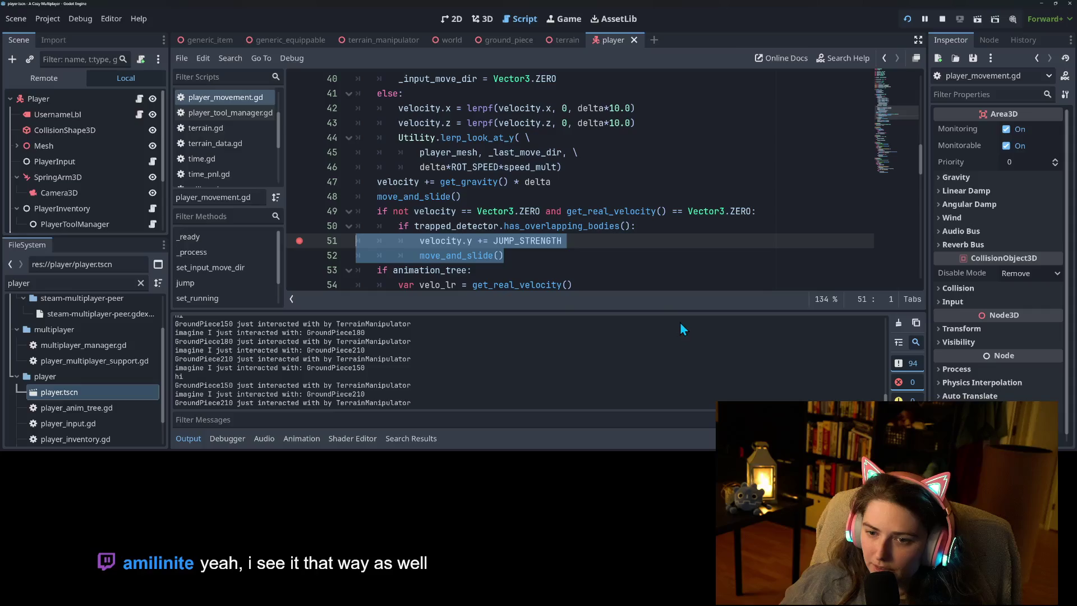
left_click(584, 229)
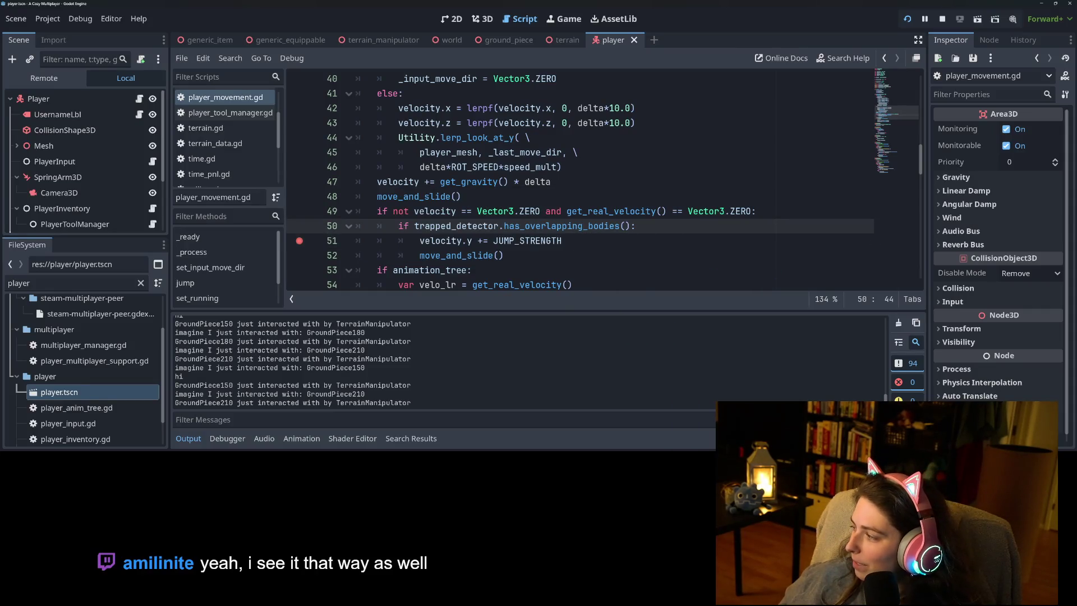
Return to the running game and fly the witch deep through the cave.
key("alt+Tab")
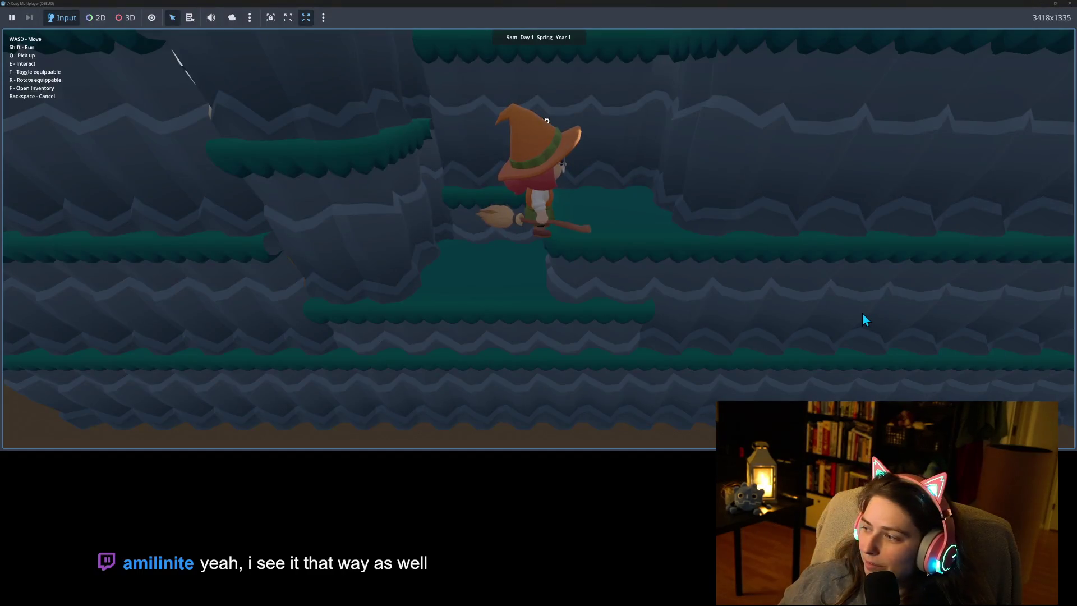
key("a")
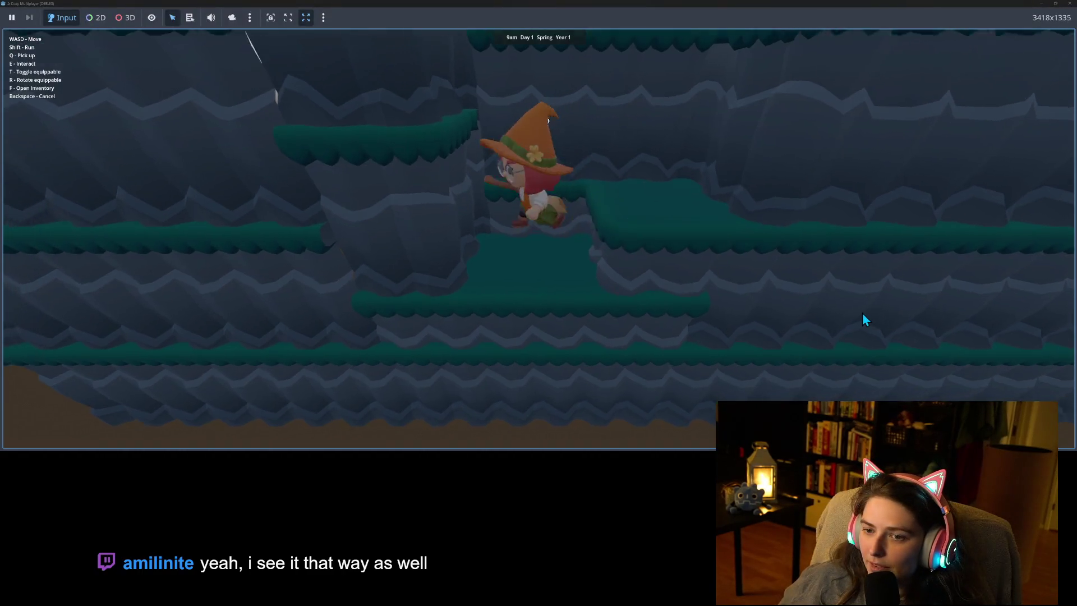
key("w")
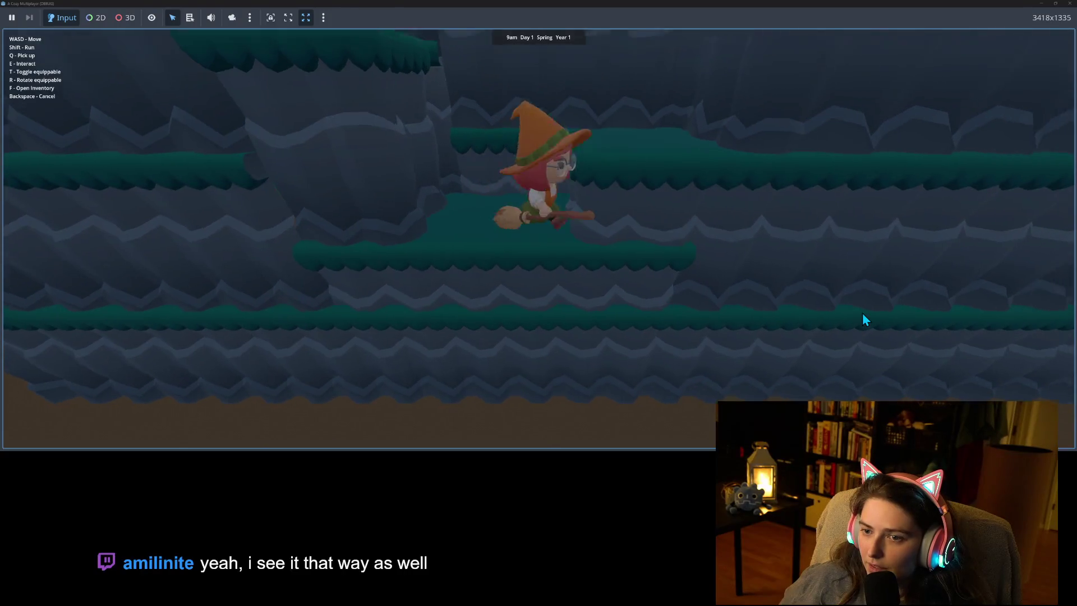
key("w")
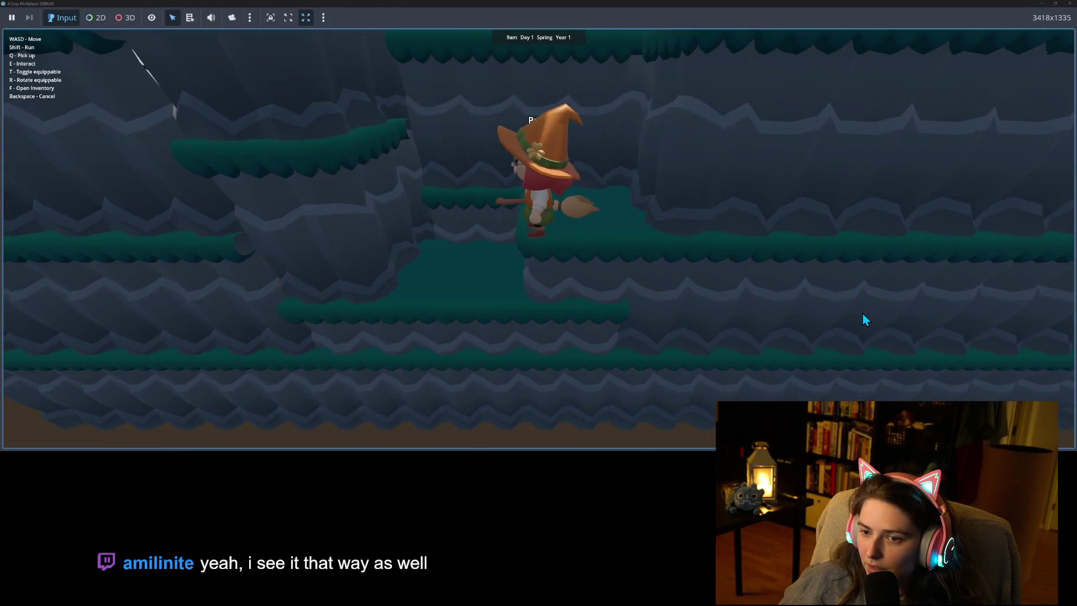
key("w")
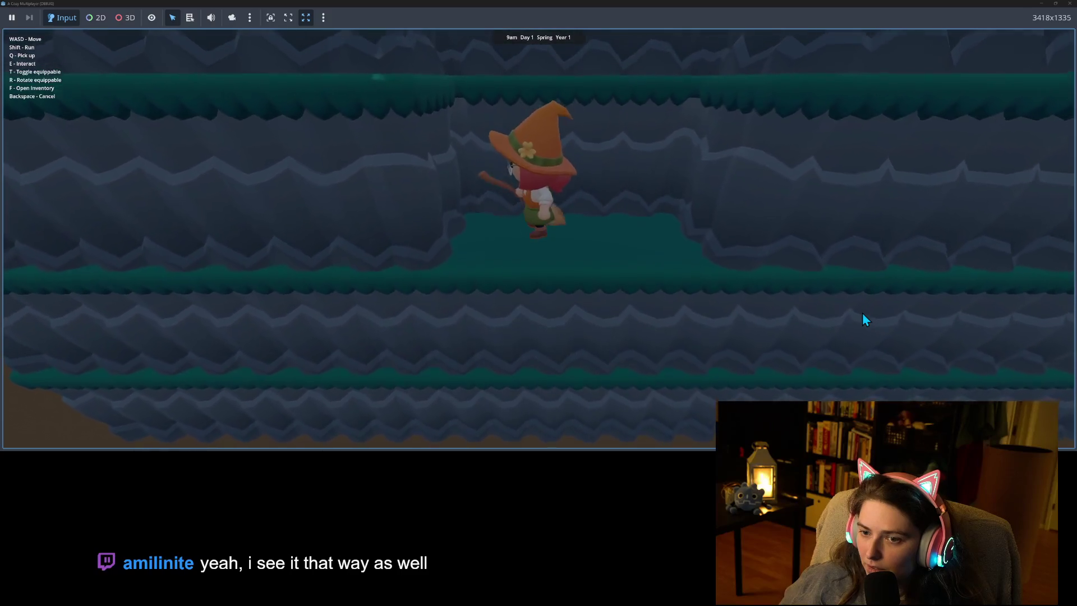
key("w")
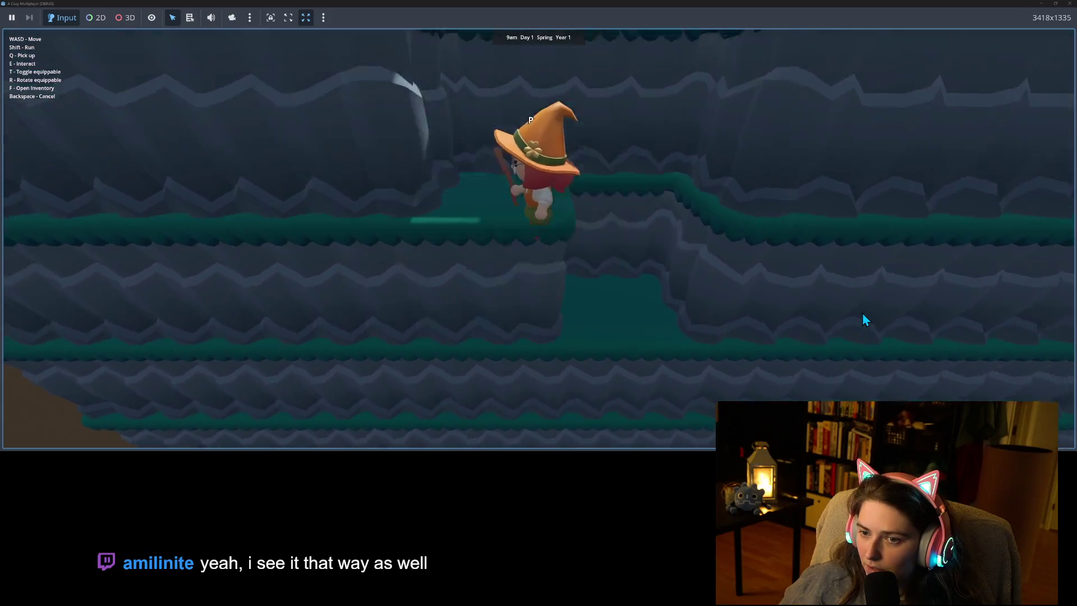
key("w")
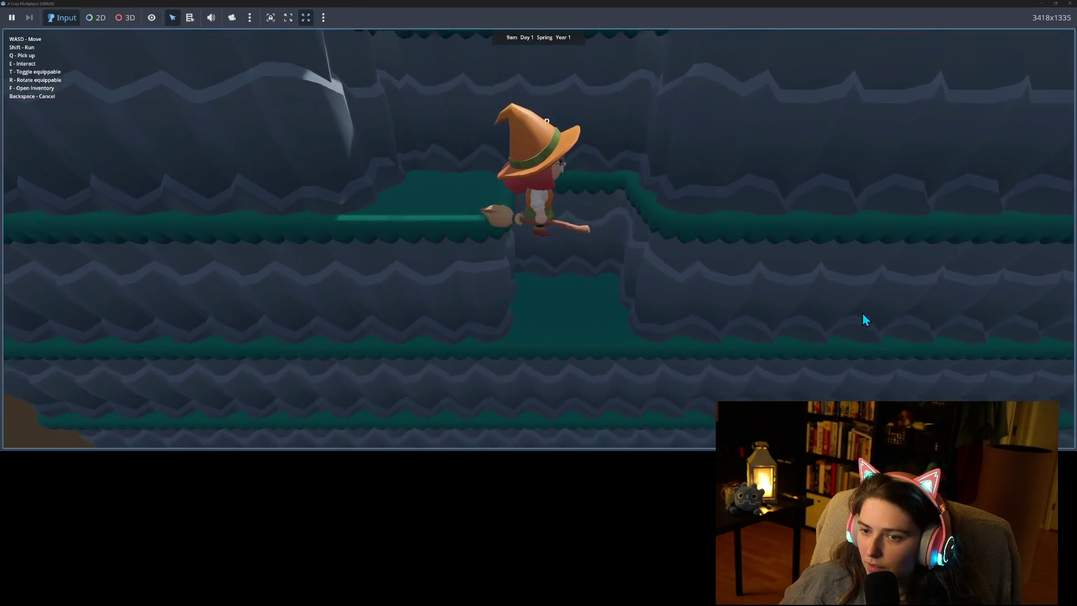
key("w")
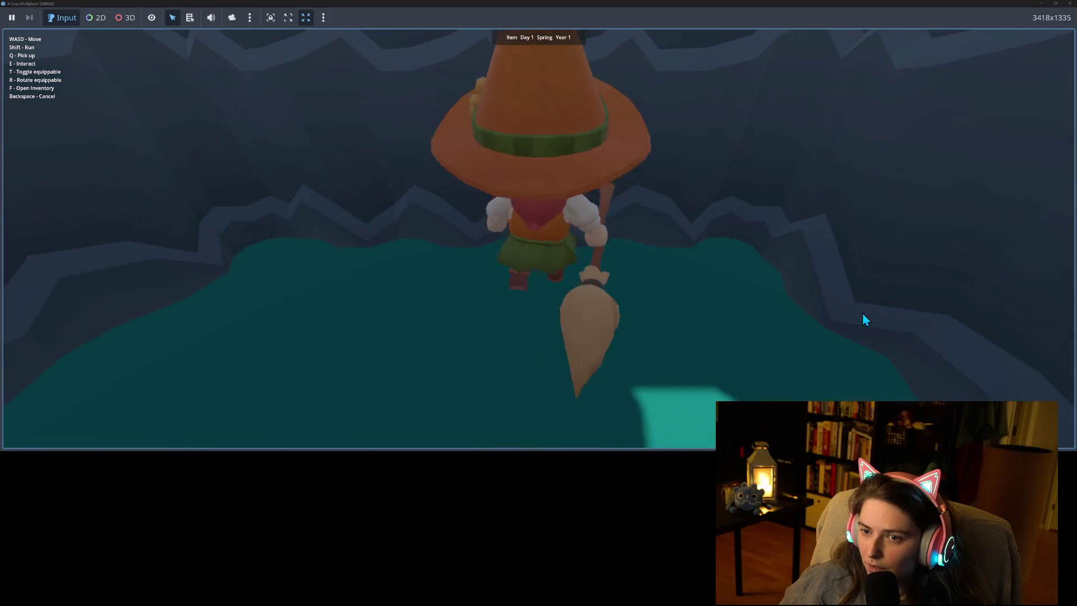
Turn the witch around inside the pit to get her back onto the terraces.
key("s")
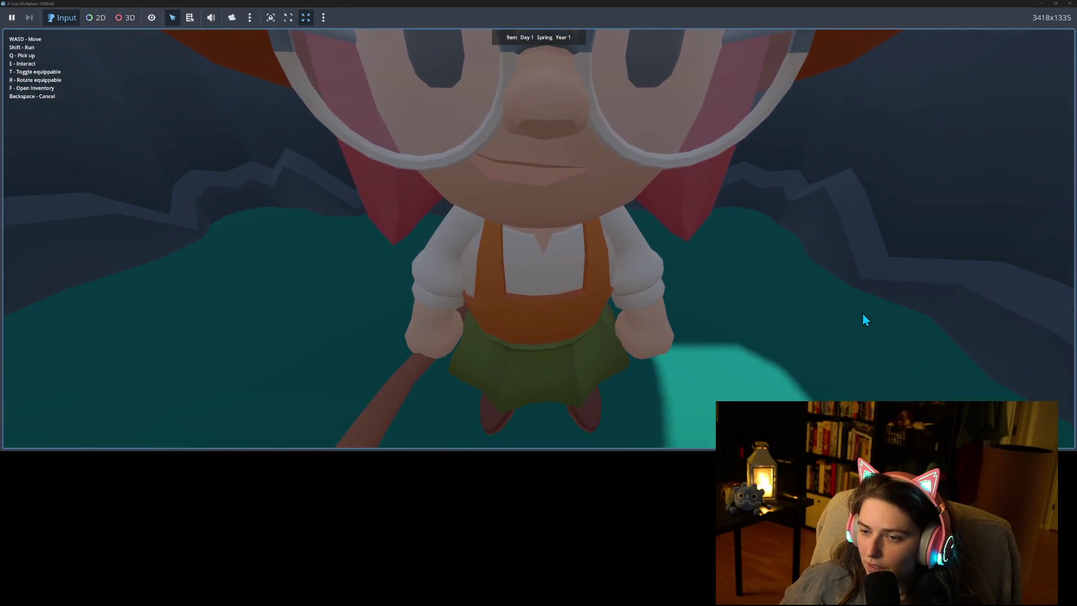
key("a")
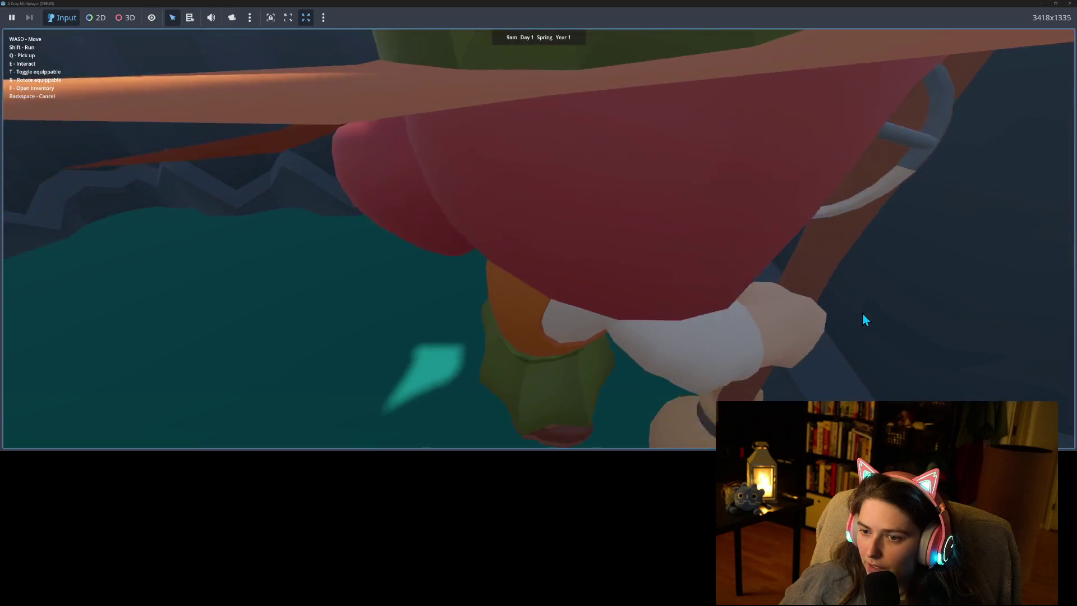
key("a")
key("d")
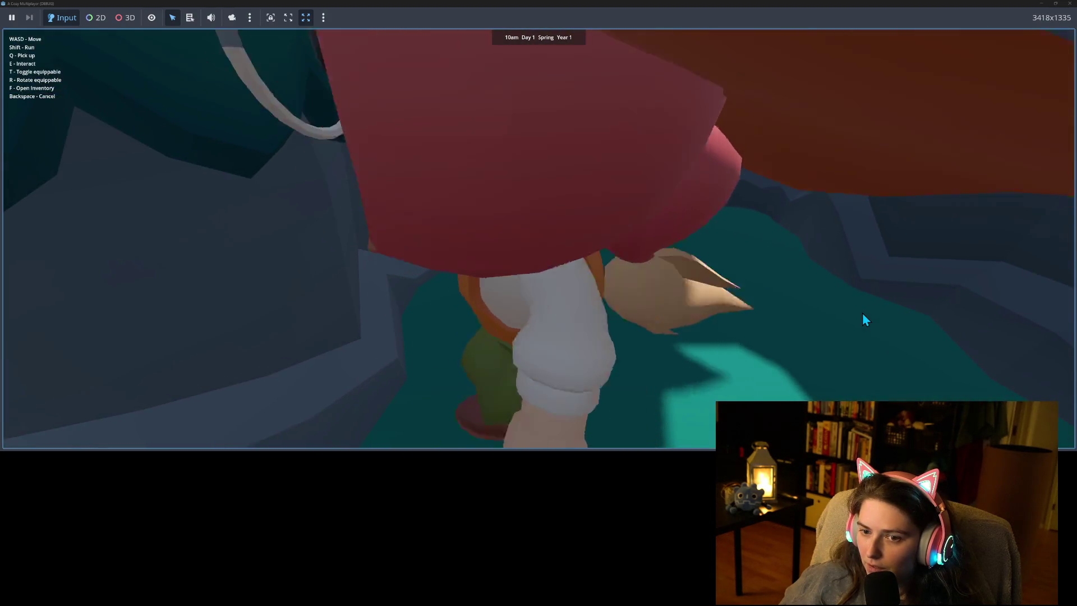
key("d")
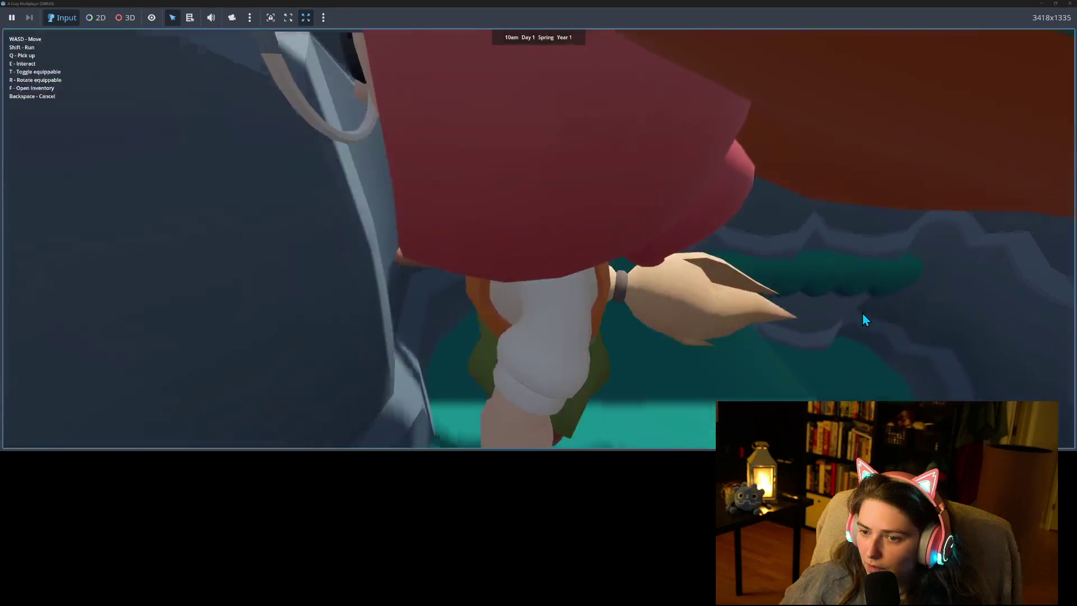
key("d")
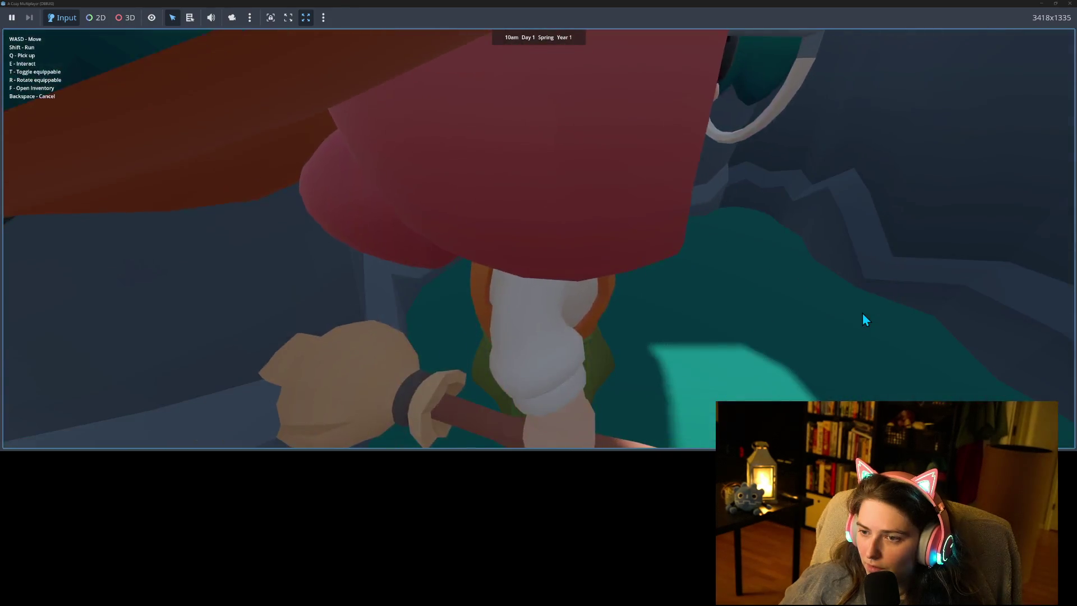
key("d")
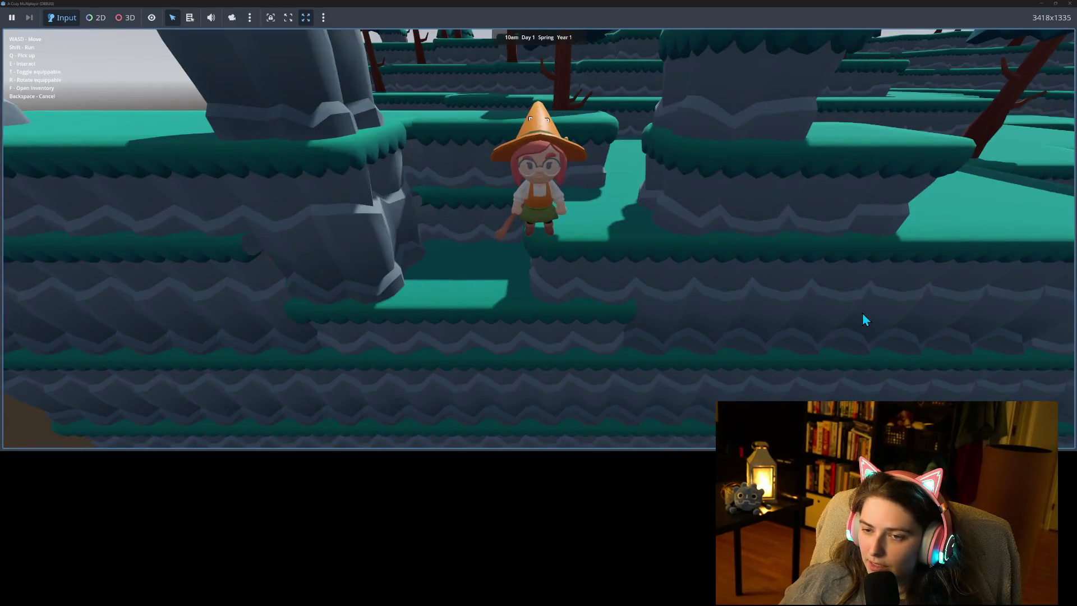
Walk the witch between the terraces, the rocky pit and a narrow rock passage.
key("a")
key("w")
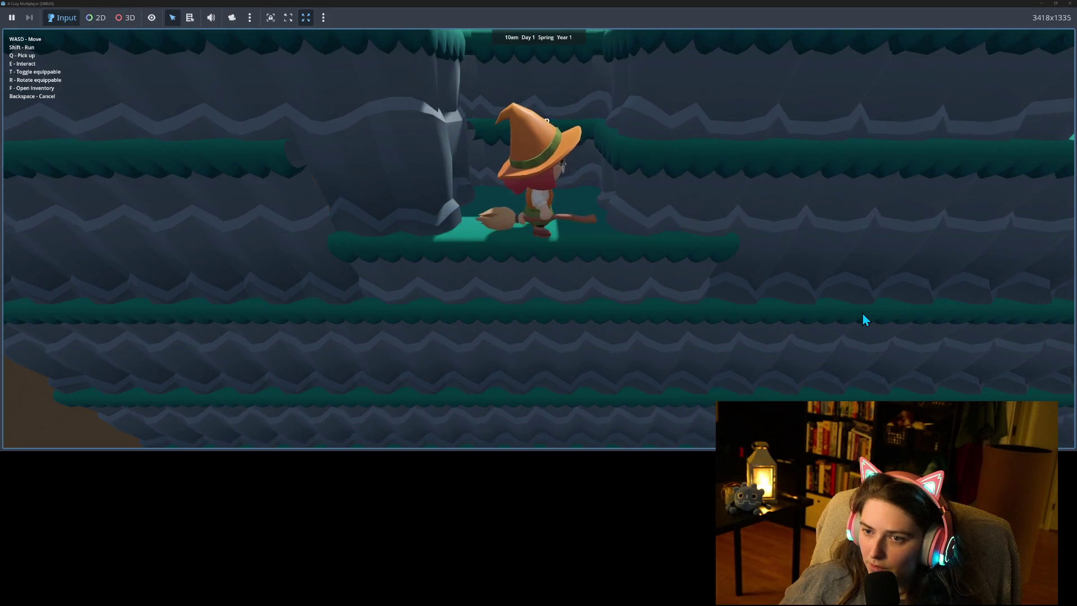
key("w")
key("s")
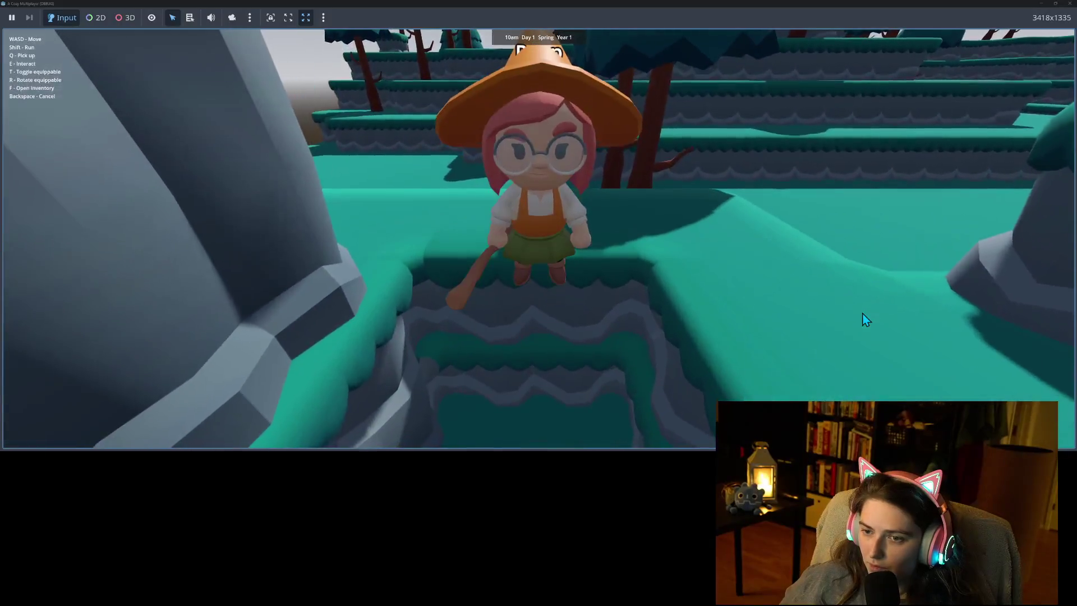
key("s")
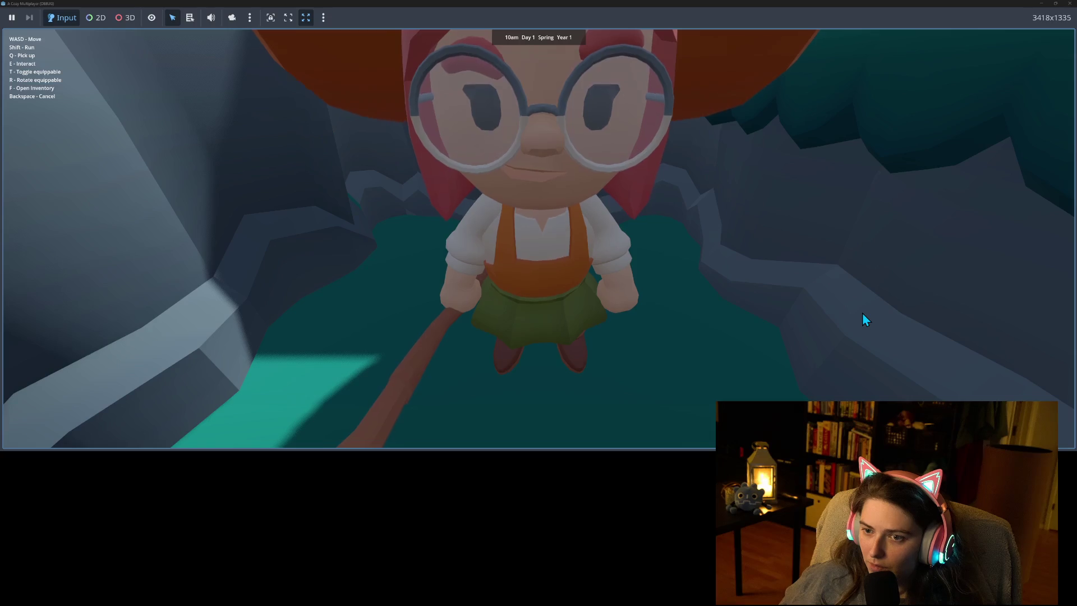
key("w")
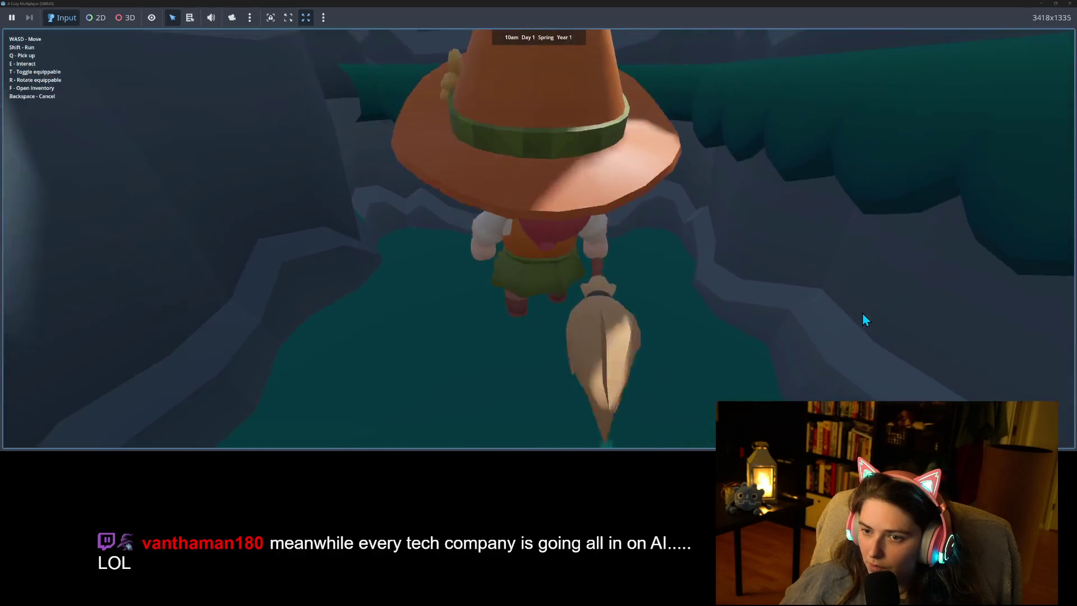
key("w")
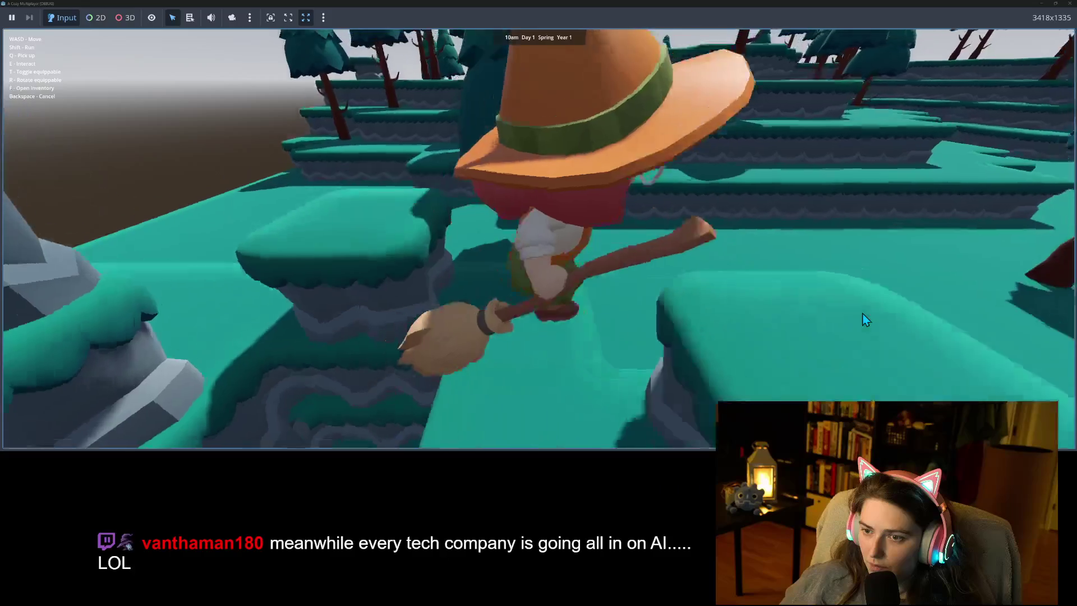
key("s")
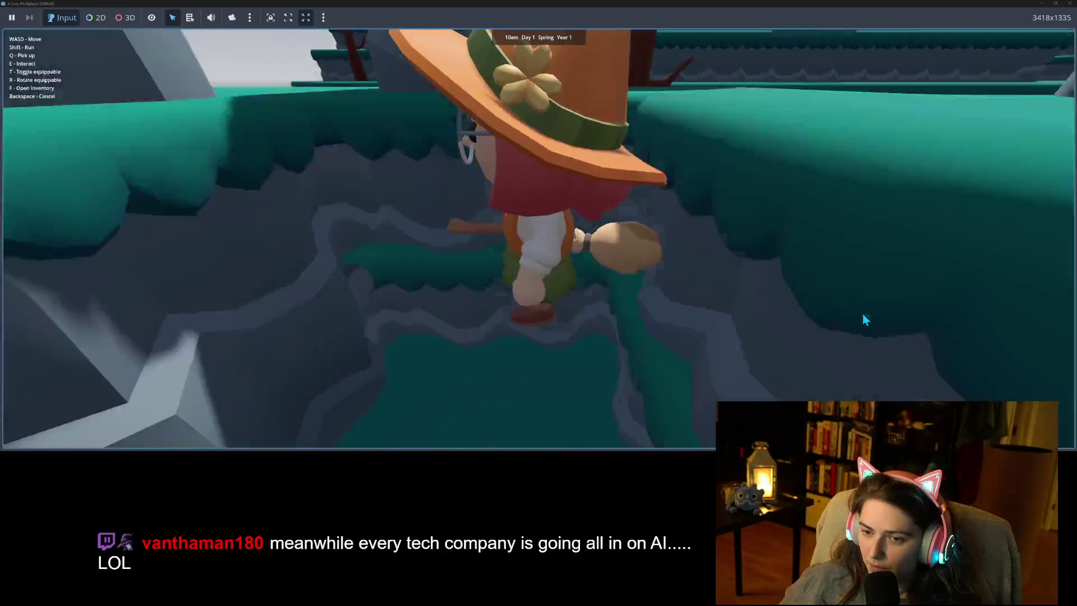
key("s")
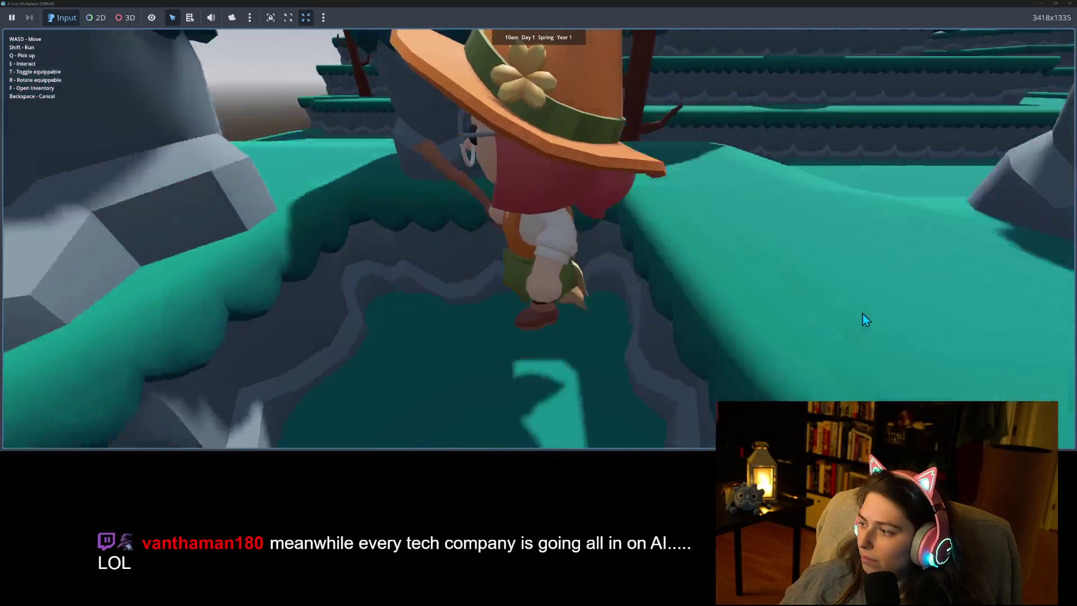
key("w")
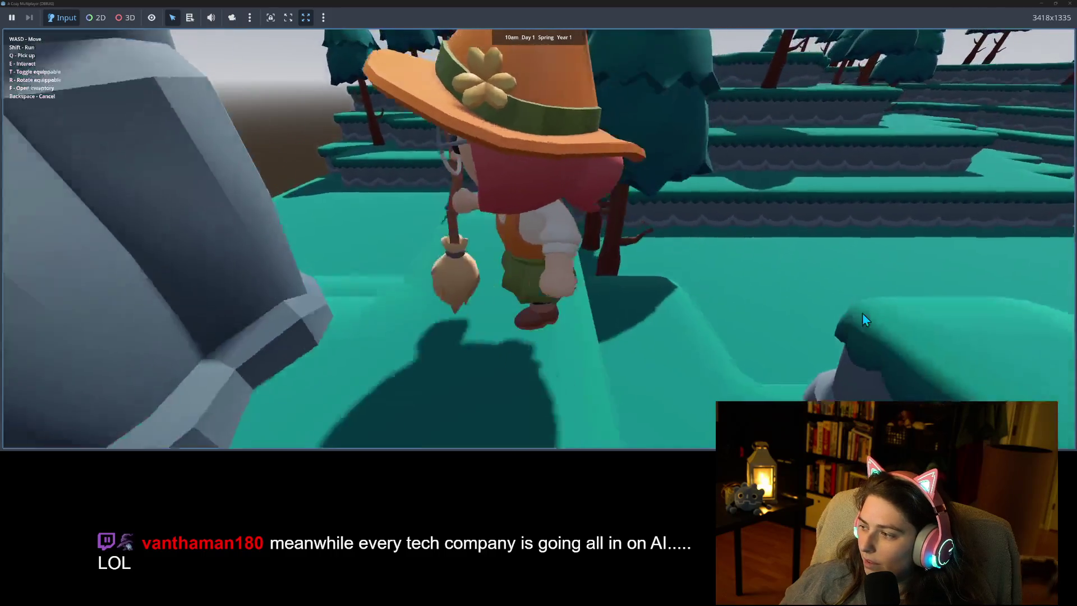
key("a")
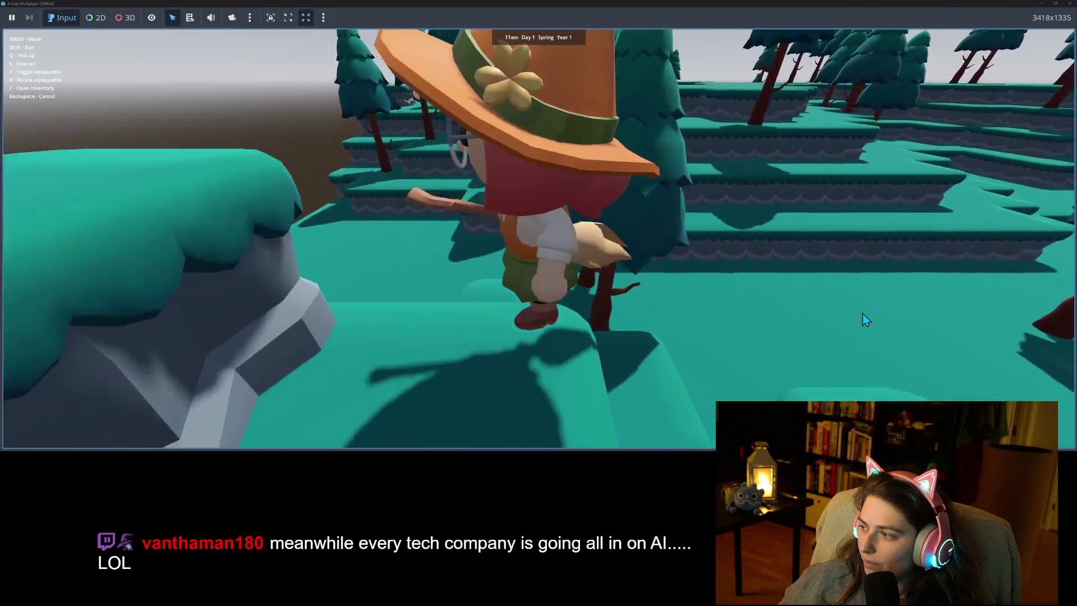
key("w")
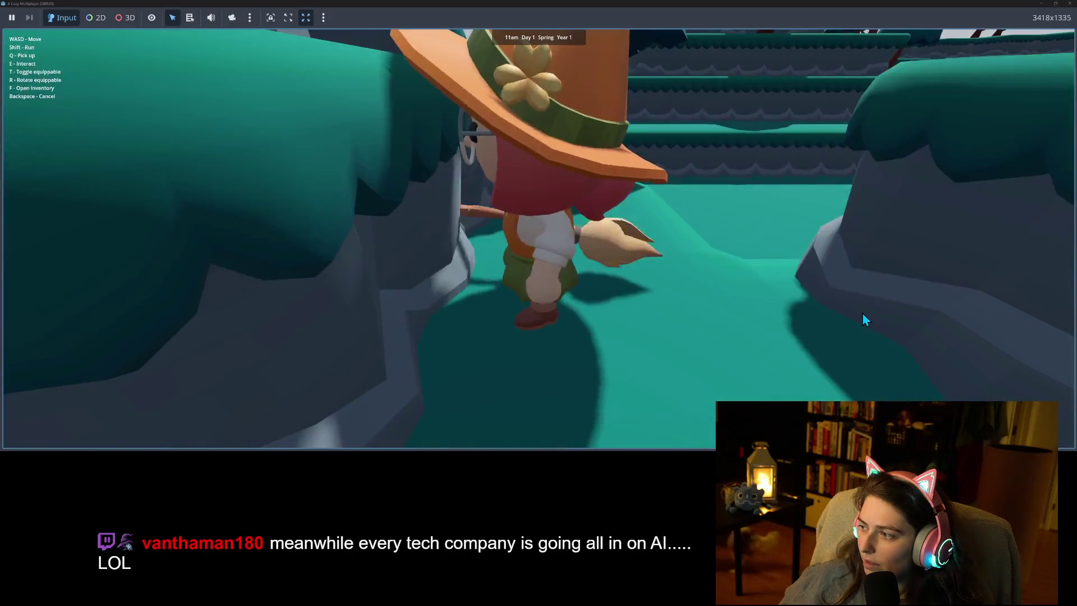
key("s")
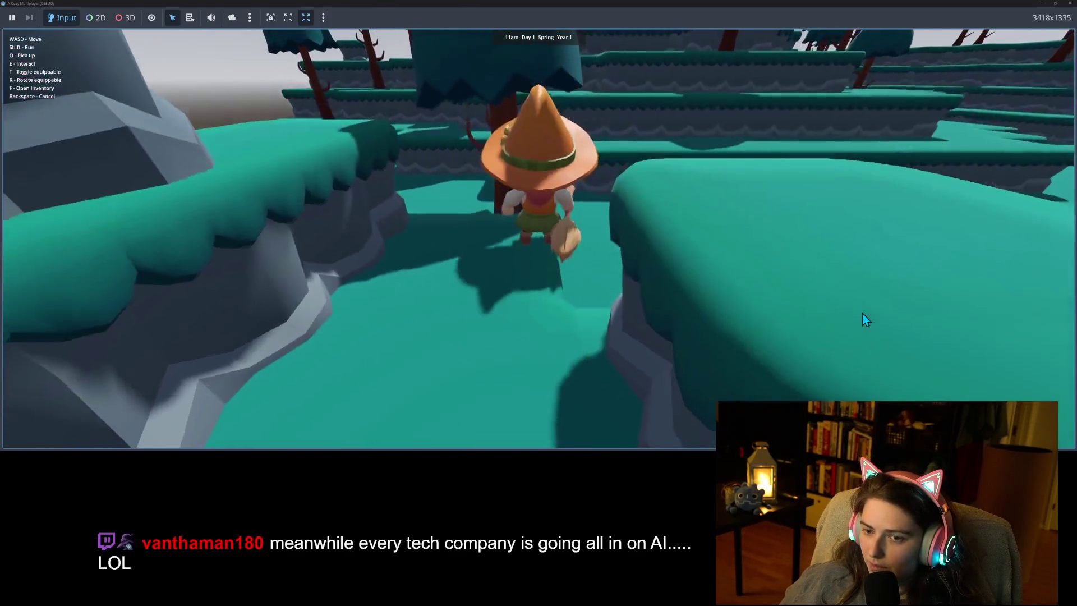
key("s")
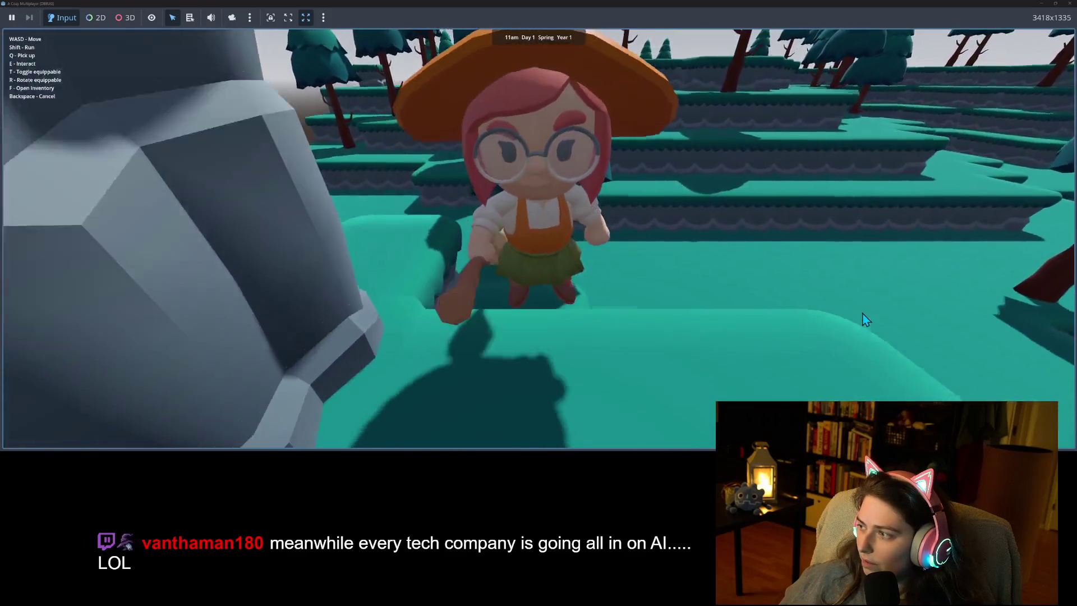
key("s")
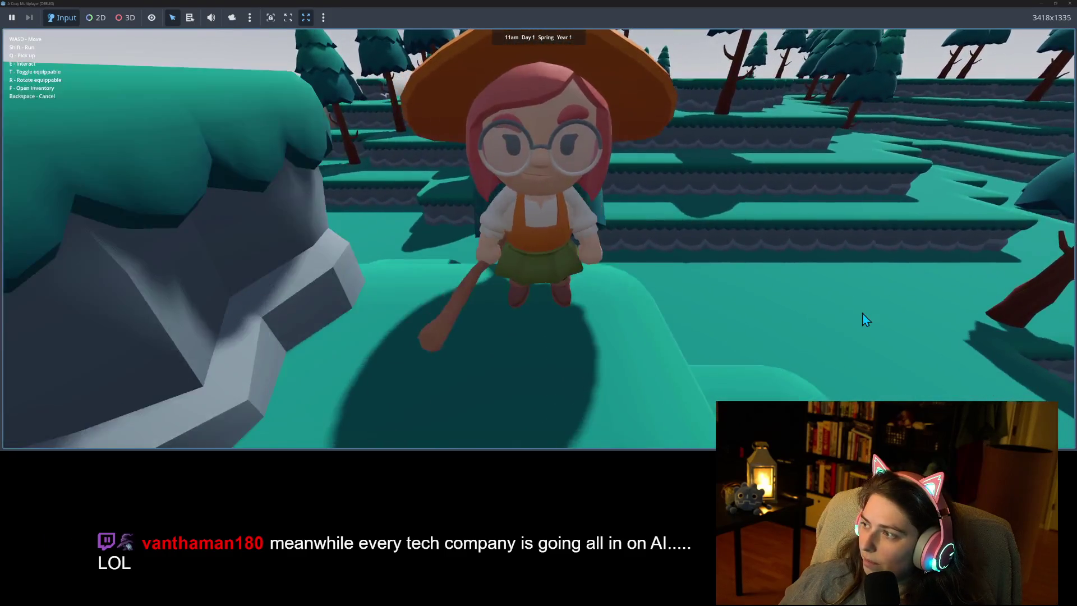
key("s")
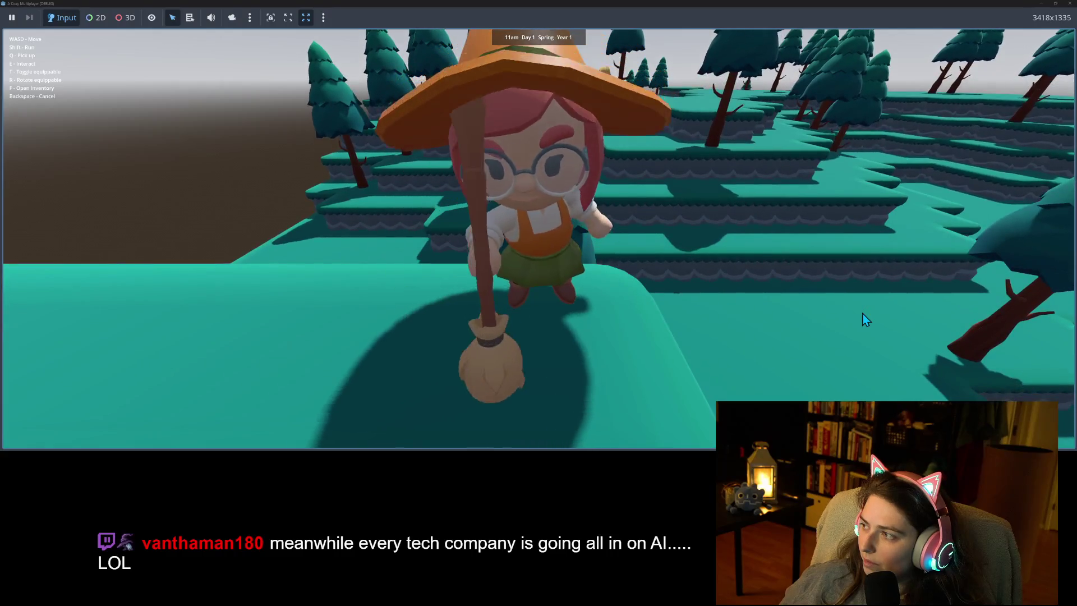
Steer the character around the grey rock and walk back toward the camera.
key("w")
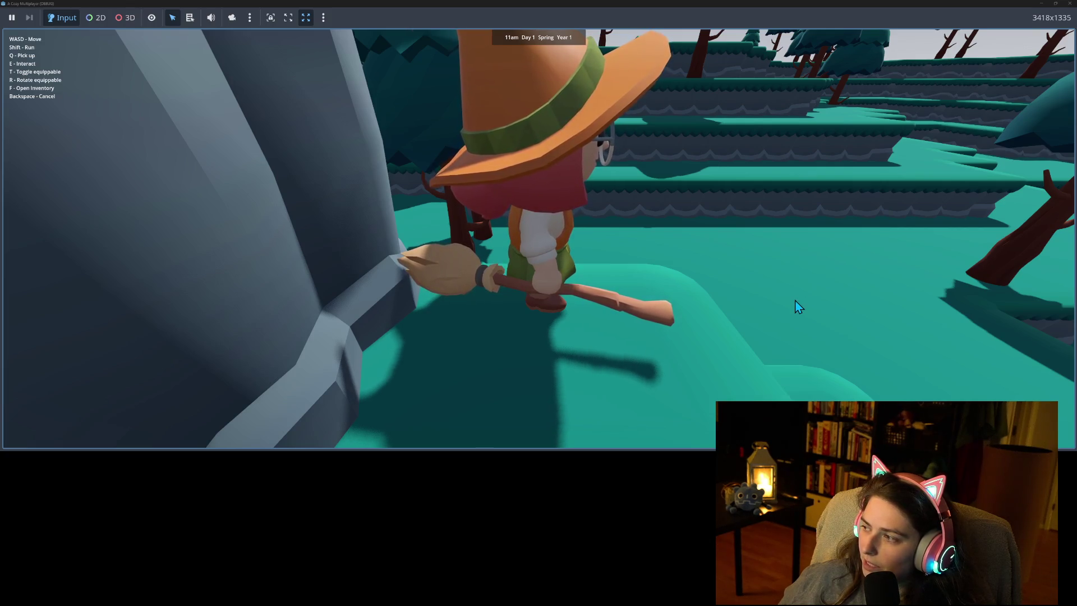
key("w")
key("w")
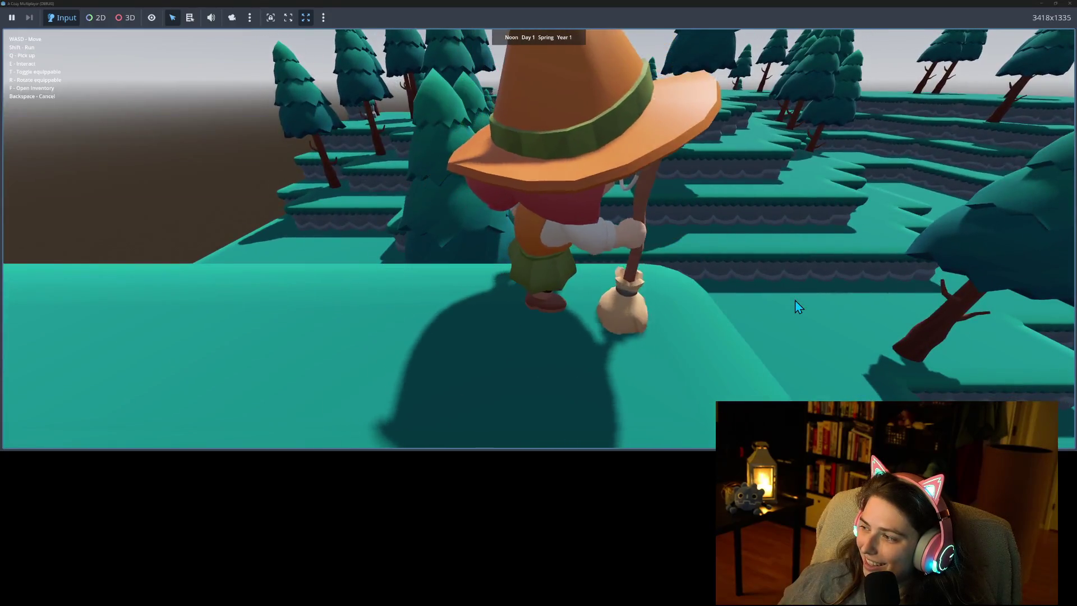
key("a")
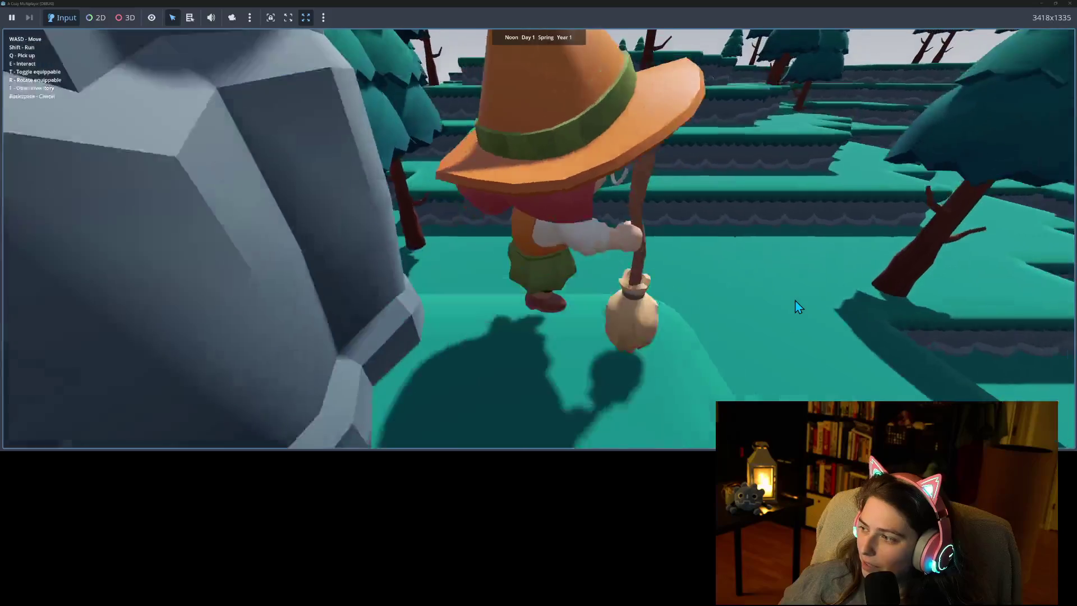
key("d")
key("s")
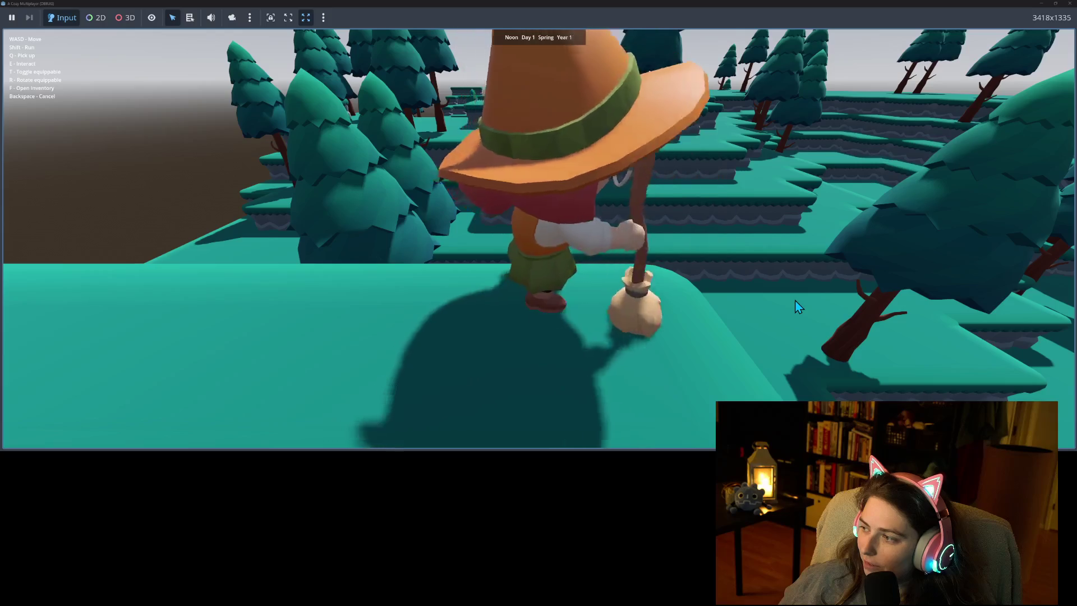
key("s")
key("a")
key("w")
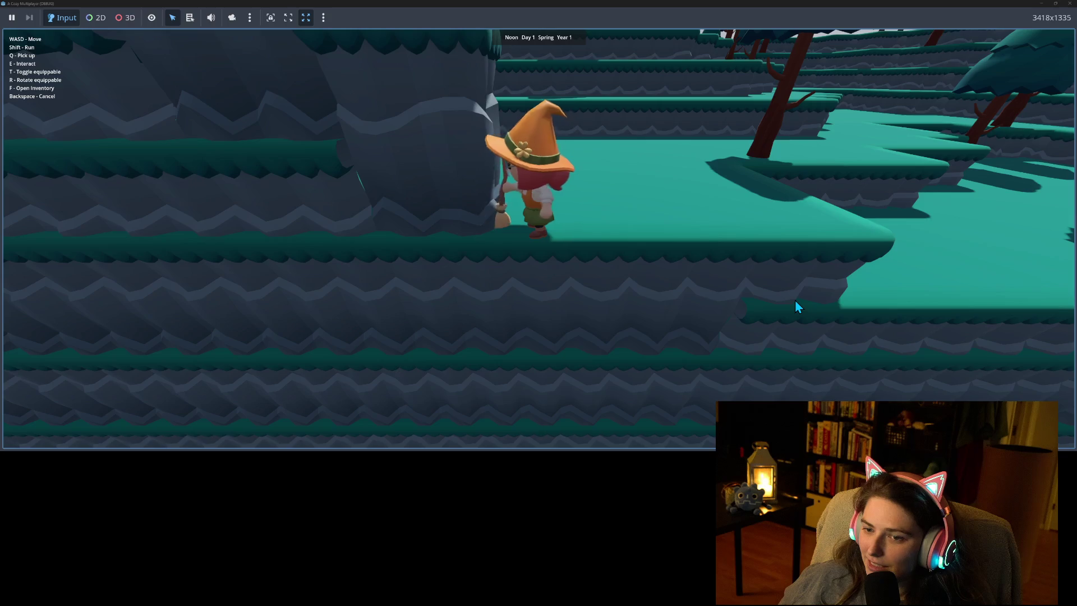
key("d")
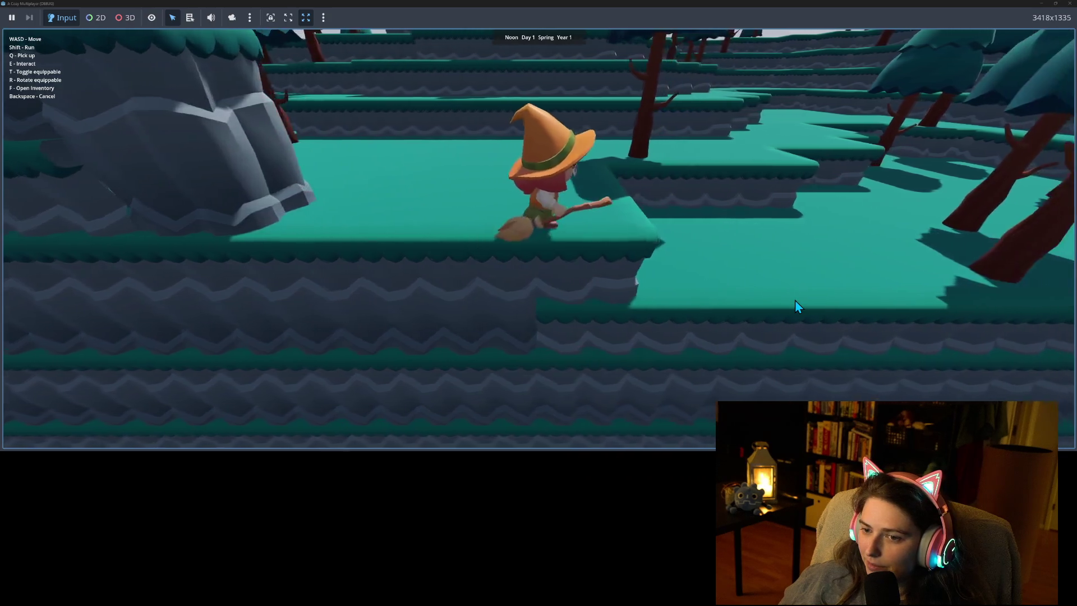
key("a")
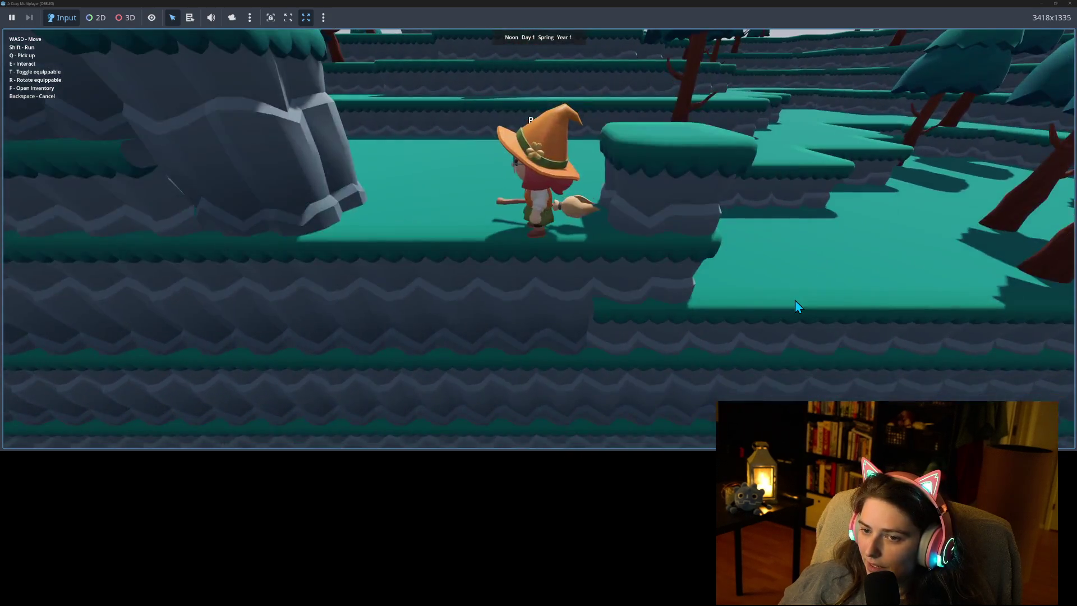
key("s")
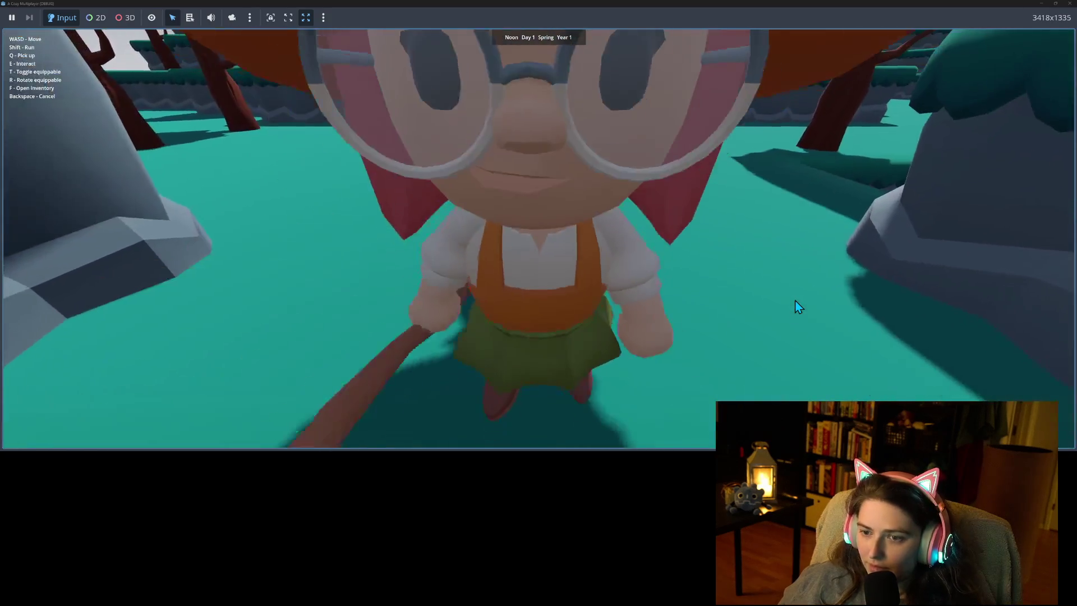
Mount the broom with T and fly around the cliff and across the terrain.
key("t")
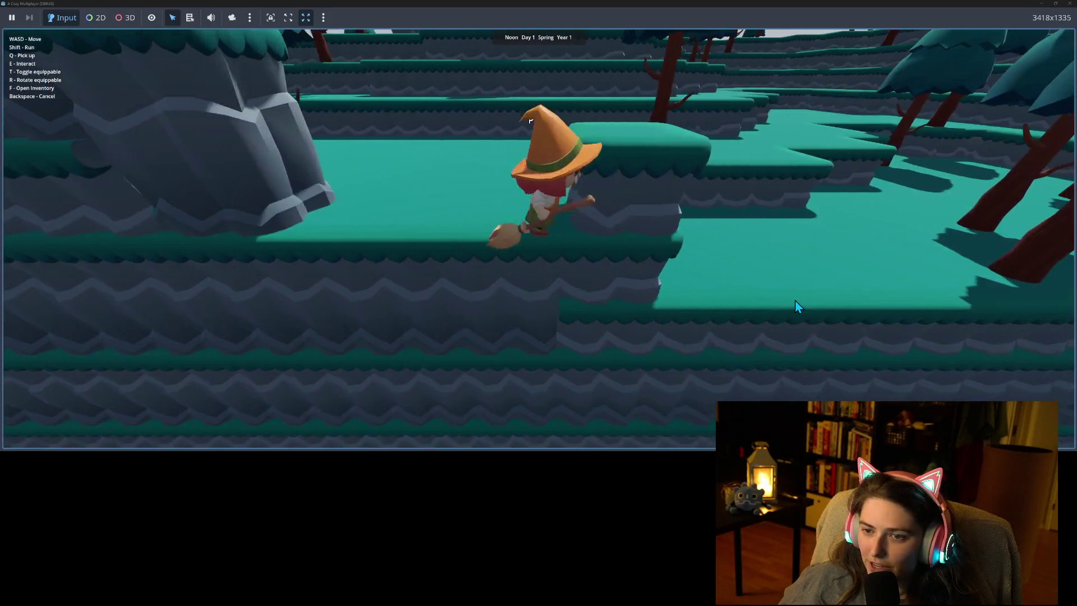
key("a")
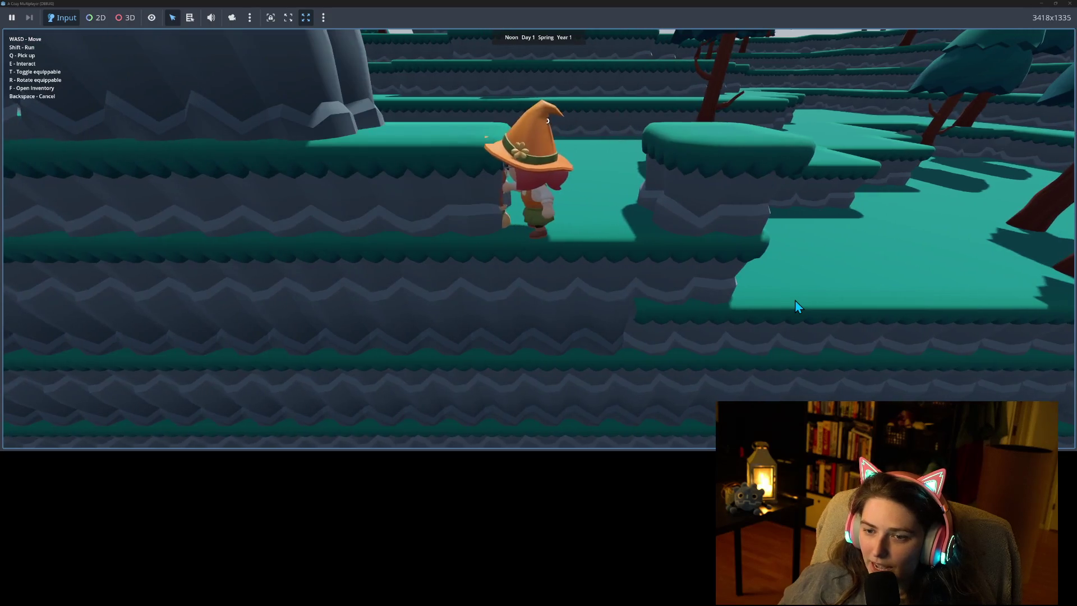
key("a")
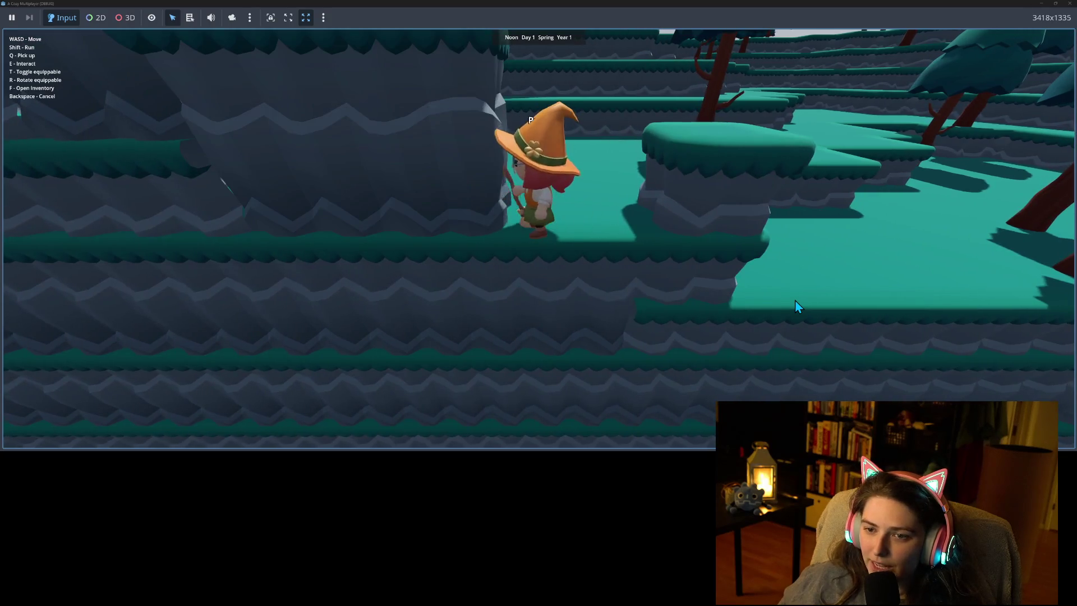
key("w")
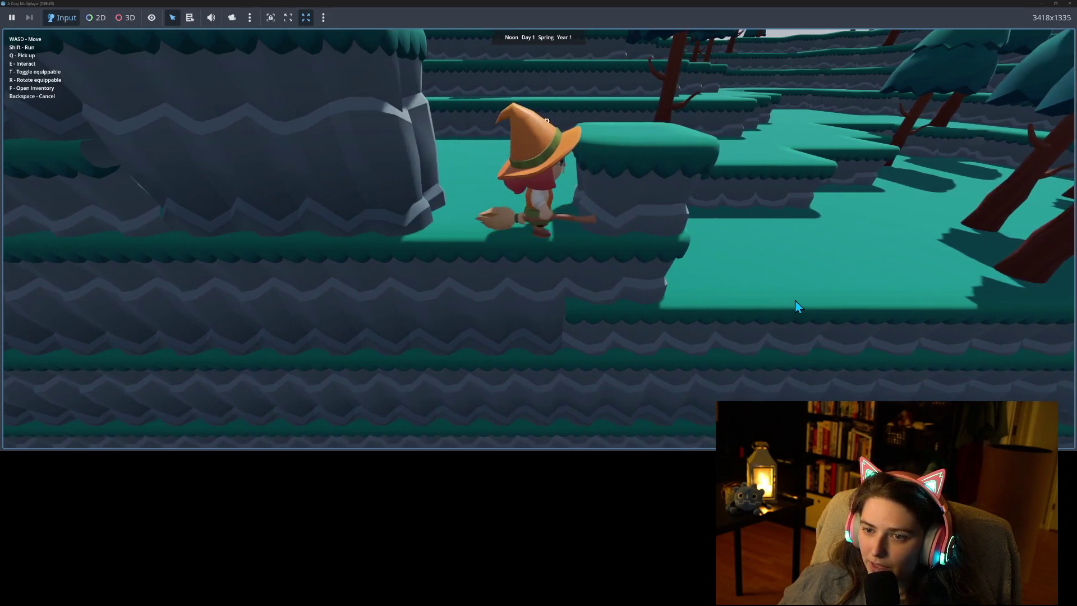
key("a")
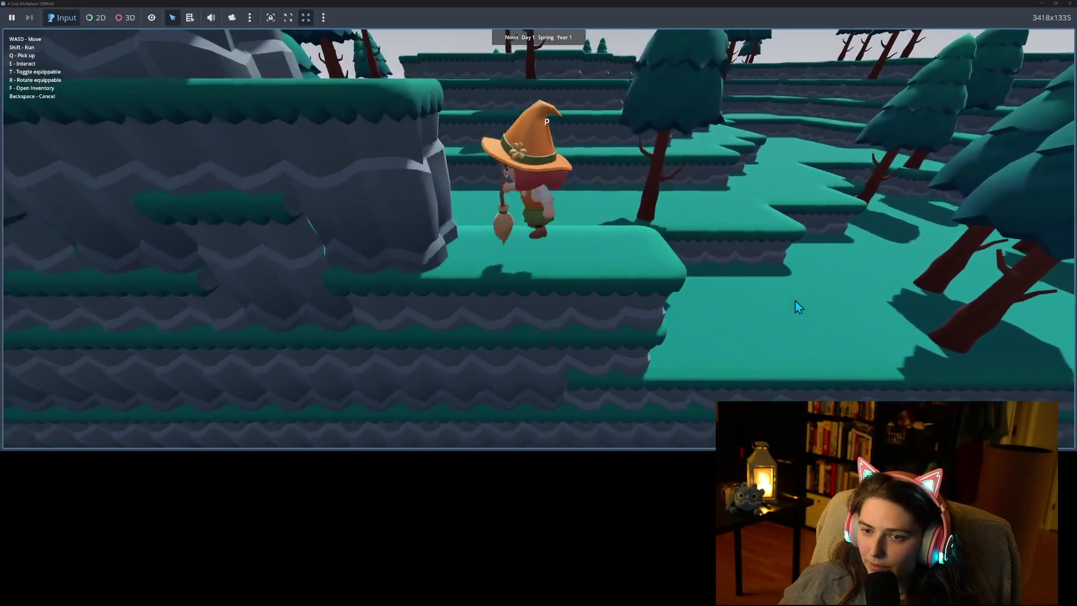
key("w")
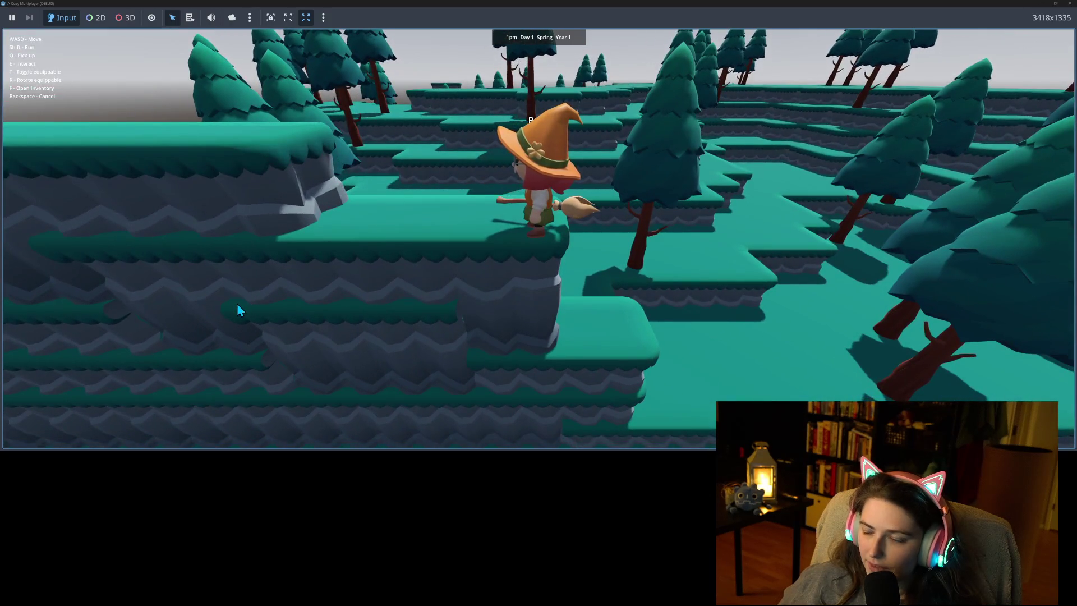
key("w")
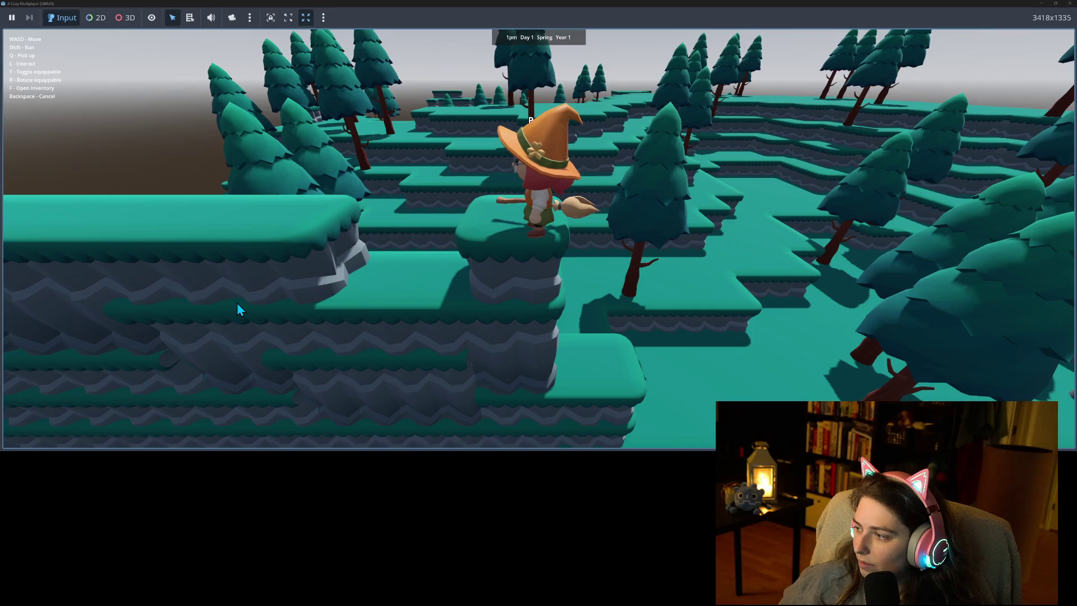
Move the witch left across the cliffs, through the narrow passage and onto the open ledge.
key("w")
key("w")
key("a")
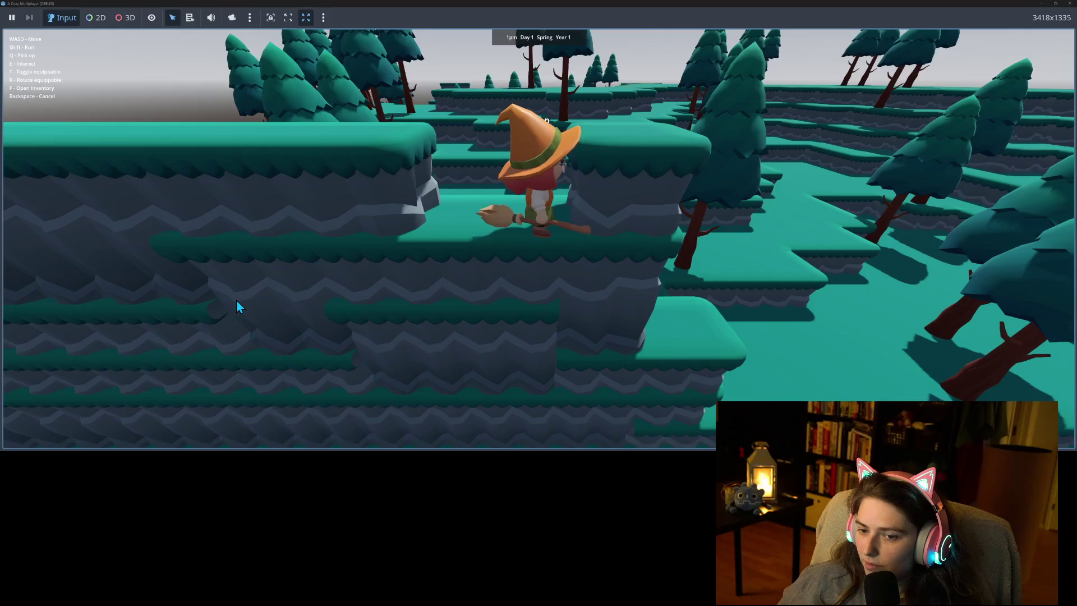
key("a")
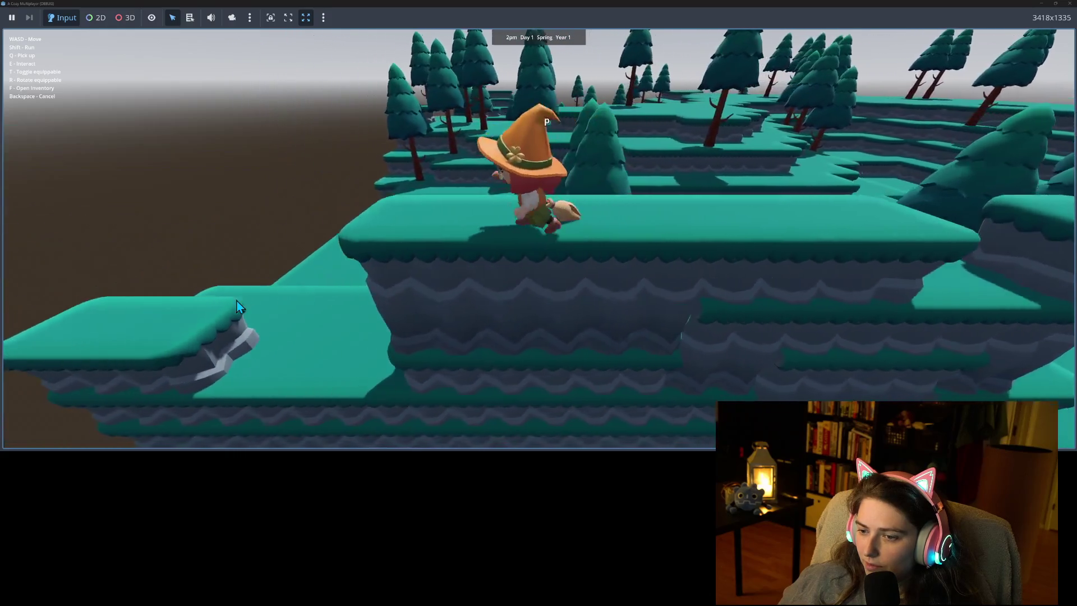
key("s")
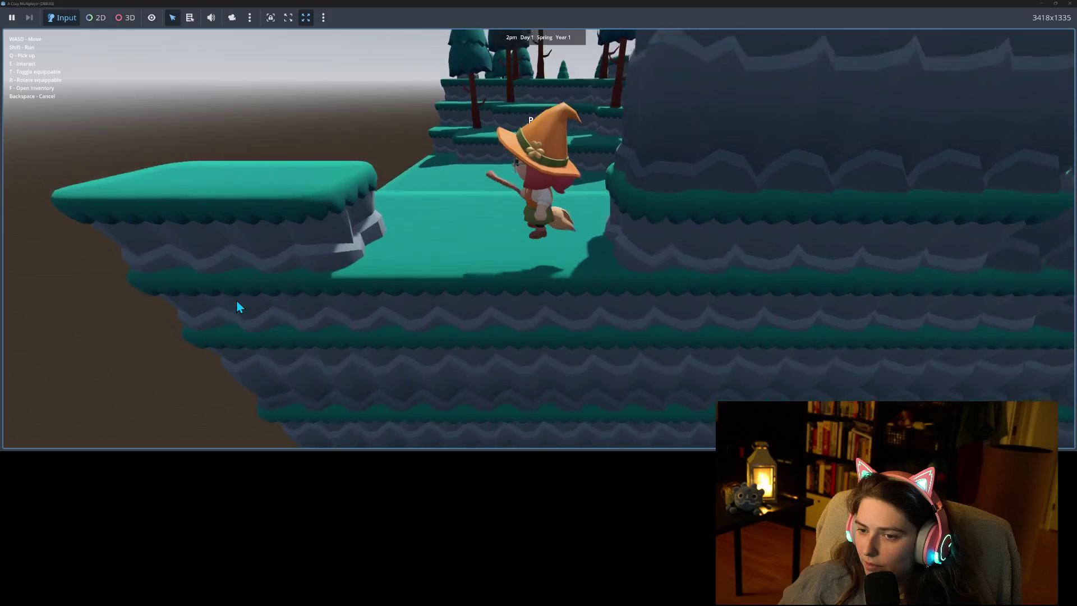
key("w")
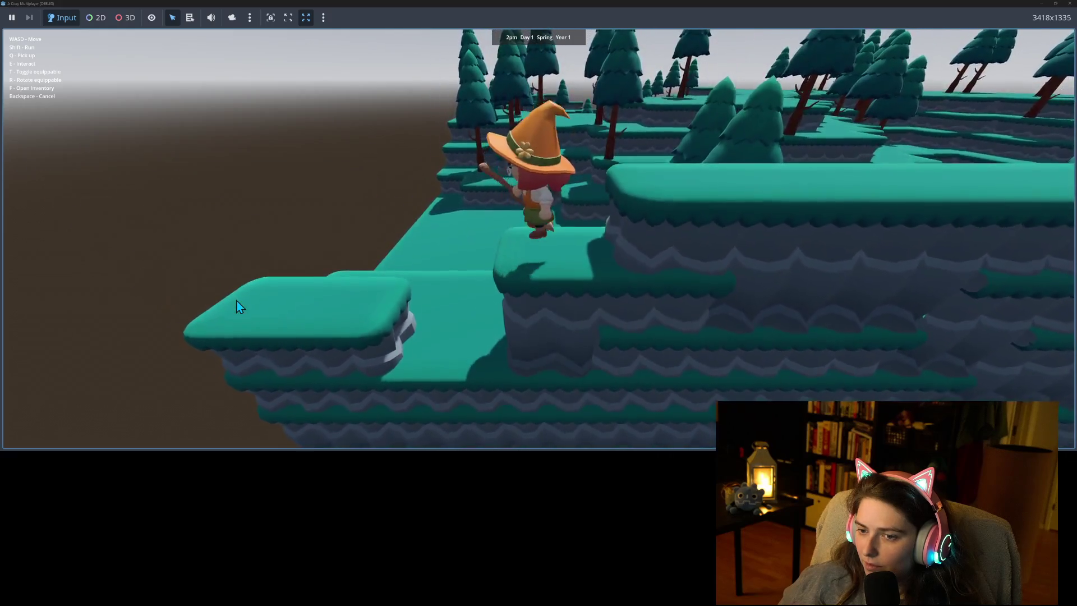
key("w")
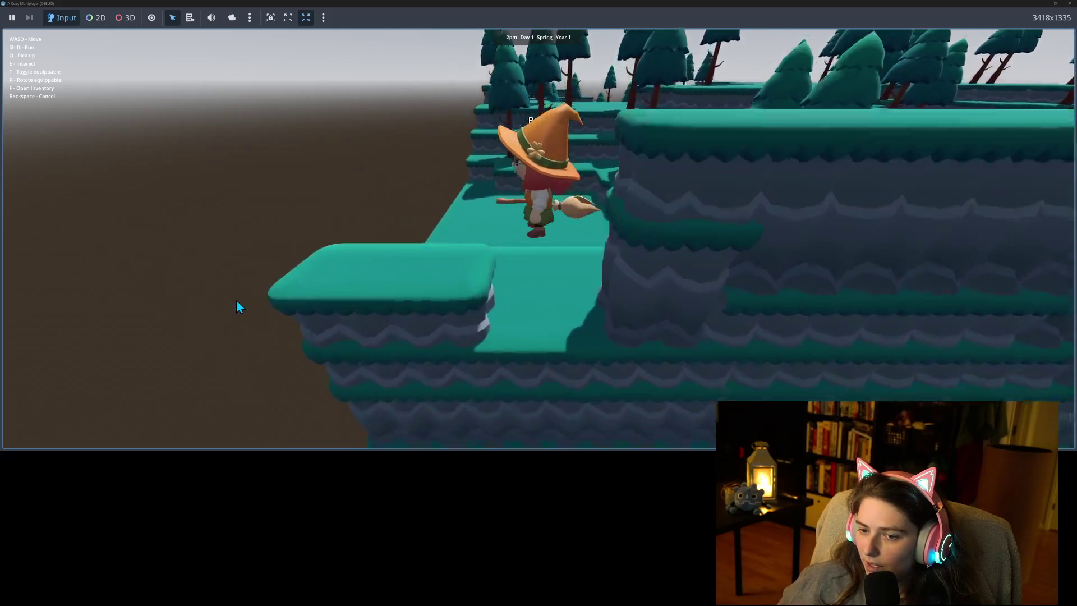
key("w")
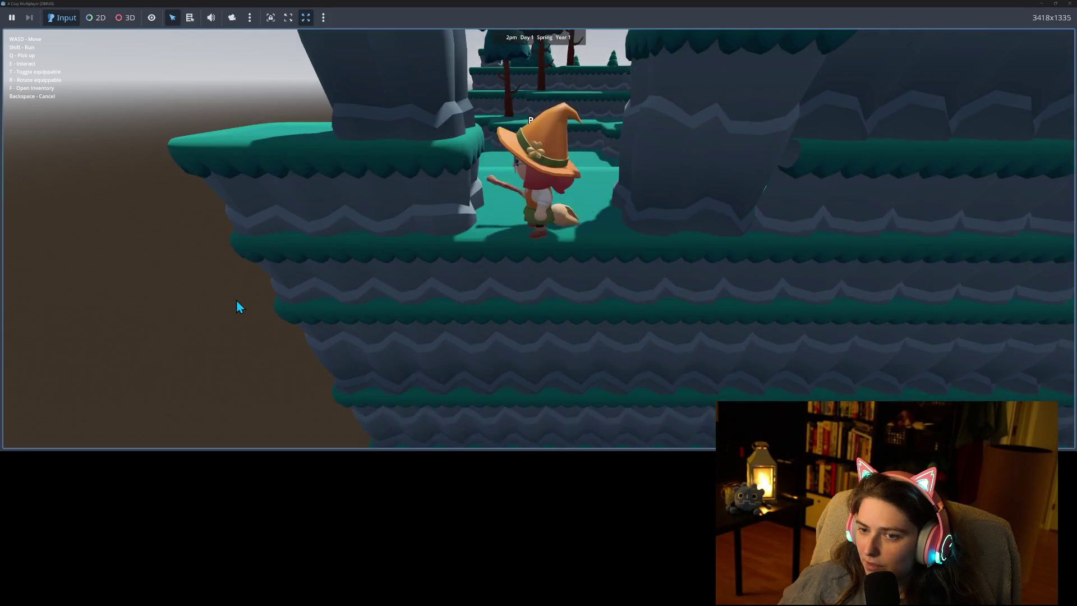
key("w")
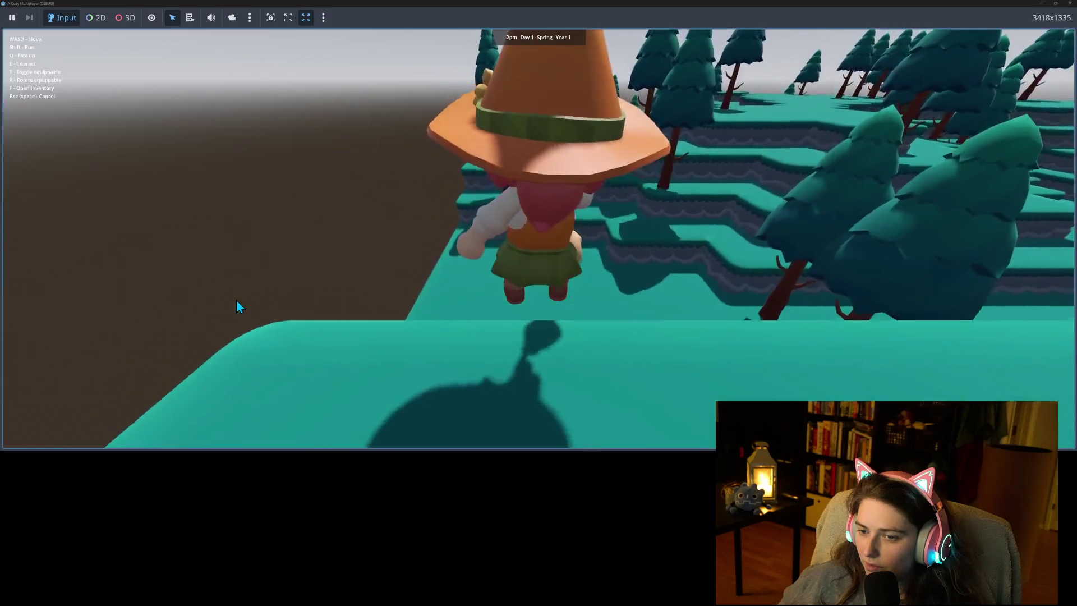
key("s")
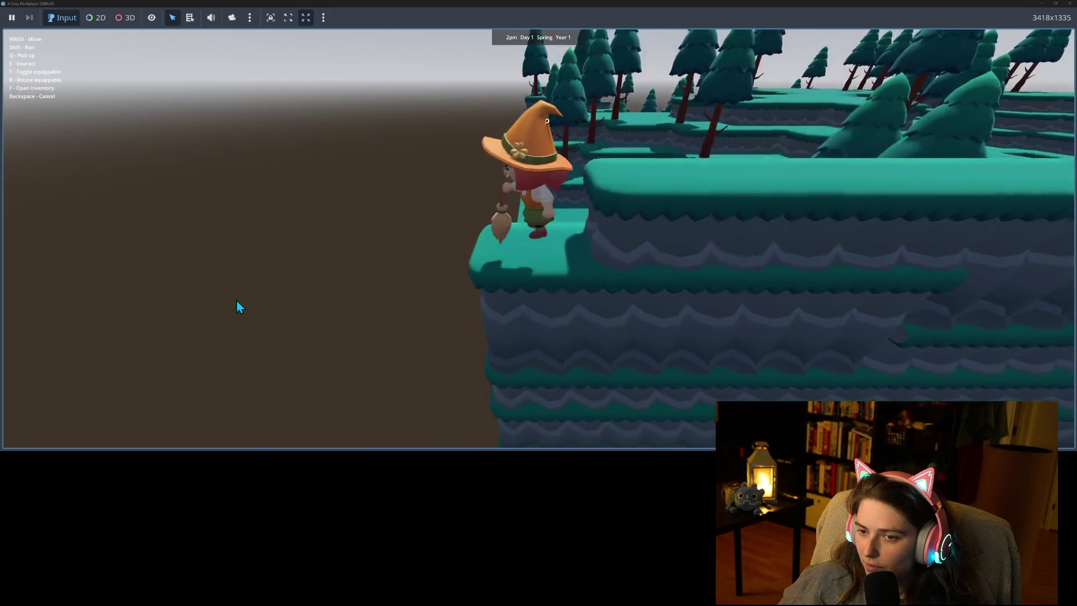
Cross the teal plateau, drop into the ravine, equip the broom with T and walk deeper.
key("w")
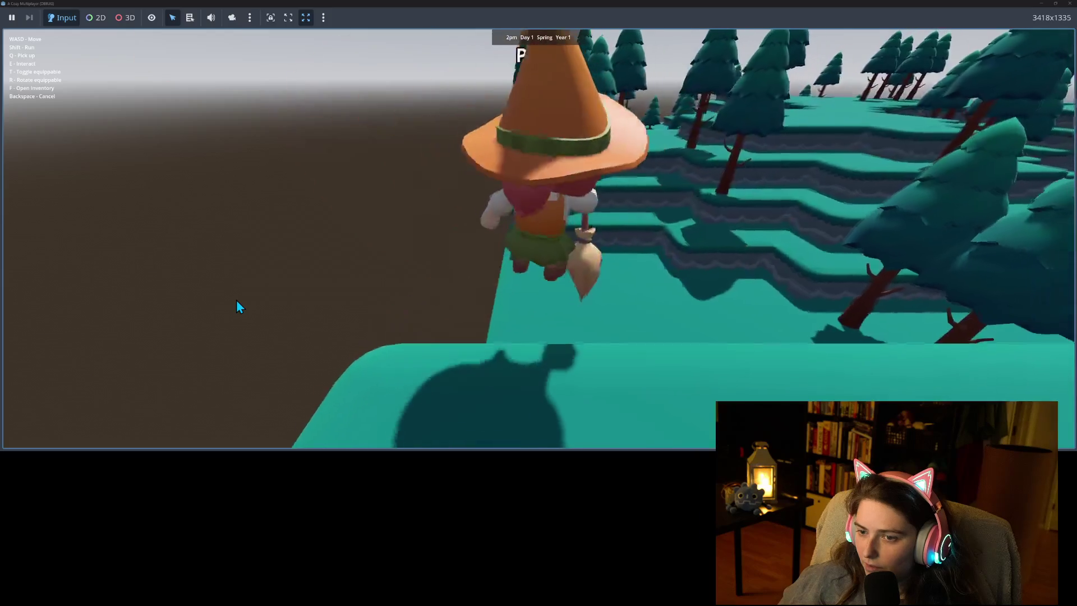
key("w")
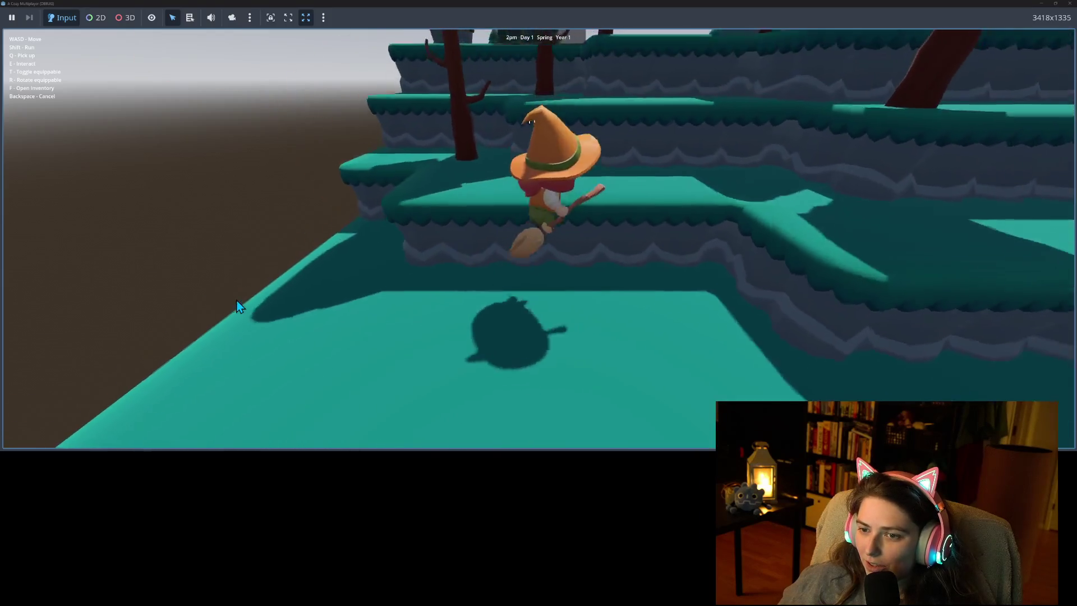
key("w")
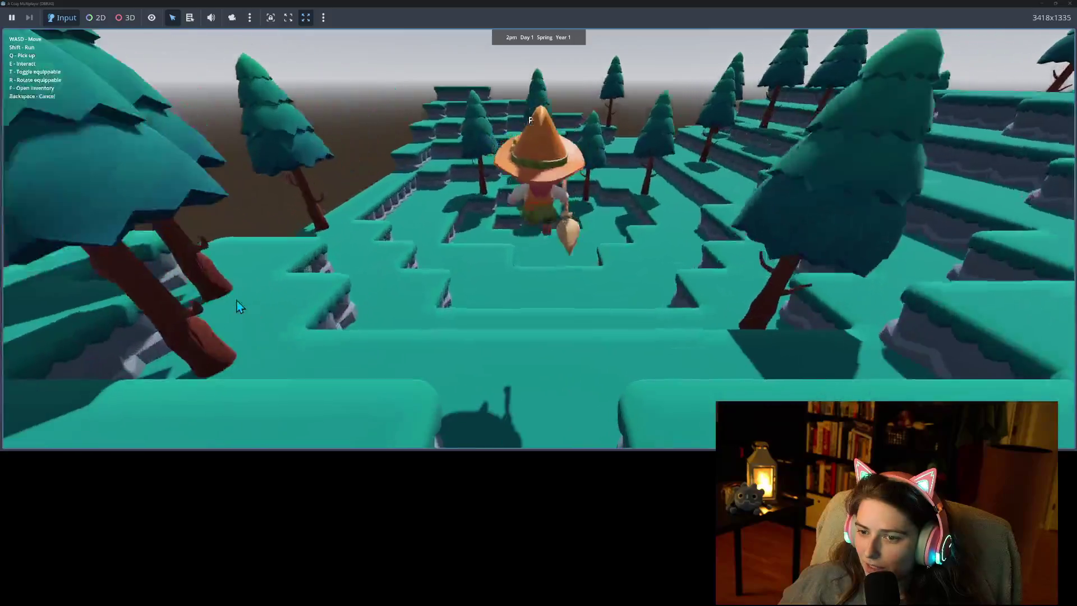
key("w")
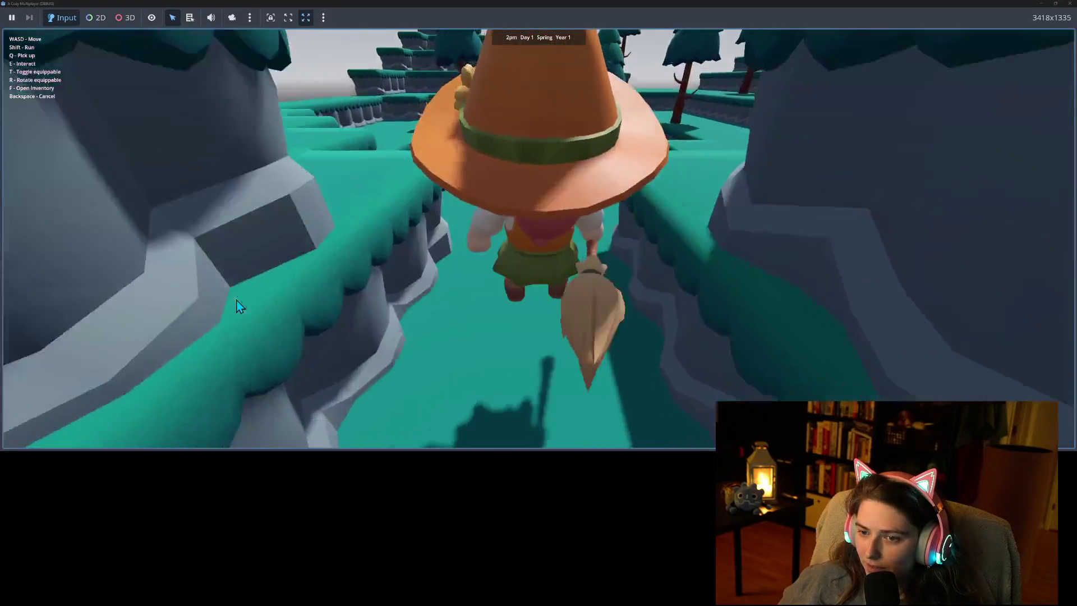
key("s")
key("t")
key("w")
key("w")
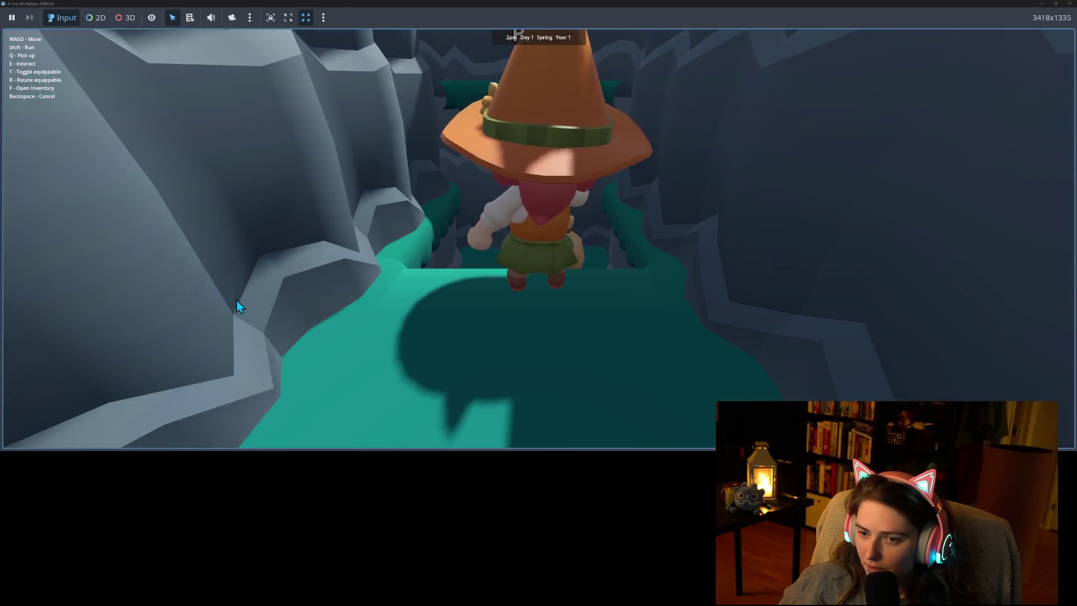
key("s")
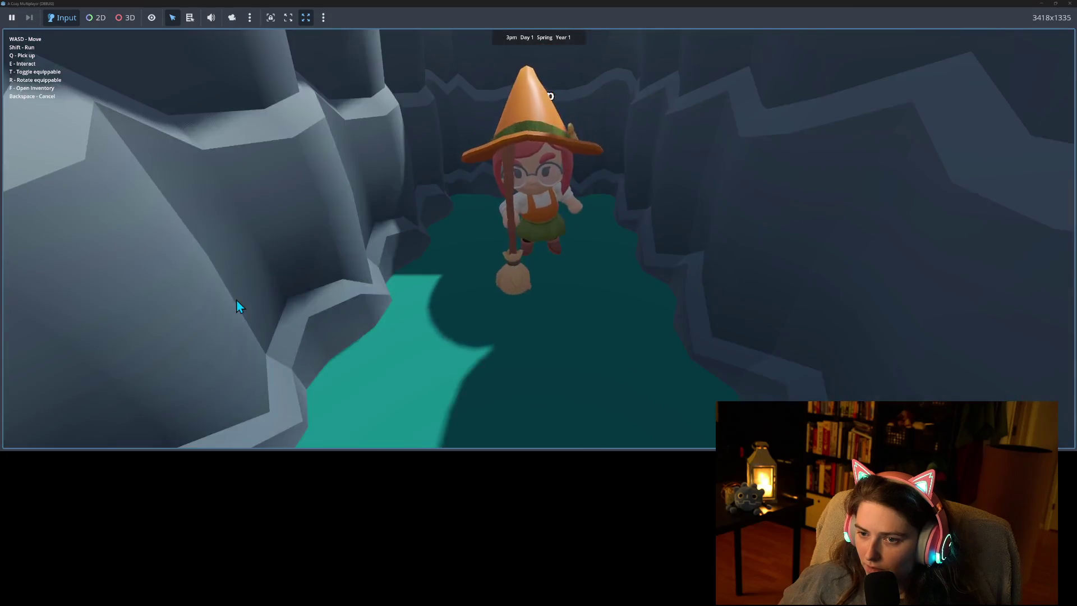
key("w")
key("s")
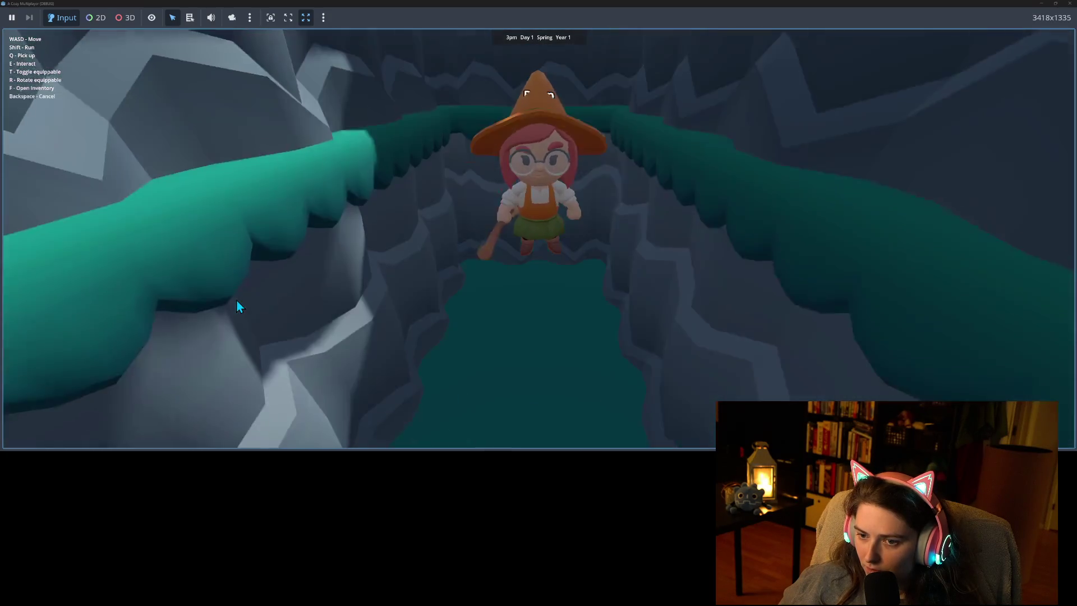
key("w")
key("s")
key("s")
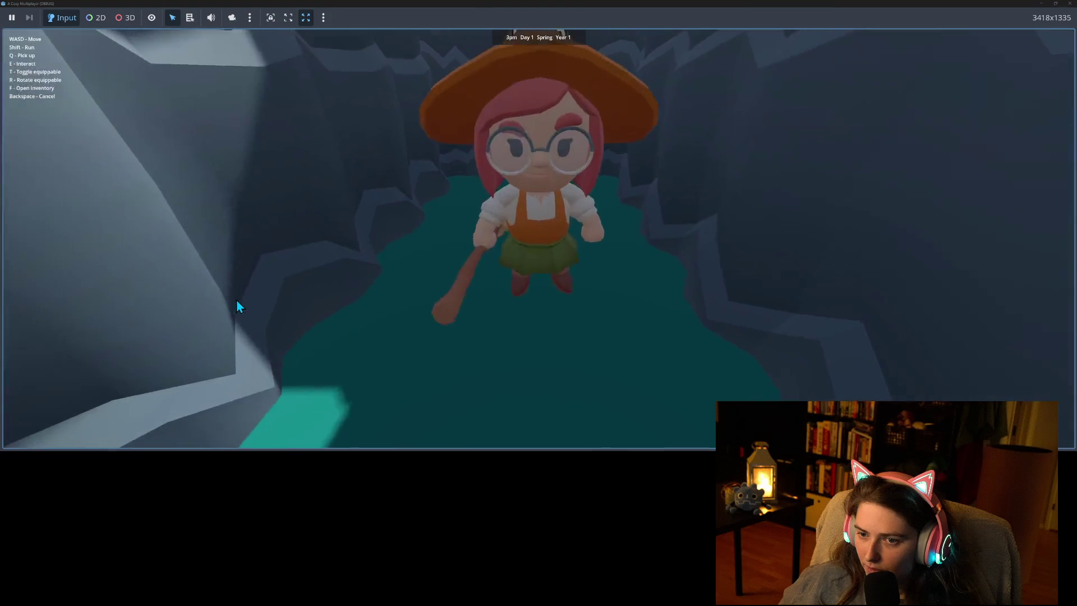
key("w")
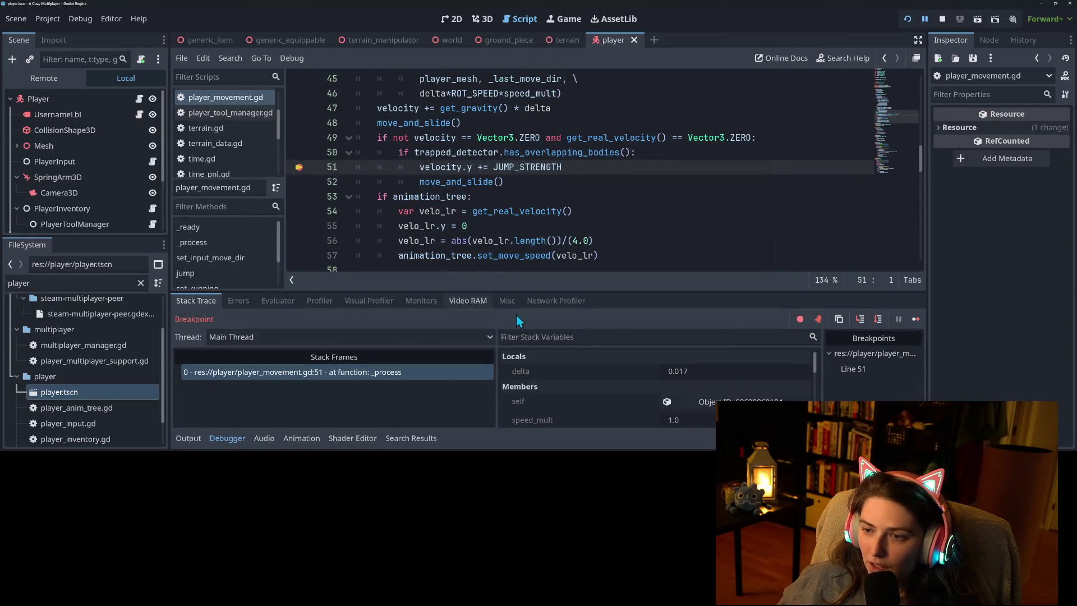
Resume the paused game three times past the line 51 breakpoint, then close the game window.
left_click(916, 319)
left_click(917, 320)
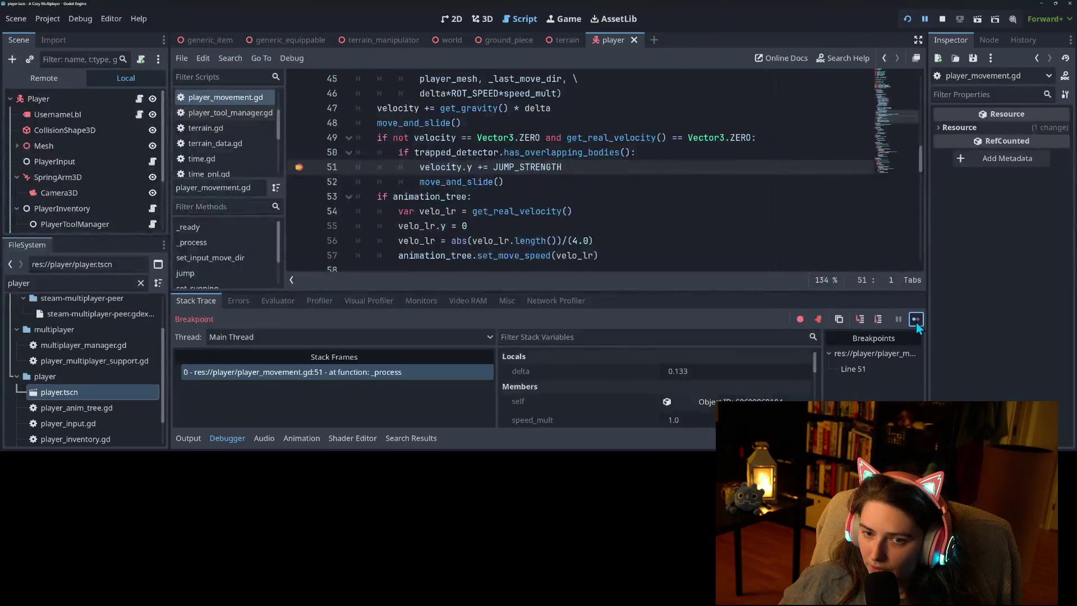
left_click(917, 322)
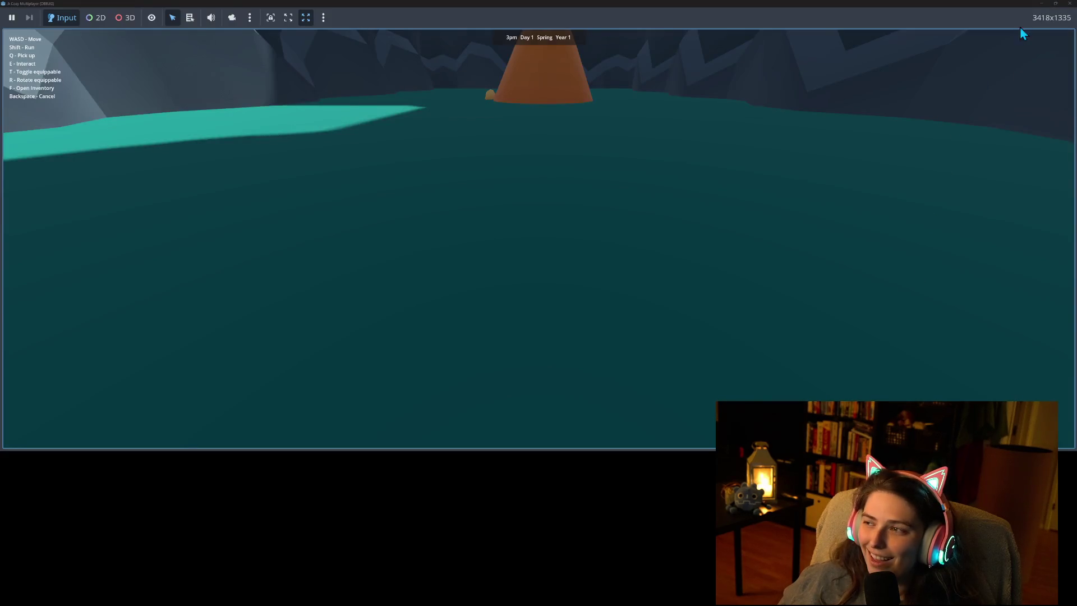
left_click(1068, 4)
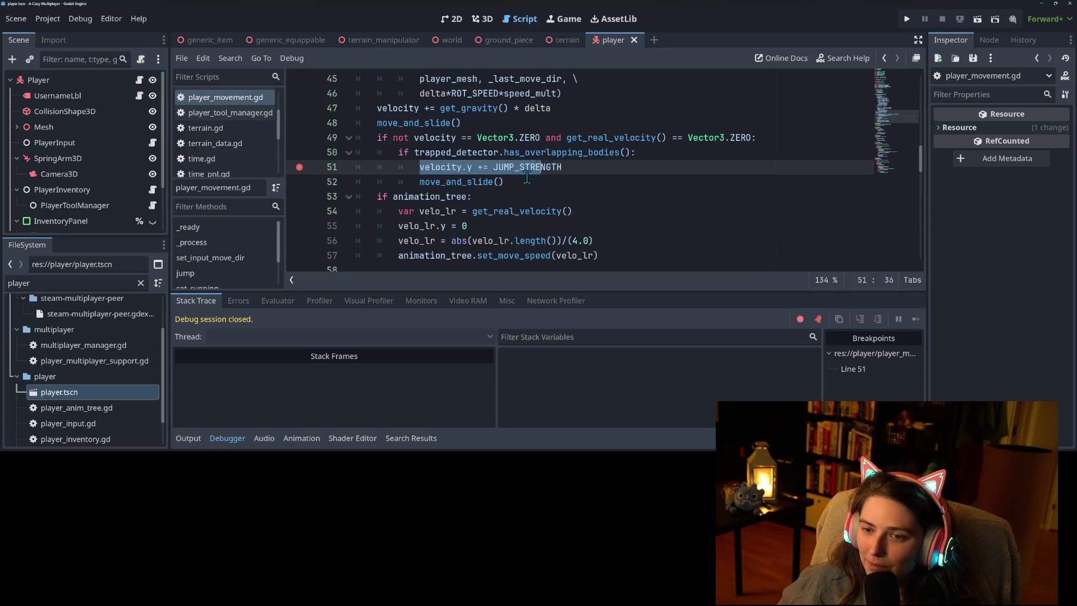
Replace the jump-velocity and move_and_slide lines with `position.y += 1.0`, save, and relaunch the game.
left_click_drag(531, 176, 510, 181)
key("BackSpace")
type("po")
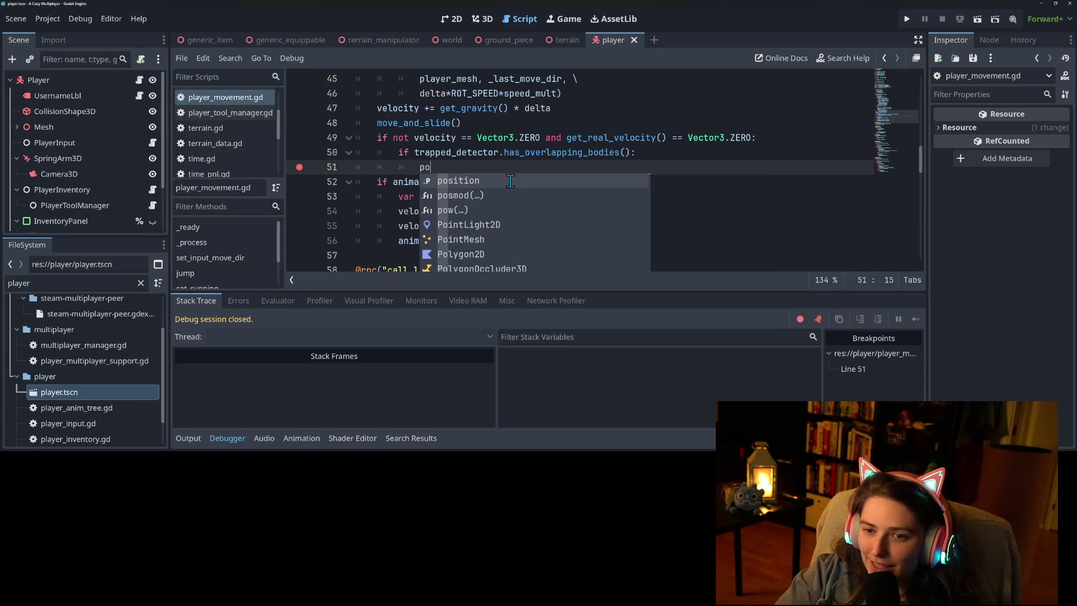
type("sition.y")
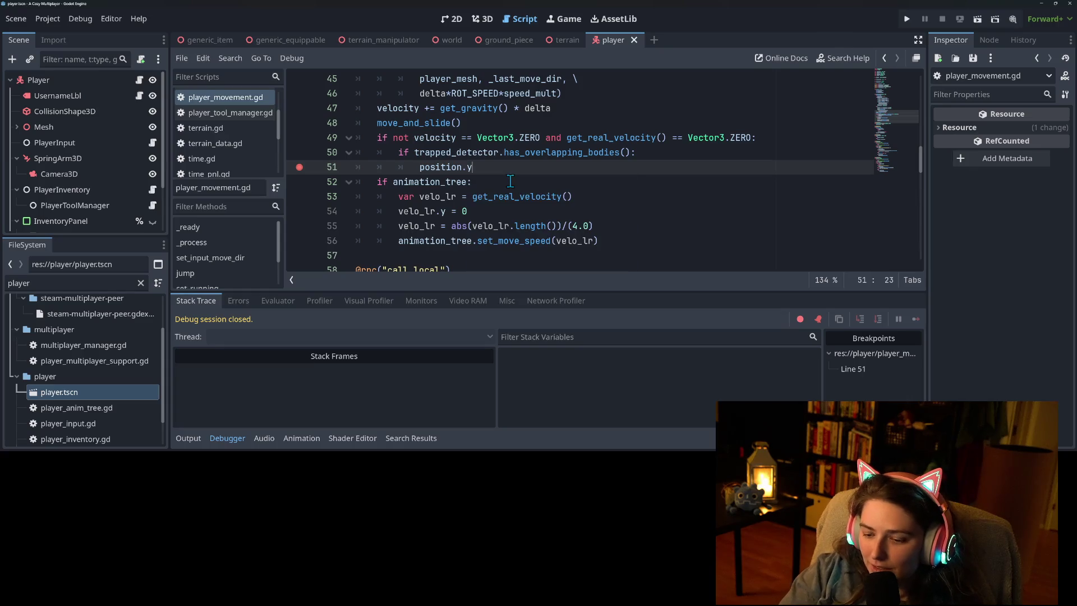
type(" += 1.0")
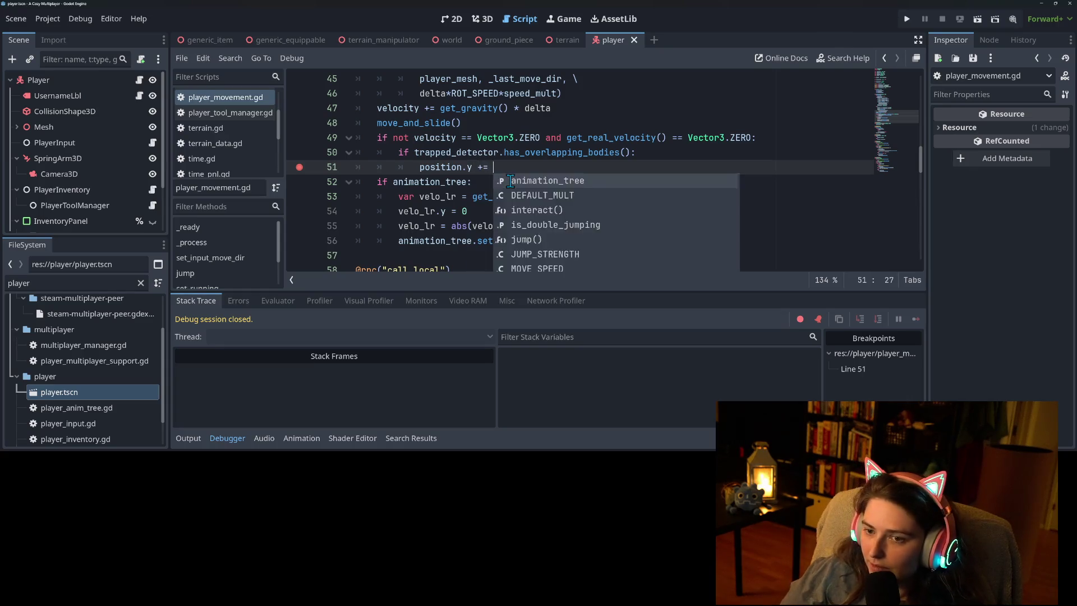
key("ctrl+s")
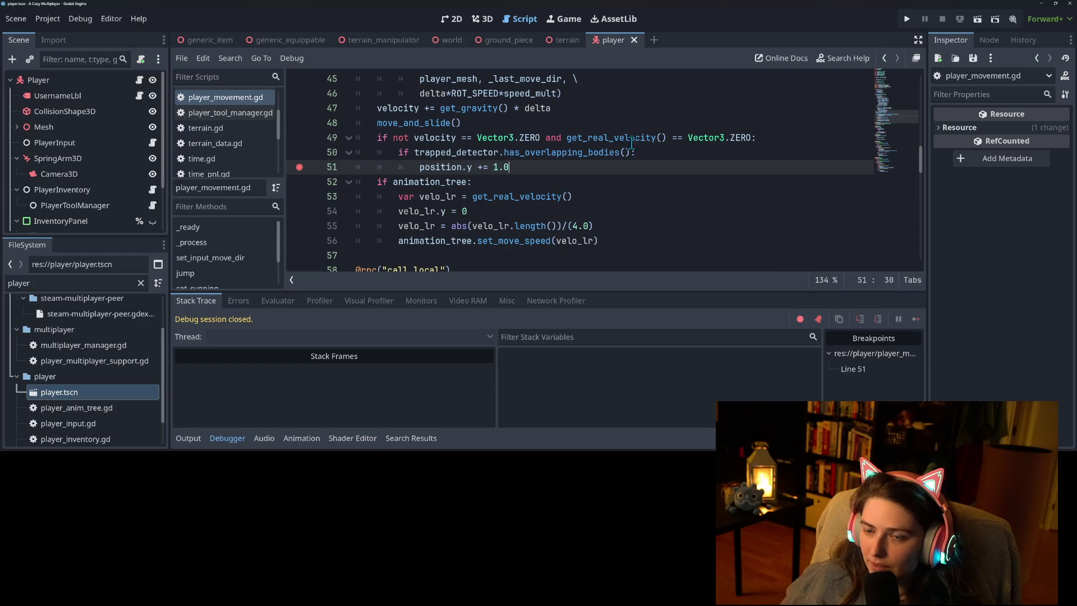
left_click(908, 18)
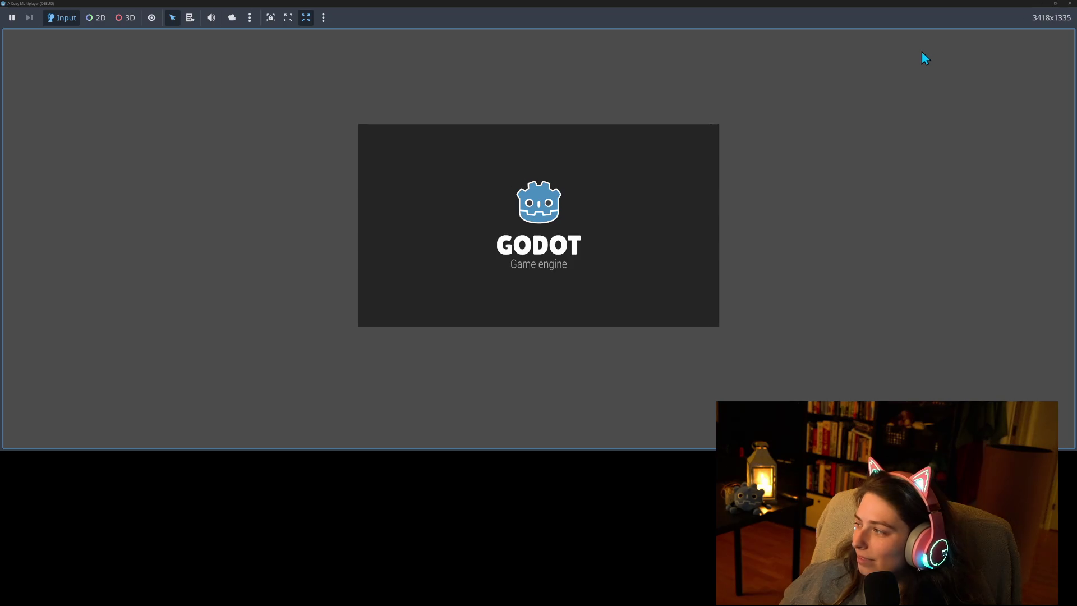
Walk the character around and down into the cave pit, looking around its floor.
key("w")
key("a")
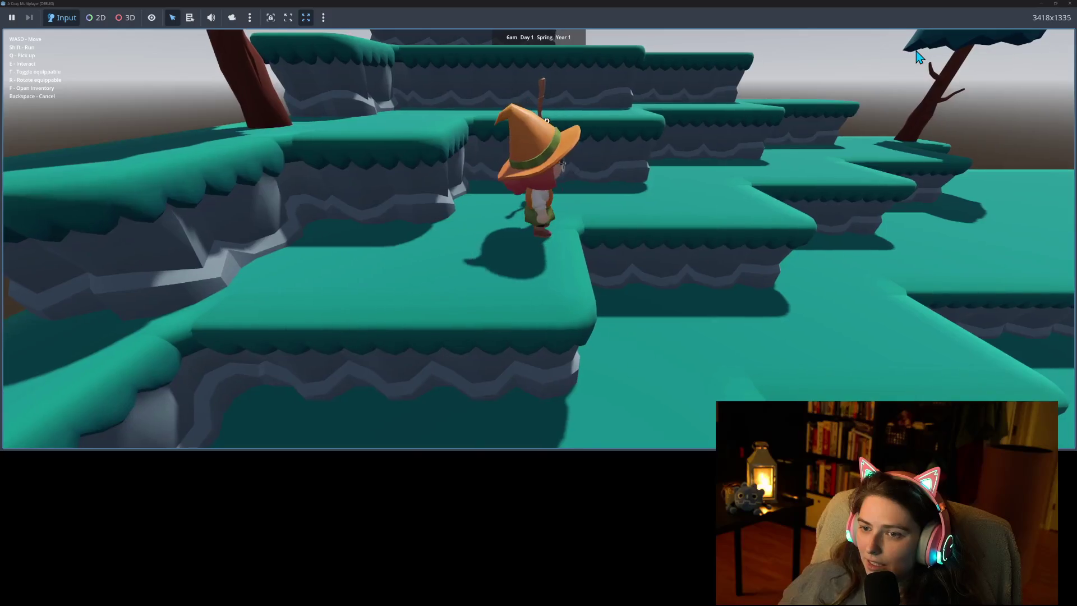
key("w")
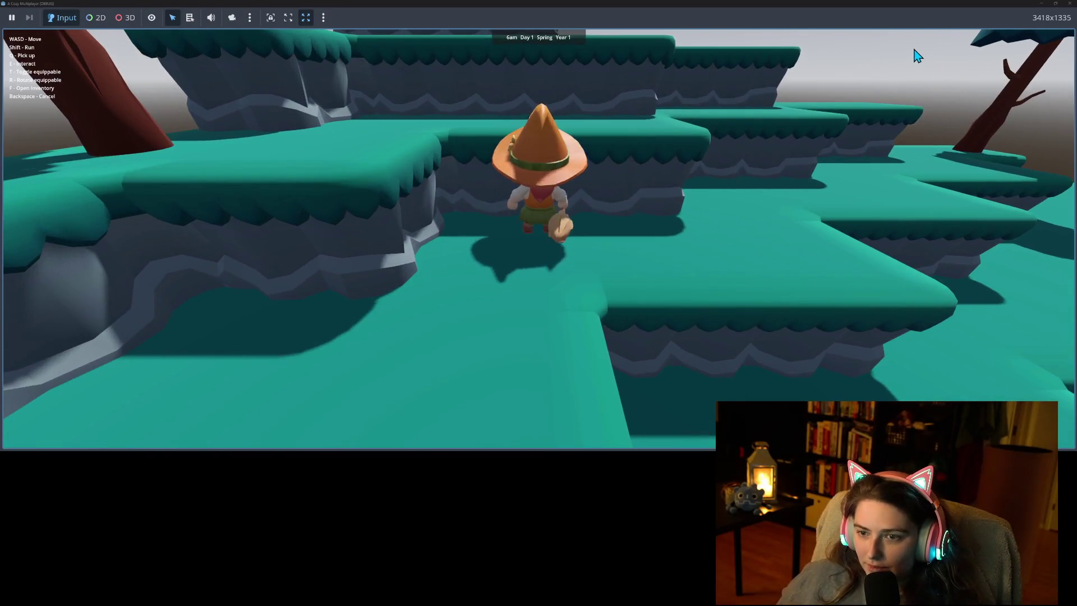
key("a")
key("s")
key("a")
key("s")
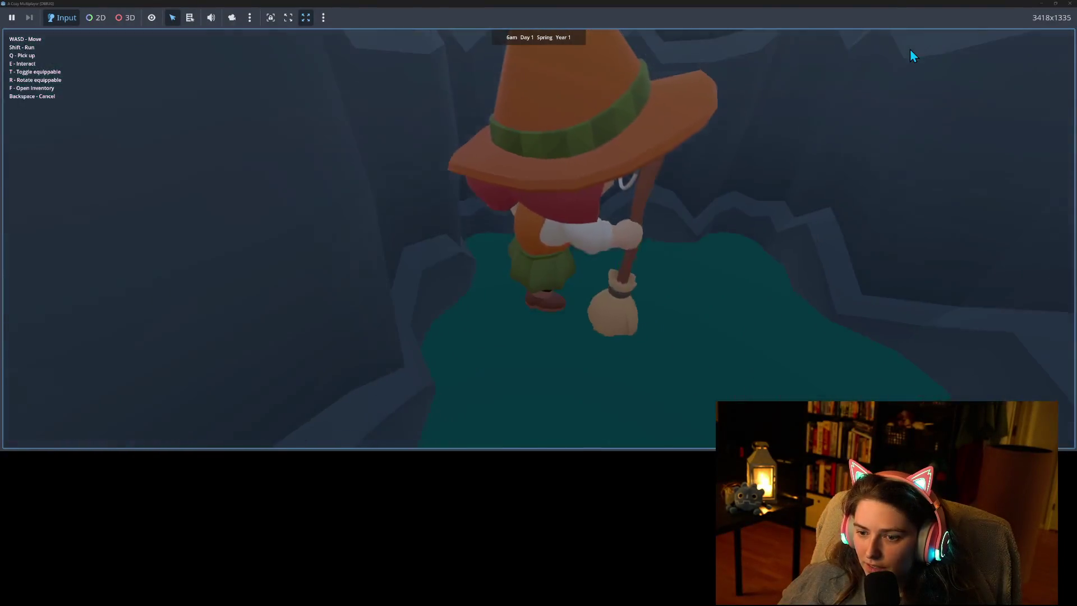
key("a")
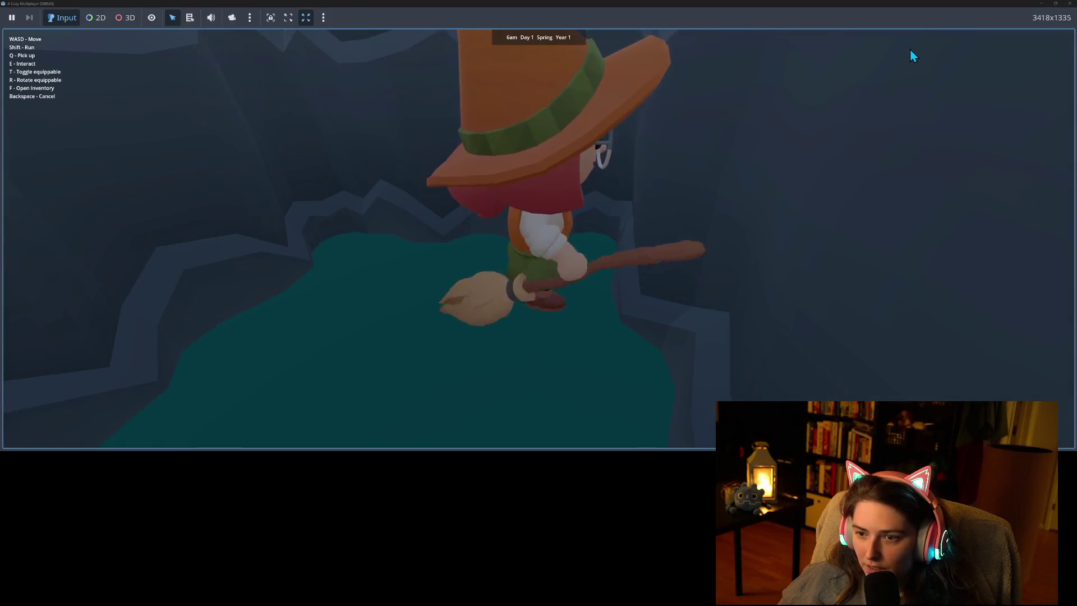
key("d")
key("d")
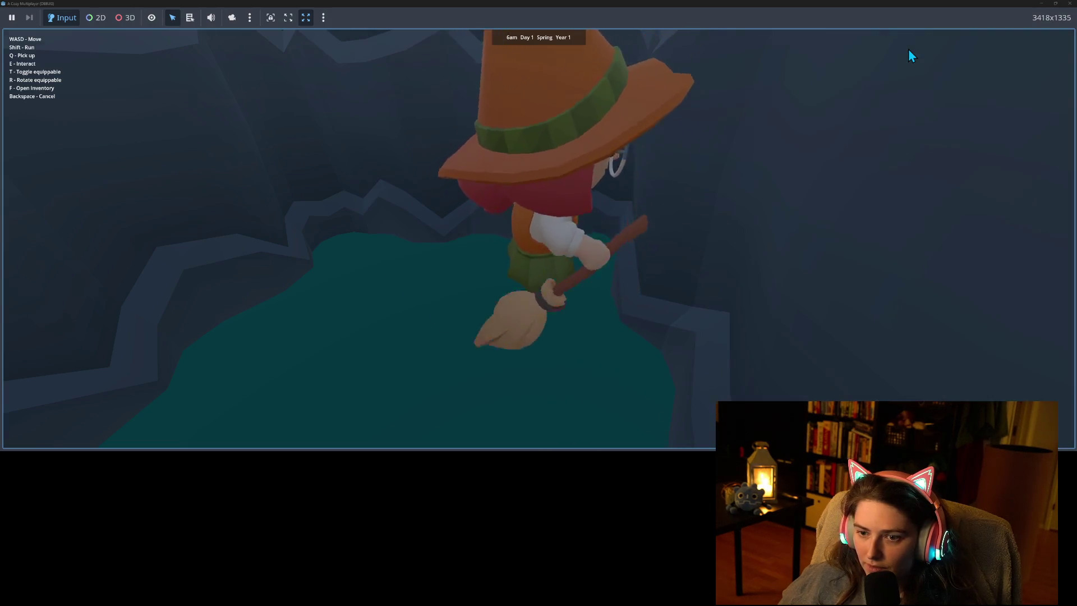
key("s")
key("w")
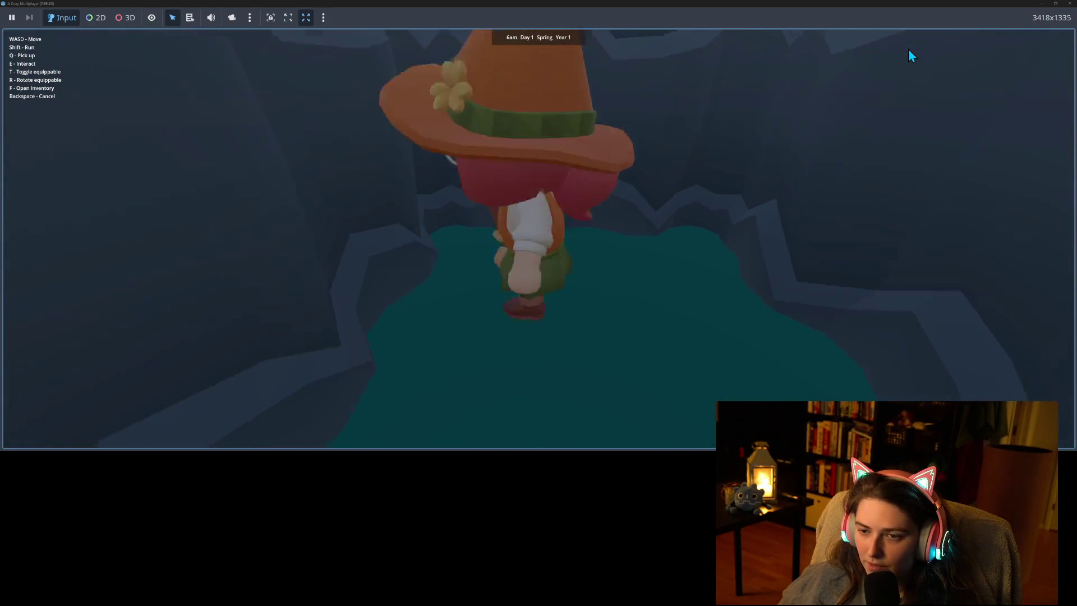
Ride the broom out of the pit, steer around the cave, and exit onto the terraced hills.
key("s")
key("w")
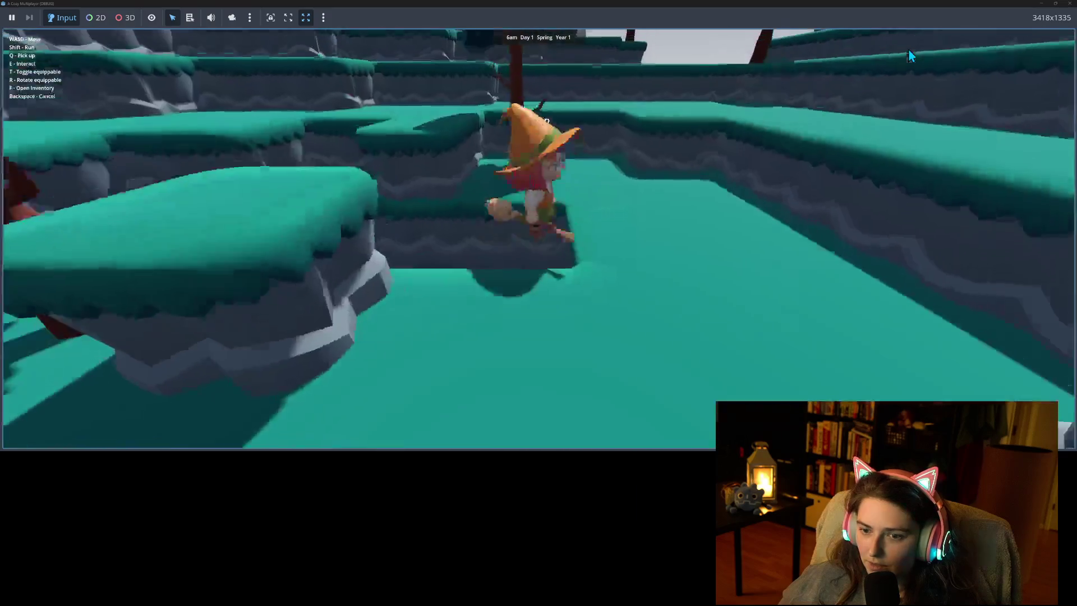
key("s")
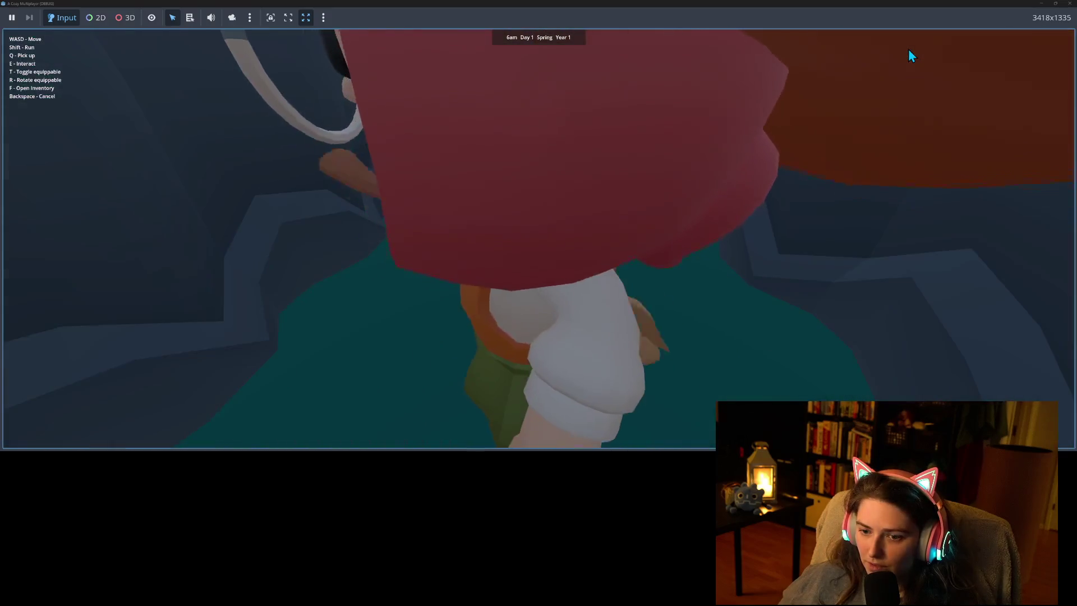
key("w")
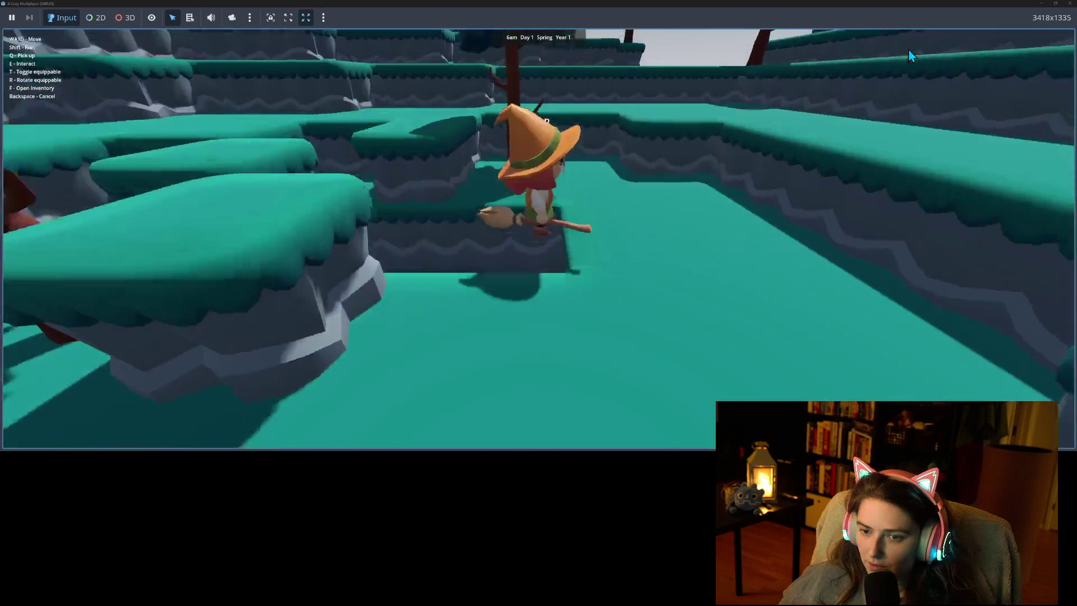
key("s")
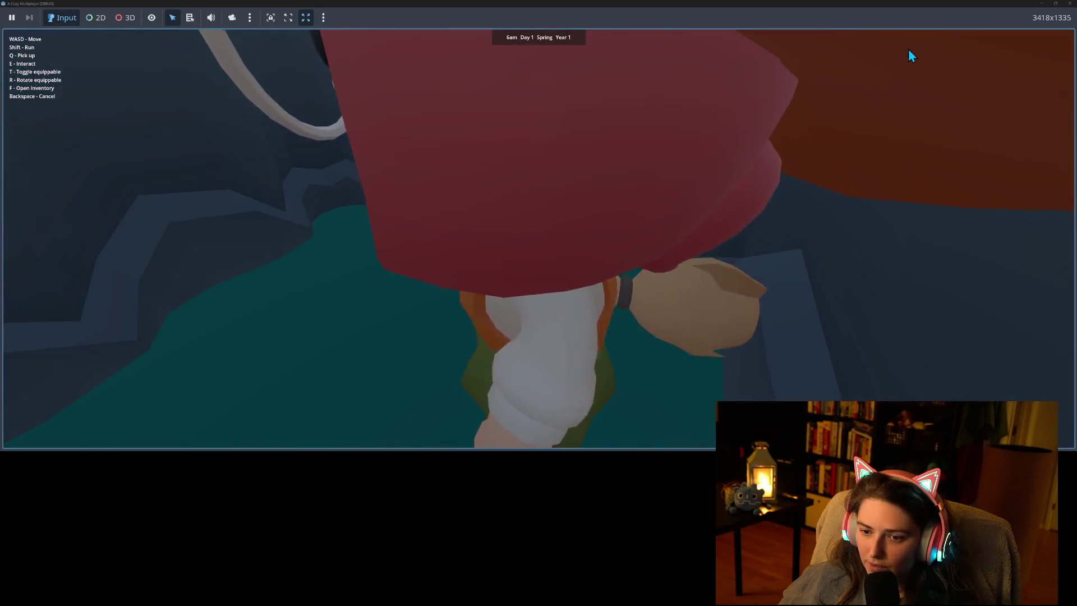
key("d")
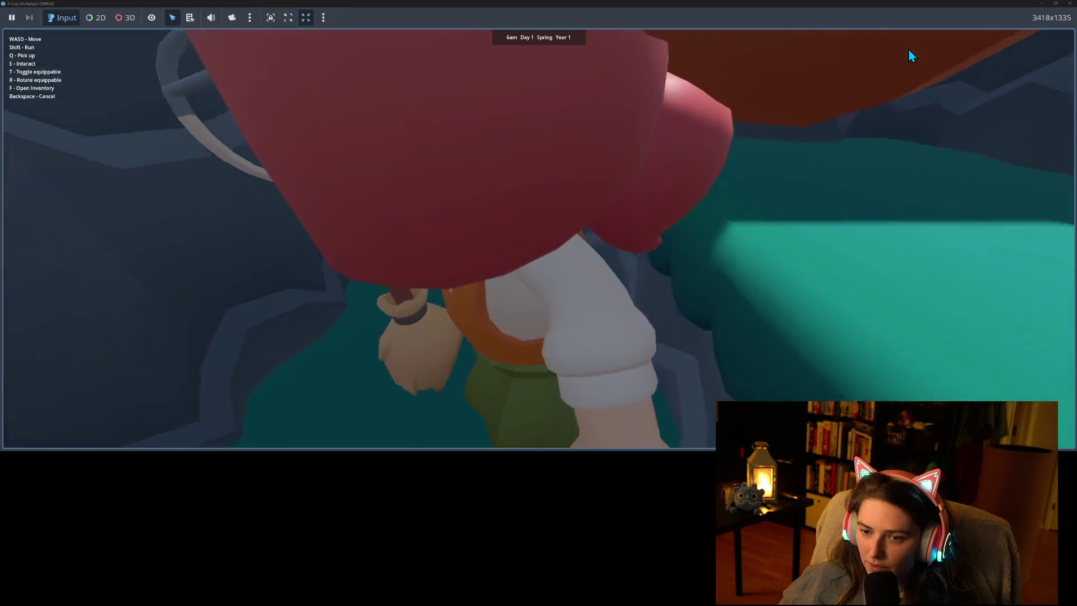
key("a")
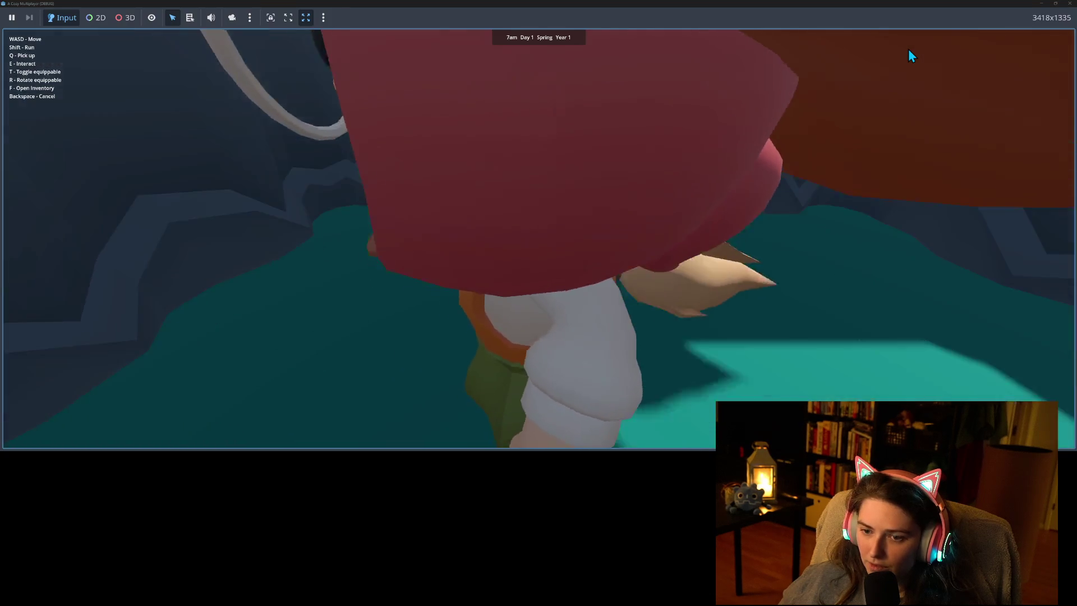
key("w")
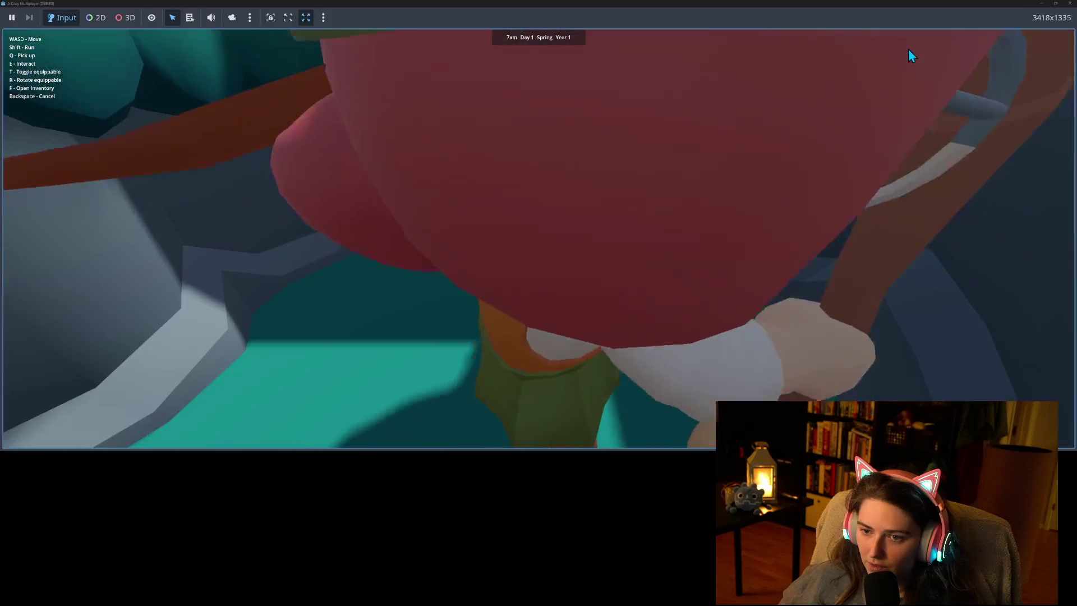
key("d")
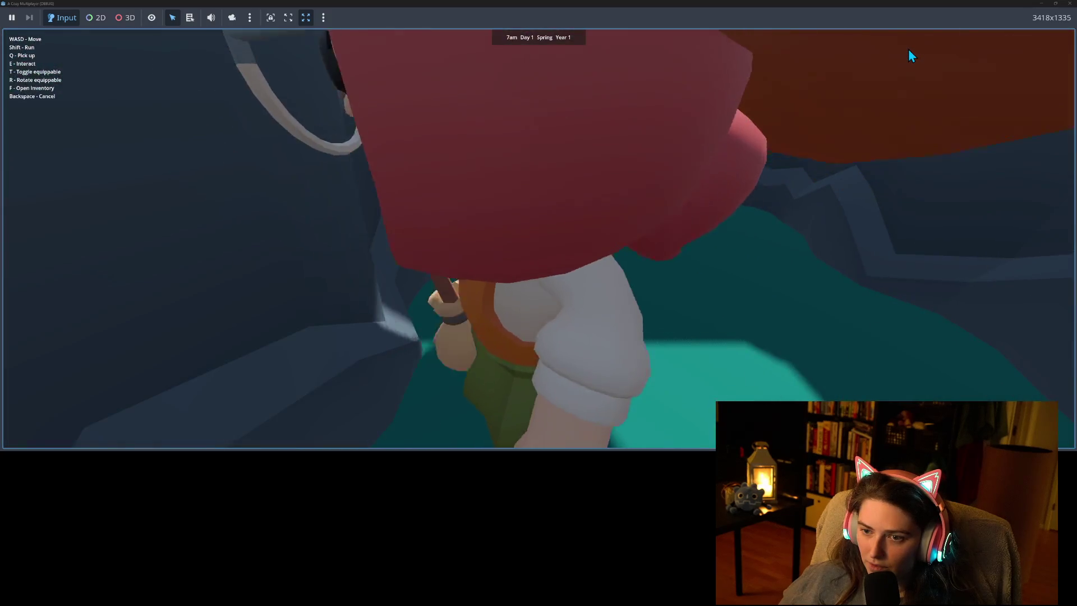
key("w")
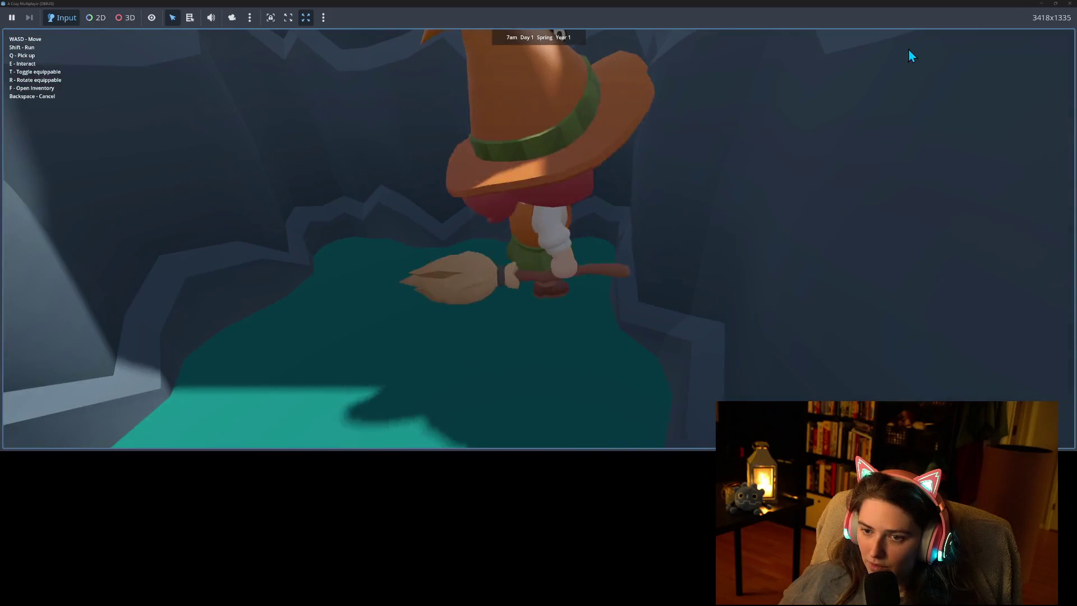
key("w")
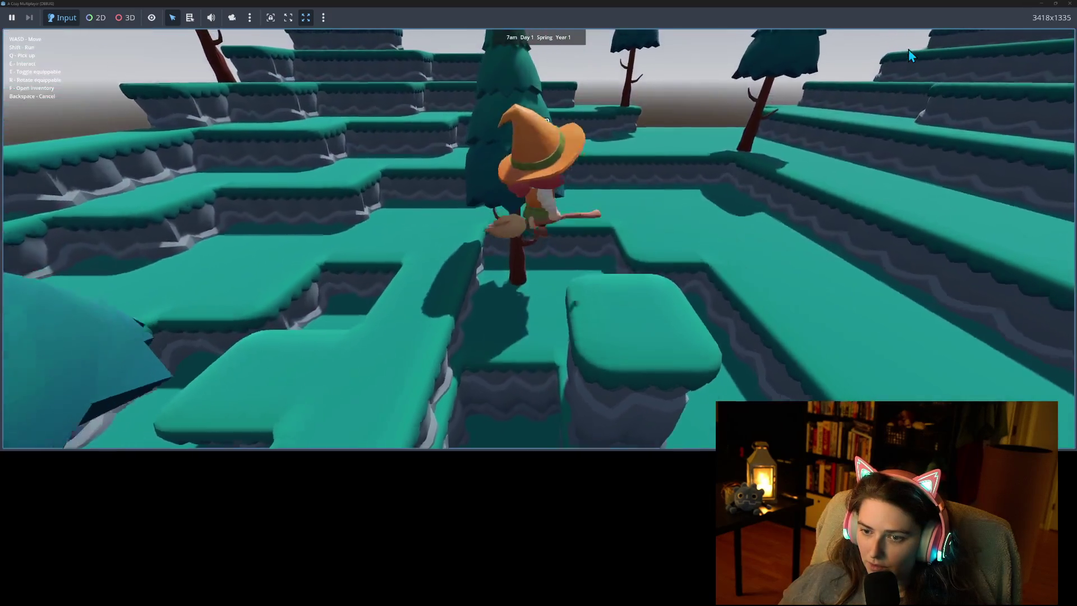
Walk the witch between the grassy ledges into another rocky pit and back toward the camera.
key("s")
key("s")
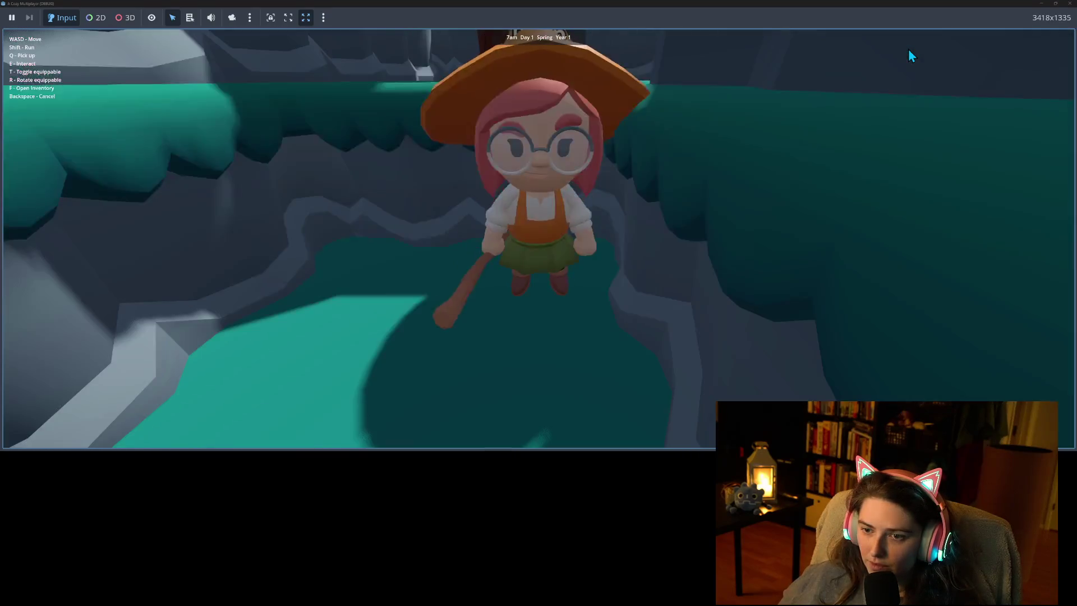
key("w")
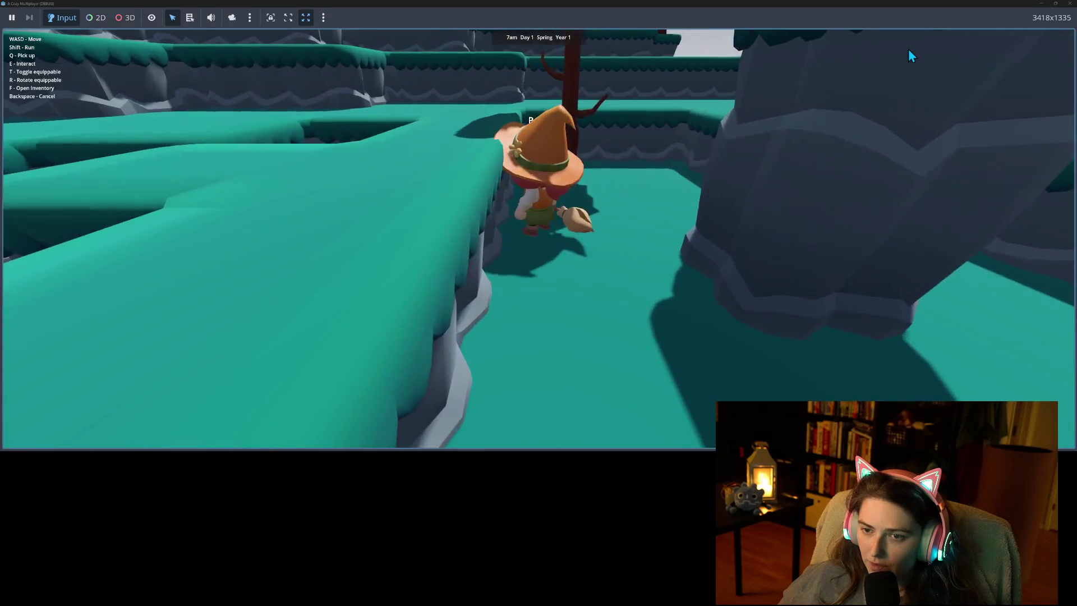
key("w")
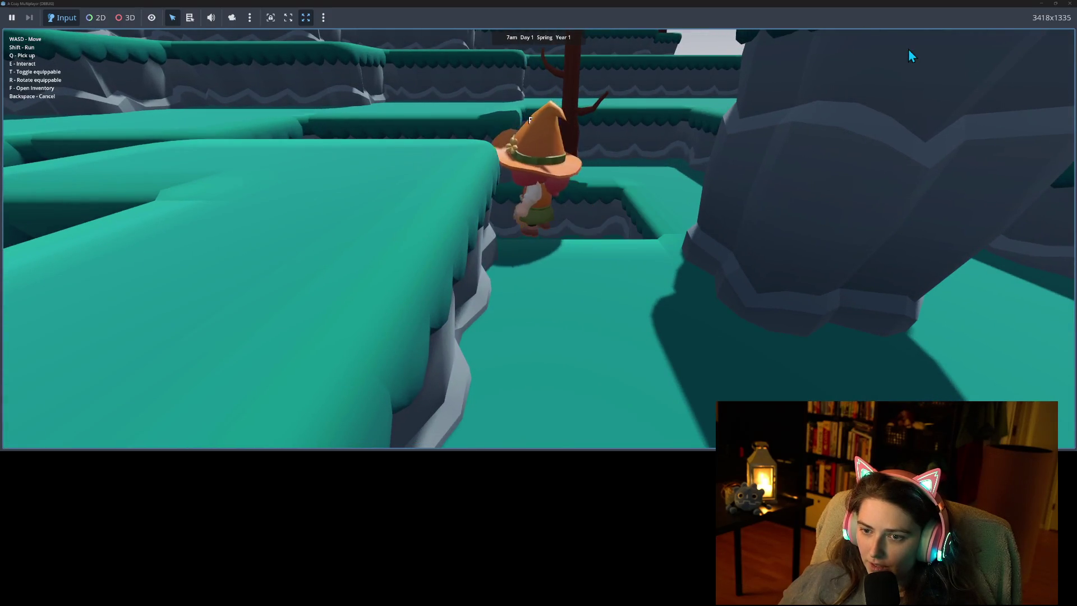
key("s")
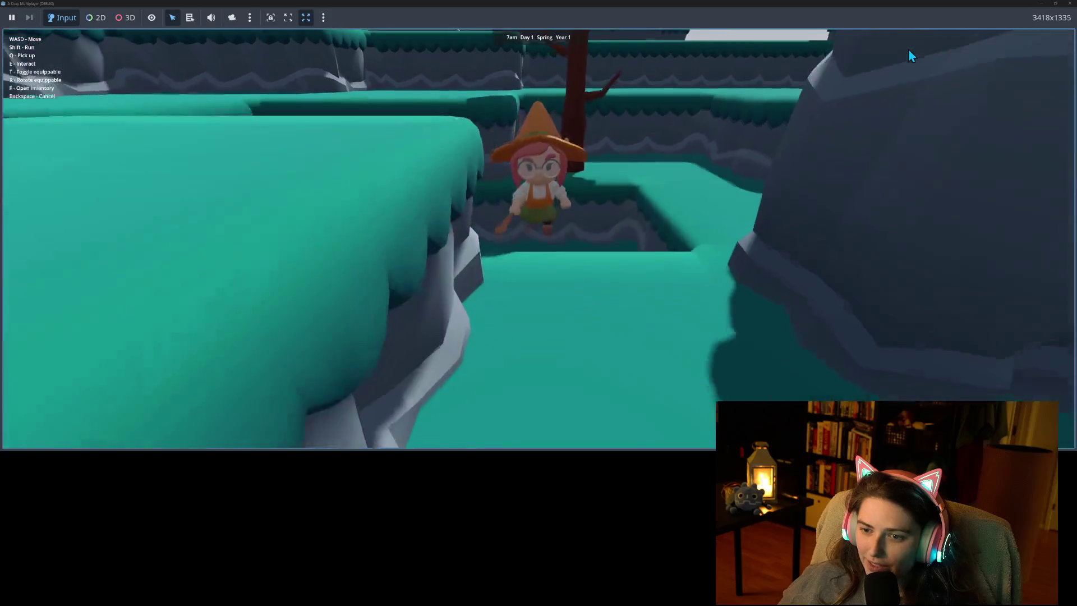
key("s")
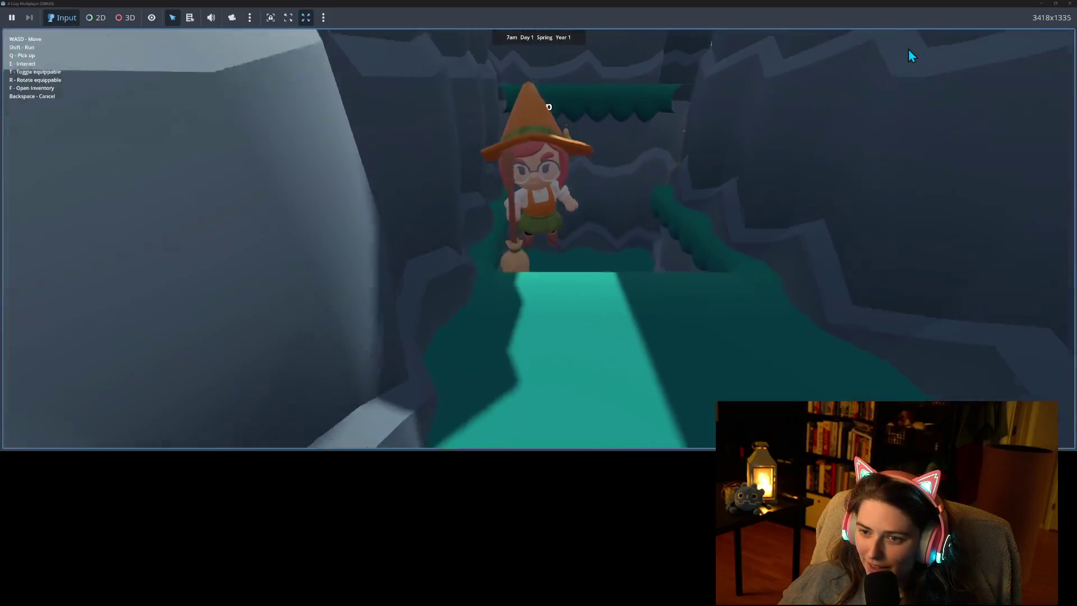
key("w")
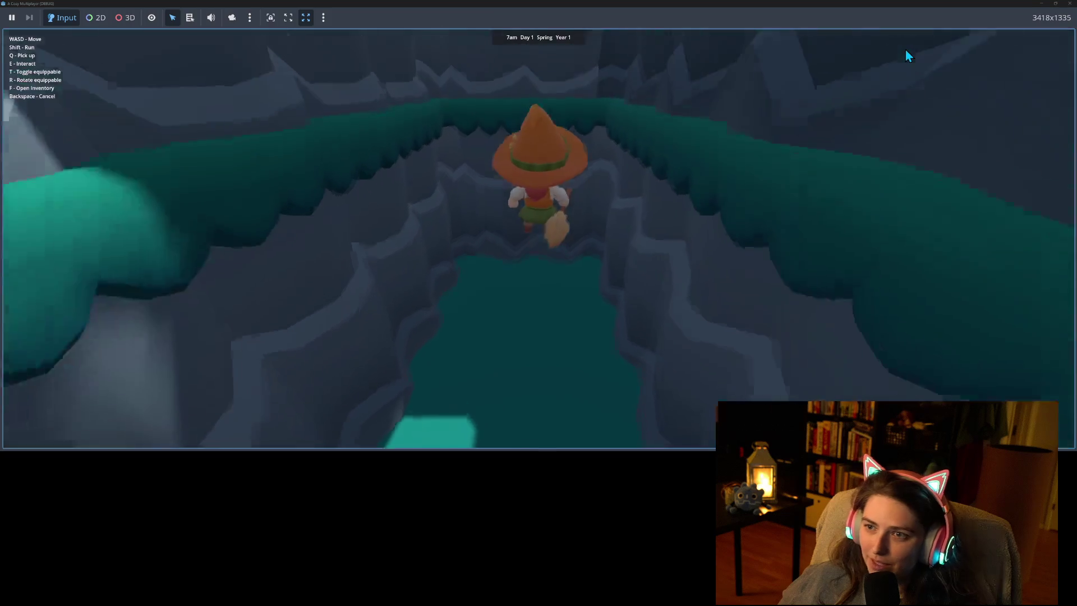
key("w")
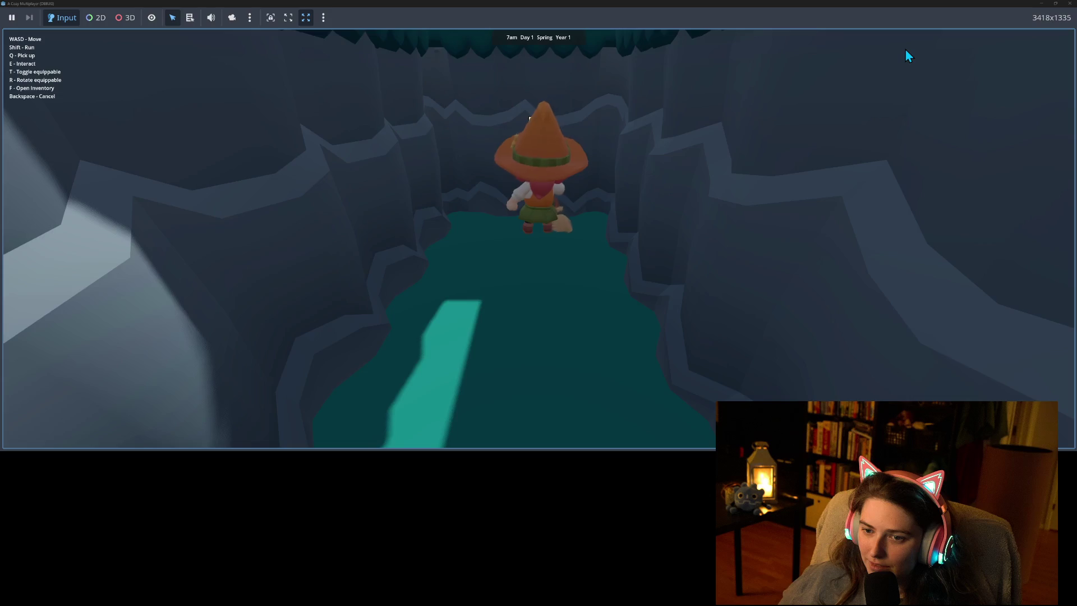
key("s")
key("s")
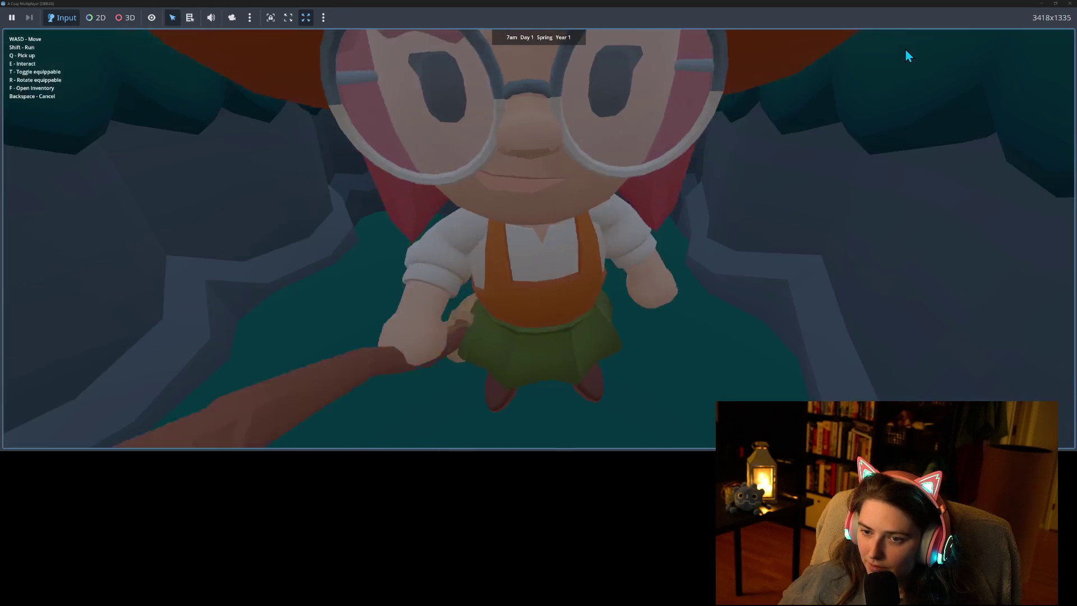
key("s")
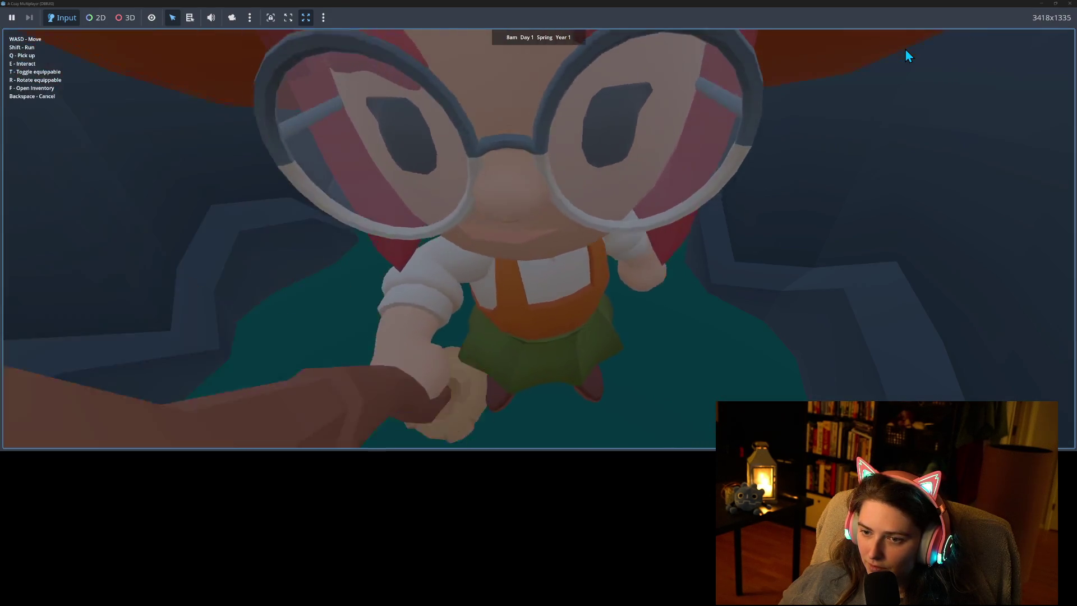
Walk the witch back and forth between the pit and the cliff path ledge.
key("d")
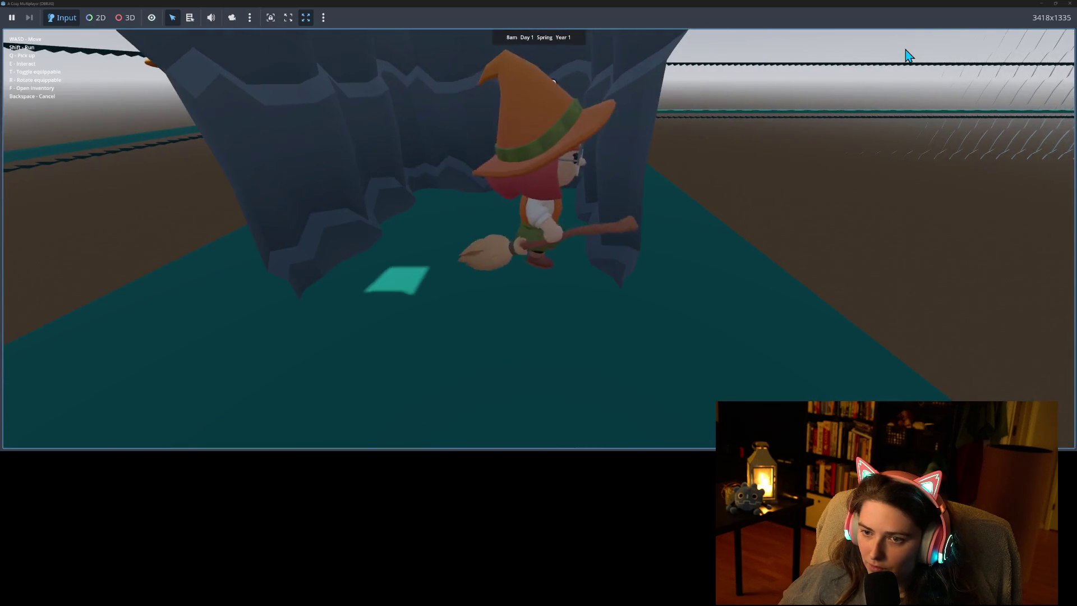
key("w")
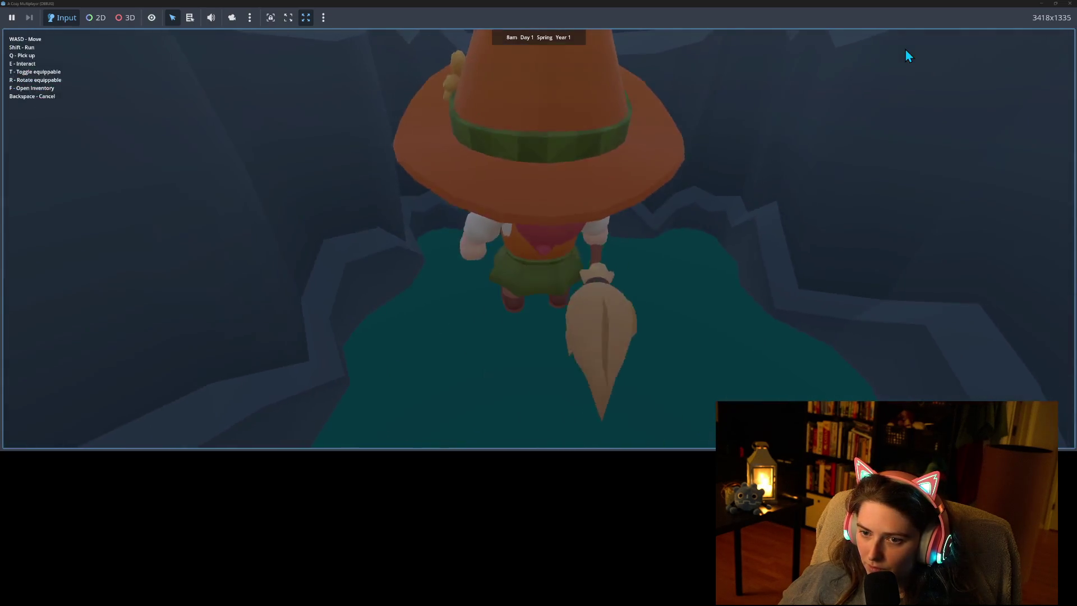
key("s")
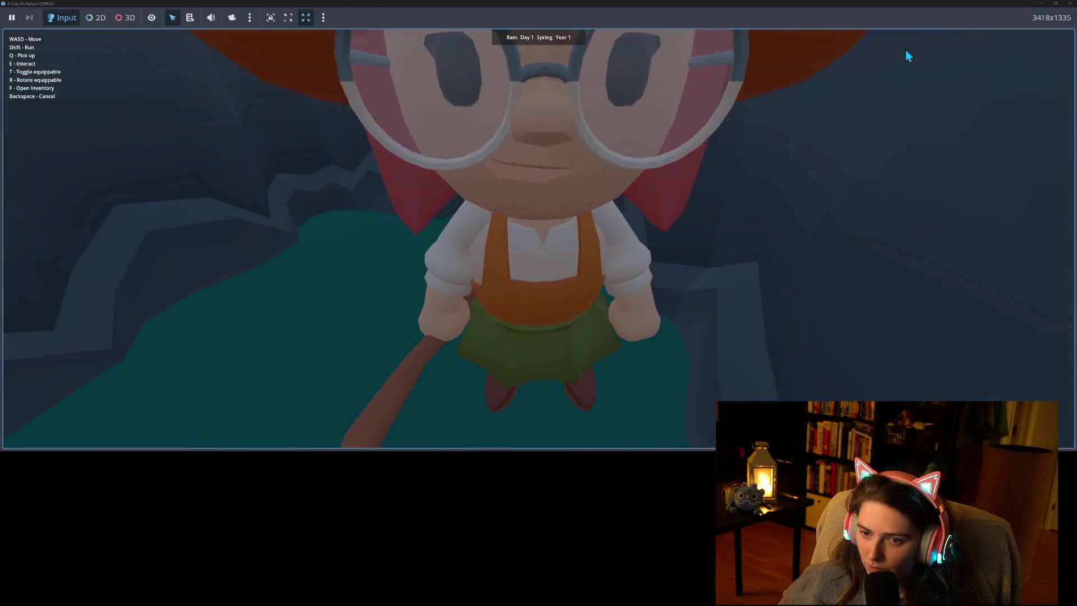
key("w")
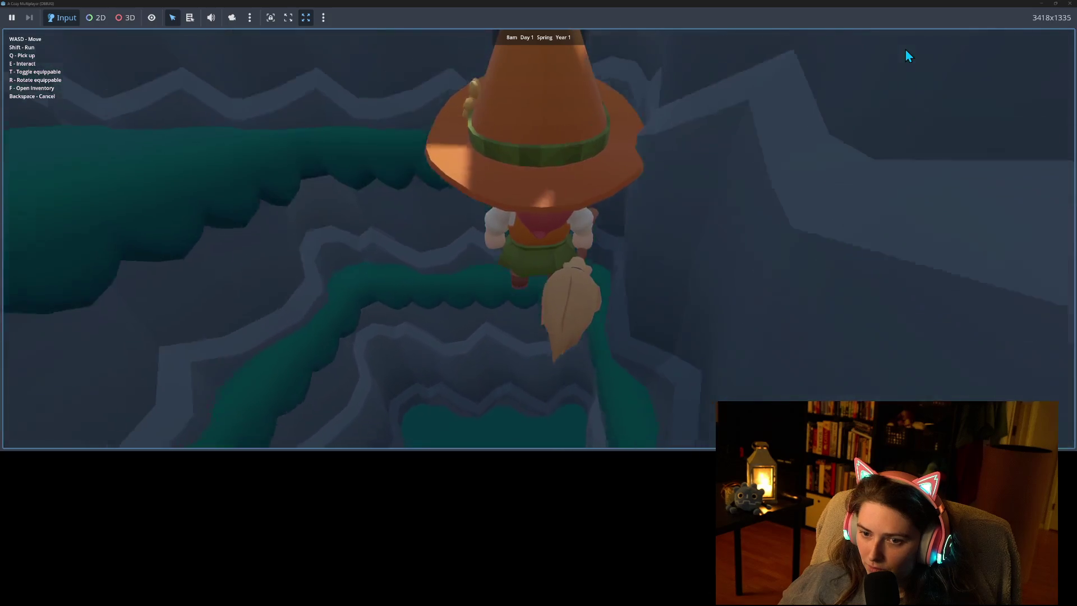
key("s")
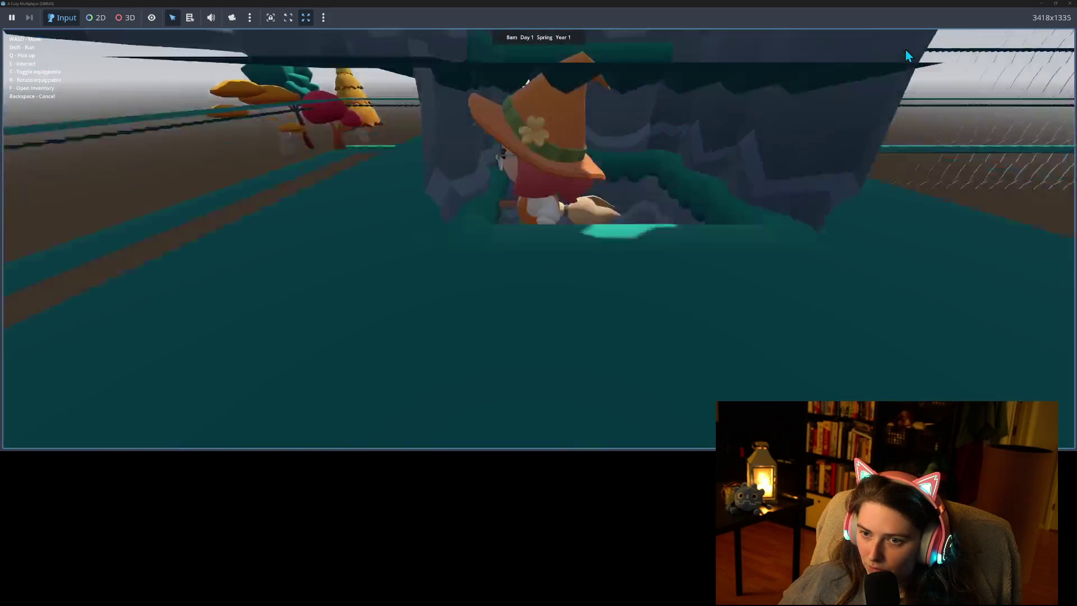
key("w")
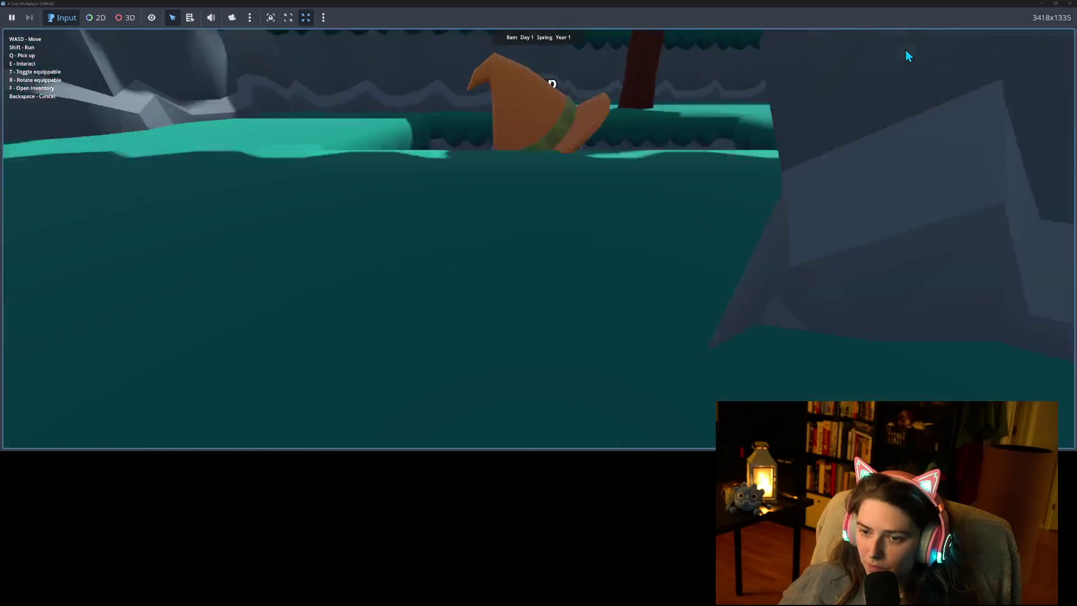
key("s")
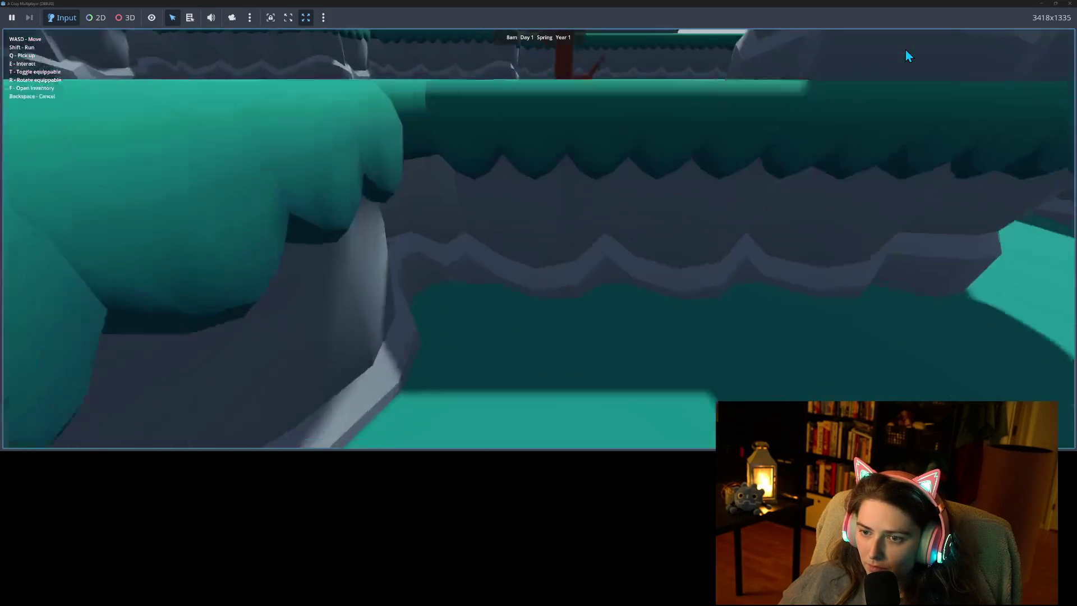
key("w")
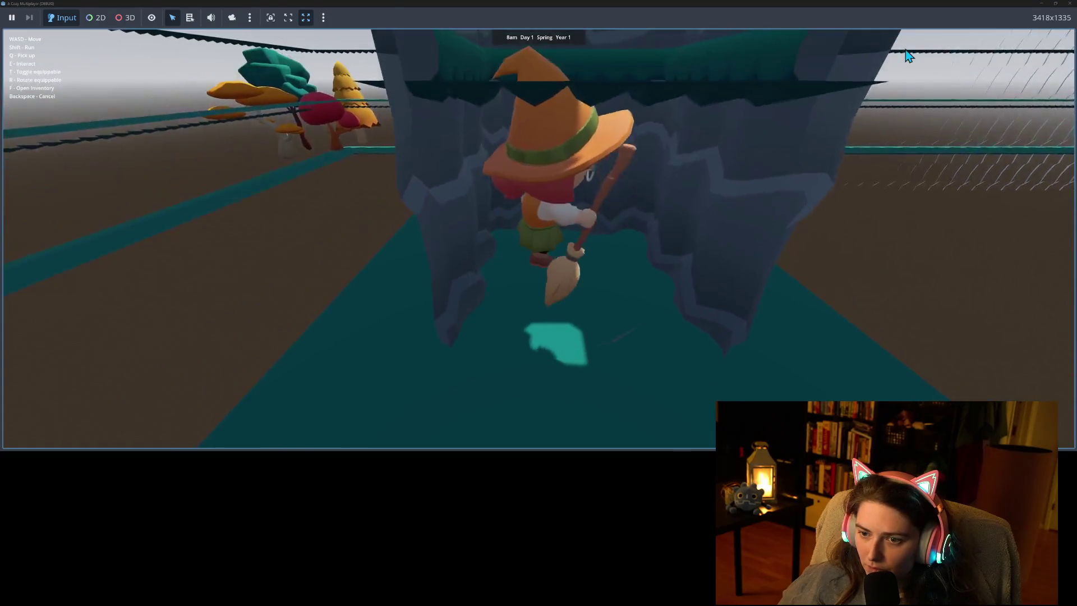
Climb the witch onto the upper platforms and move her through the cliff onto a teal platform.
key("w")
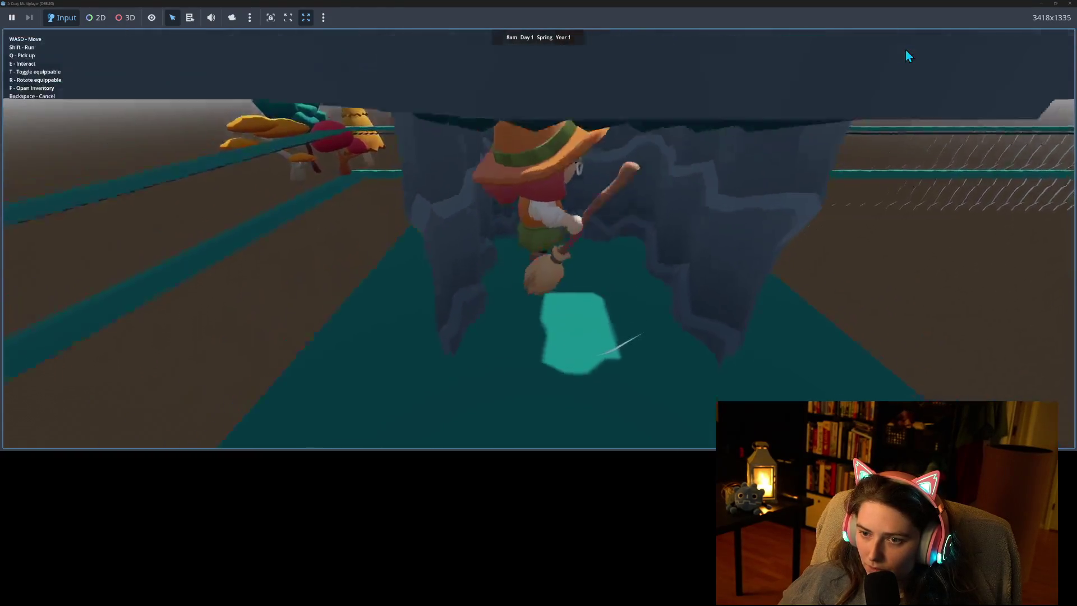
key("w")
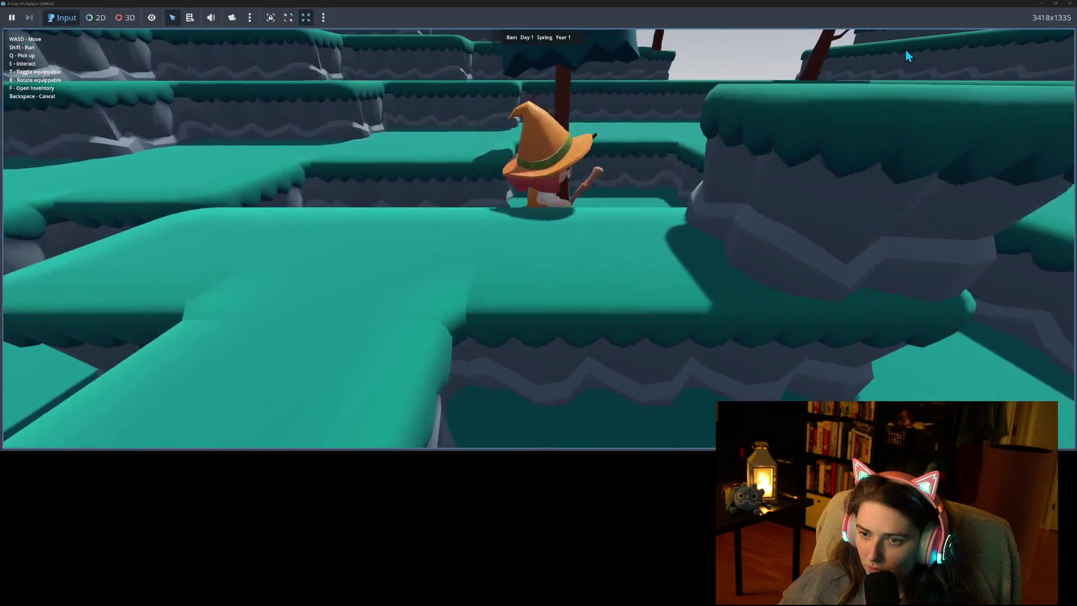
key("w")
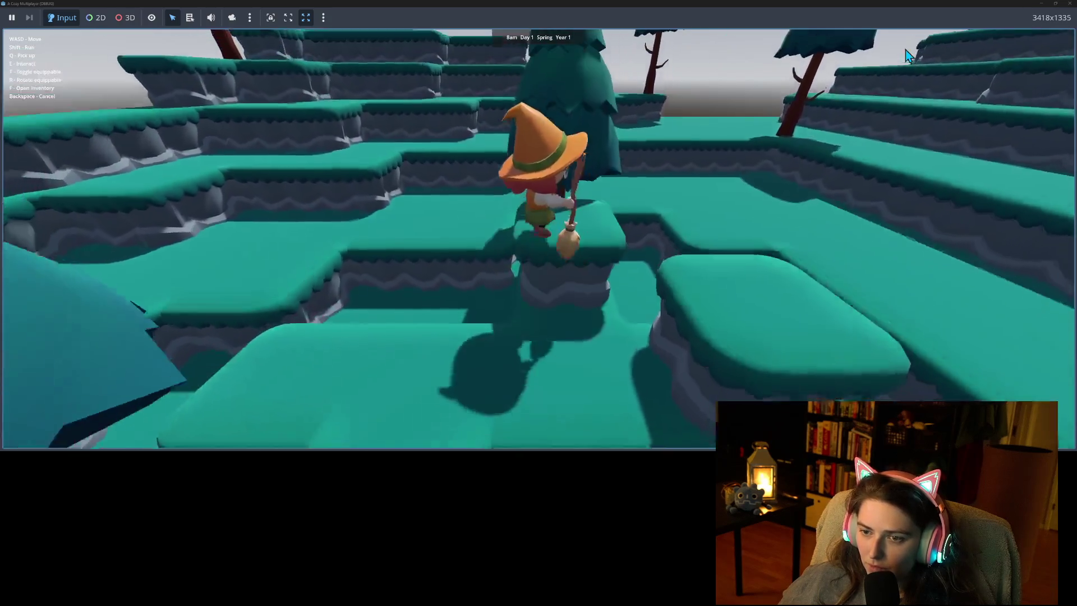
key("w")
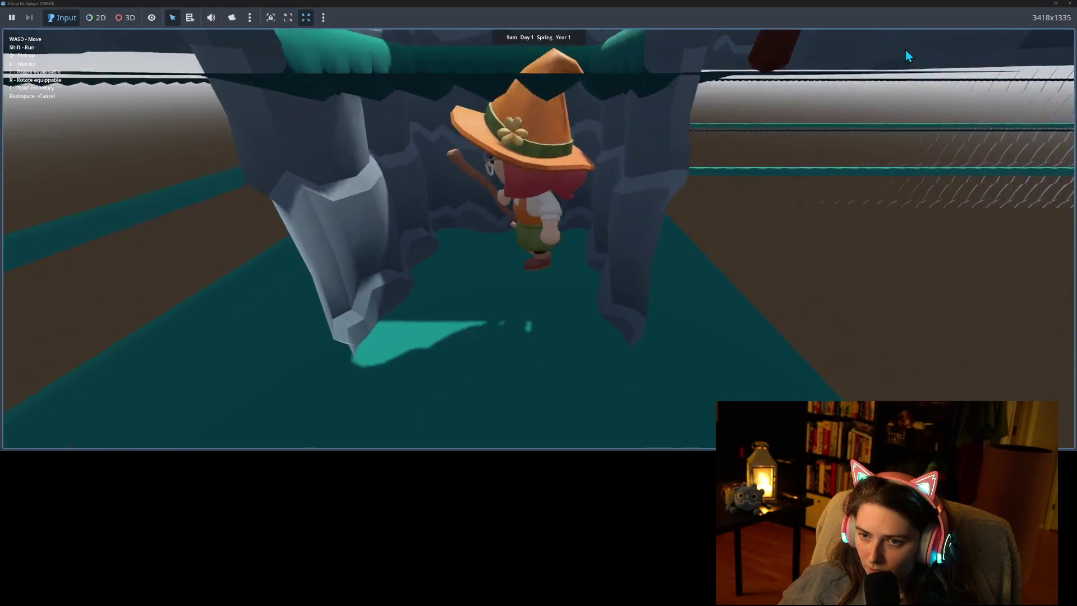
key("w")
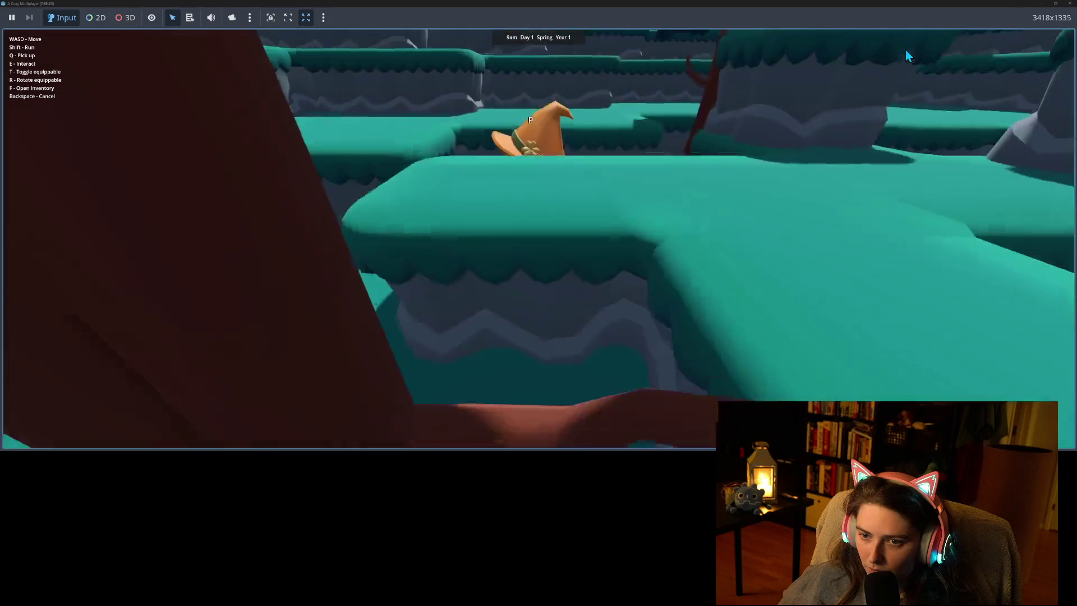
key("w")
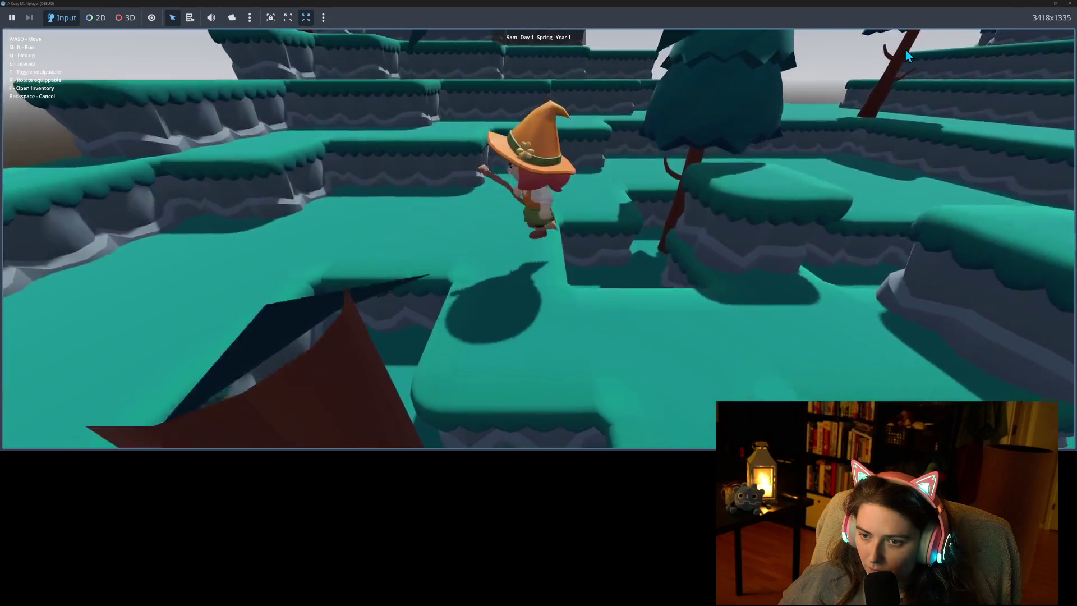
key("w")
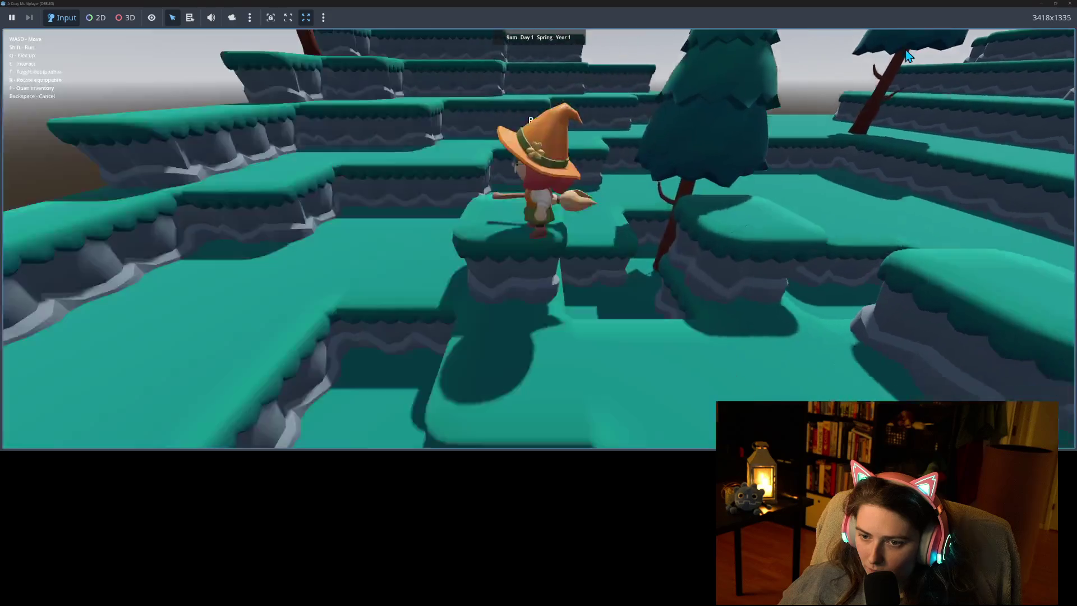
key("w")
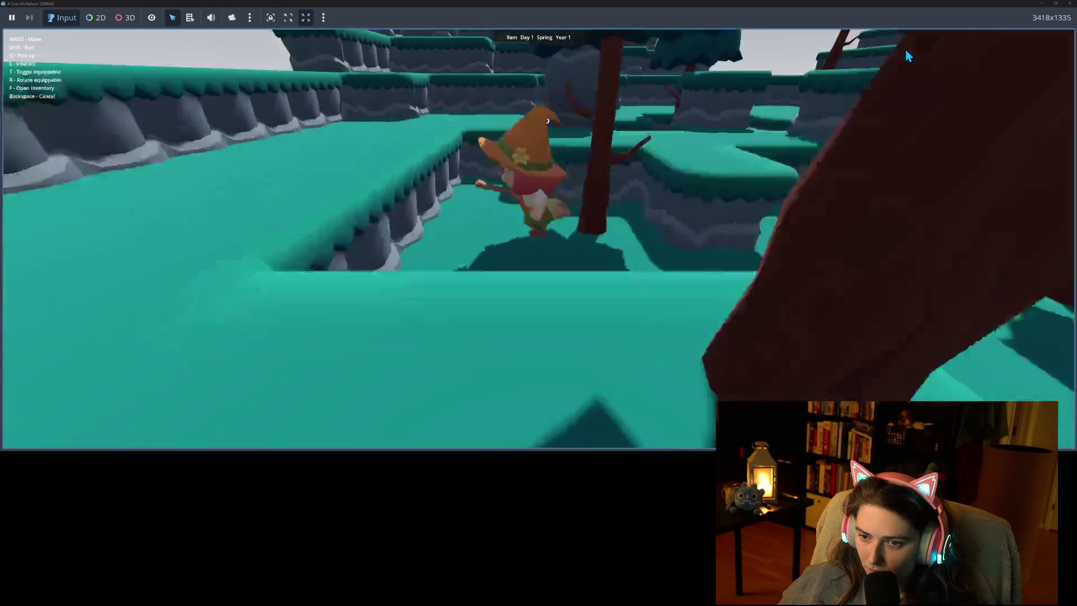
key("w")
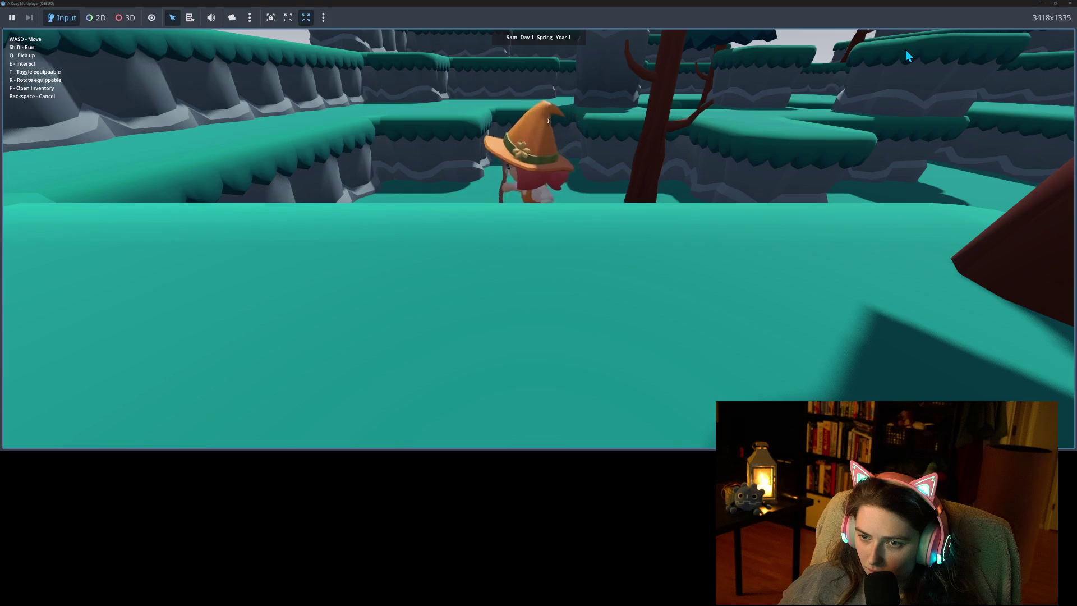
key("w")
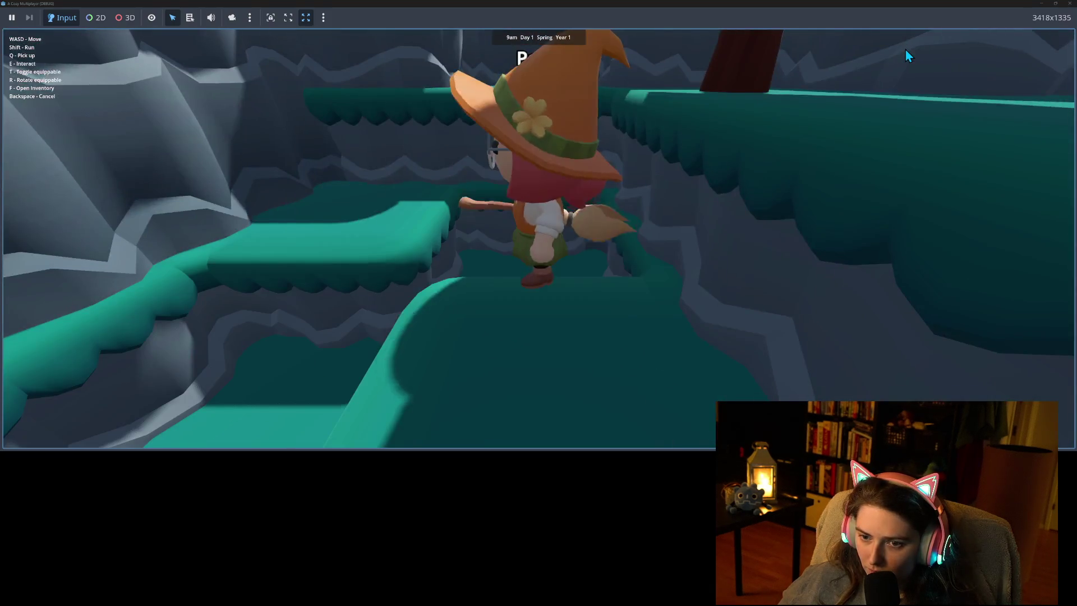
Spin the witch around with her broom, tilt it up, and walk her over the cliffs.
key("s")
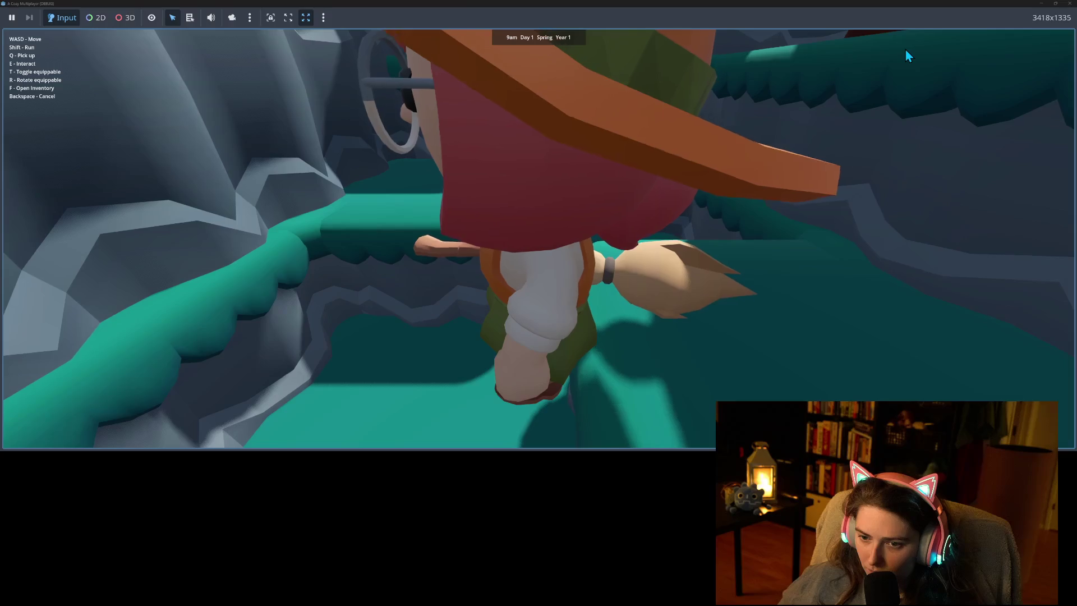
key("a")
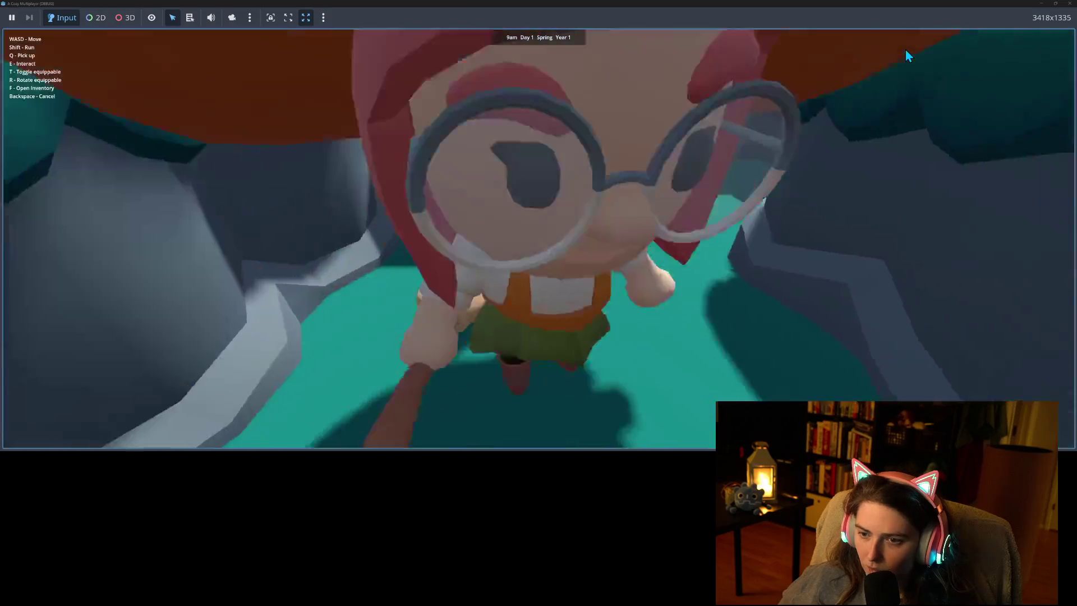
key("r")
key("a")
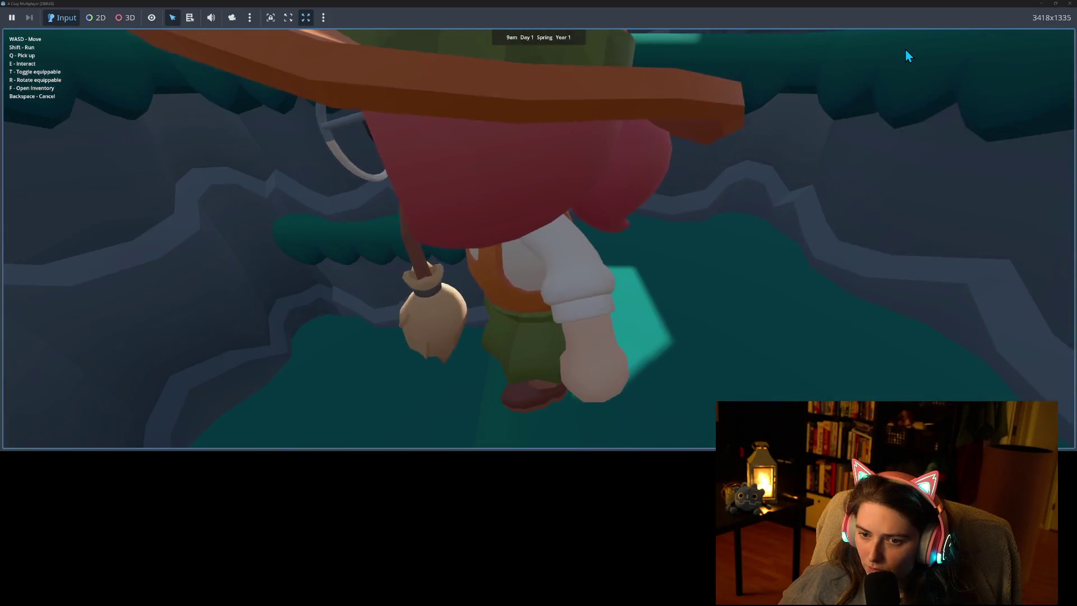
key("a")
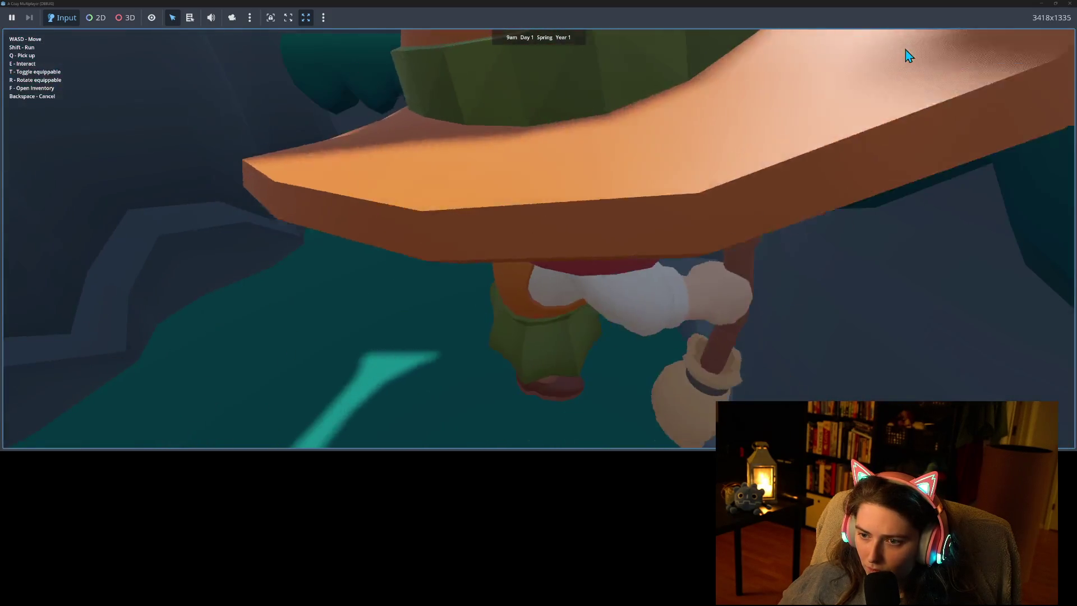
key("a")
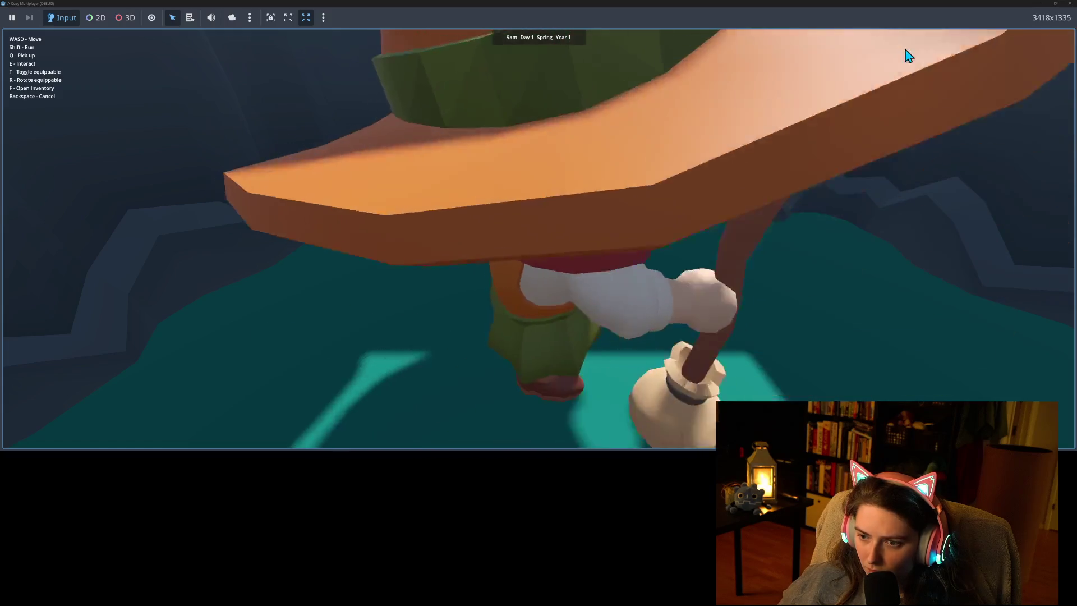
key("a")
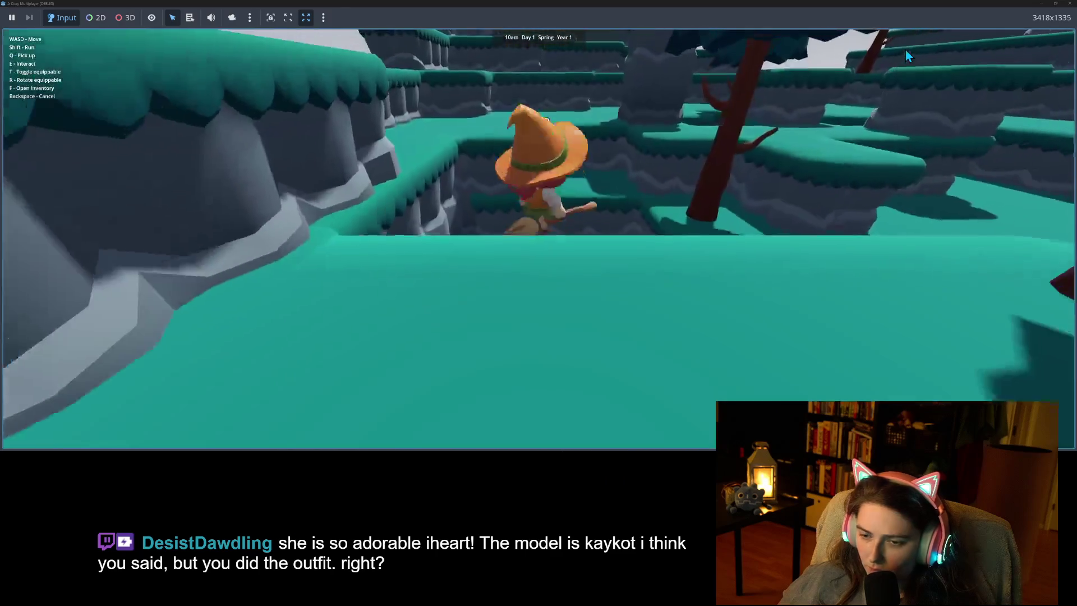
key("s")
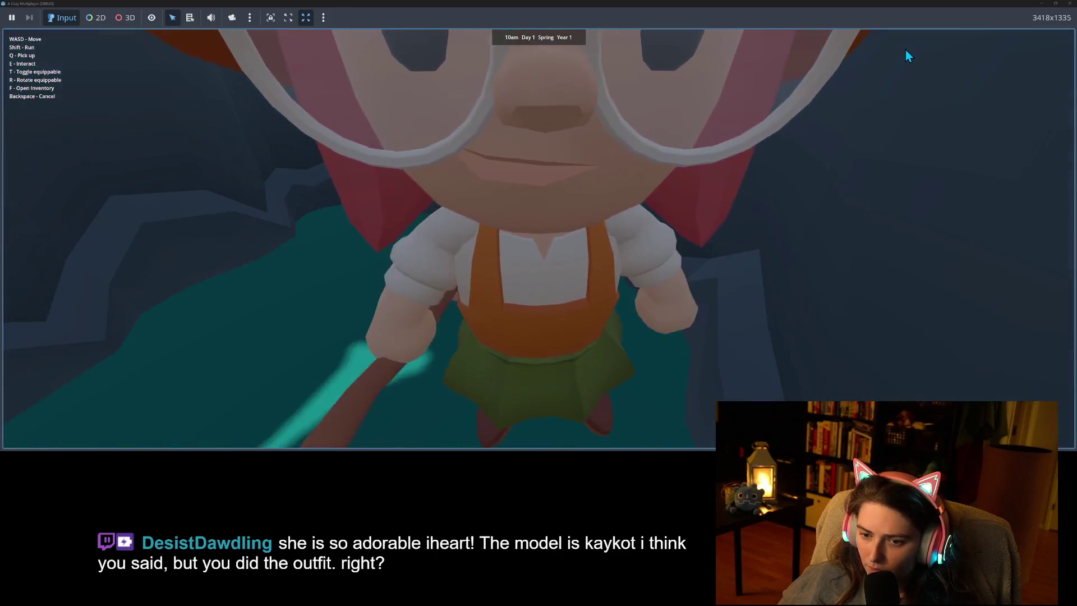
Walk the witch down through the lower teal area, up the terraces, and onto the pillar block.
key("w")
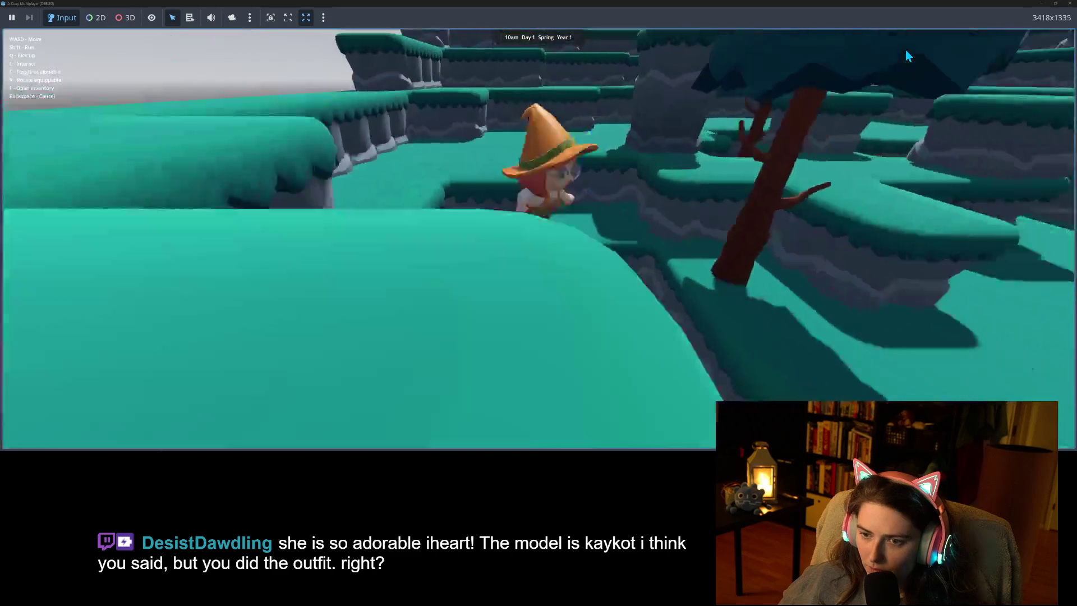
key("s")
key("s")
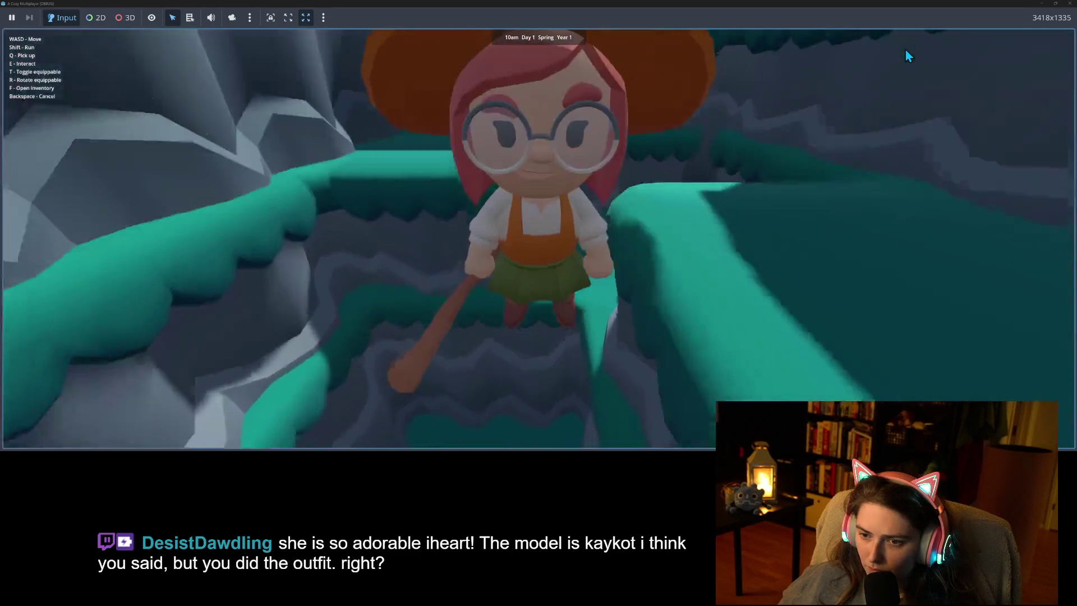
key("s")
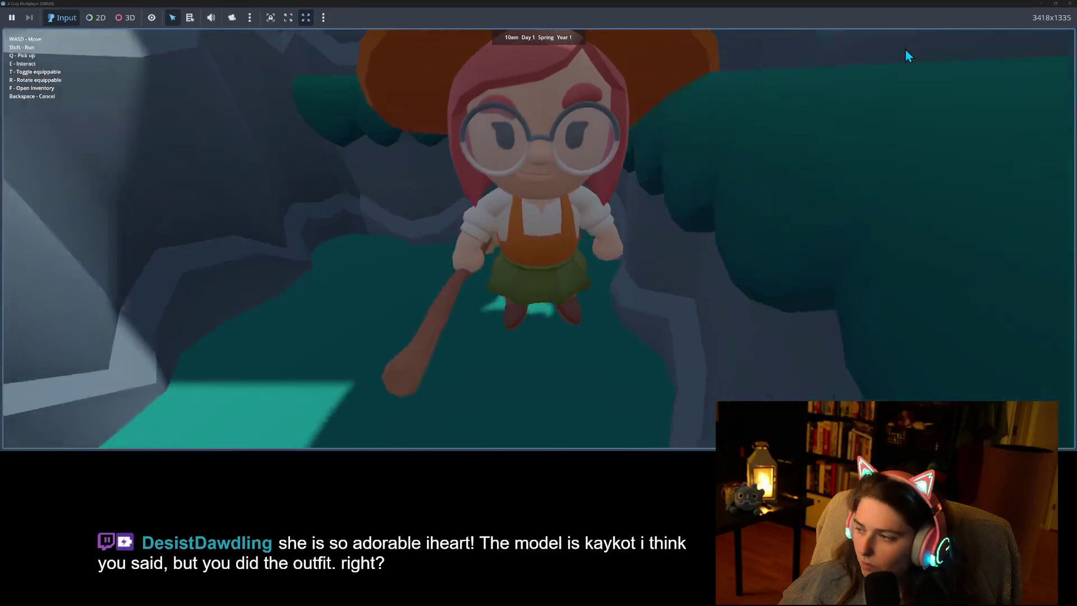
key("r")
key("s")
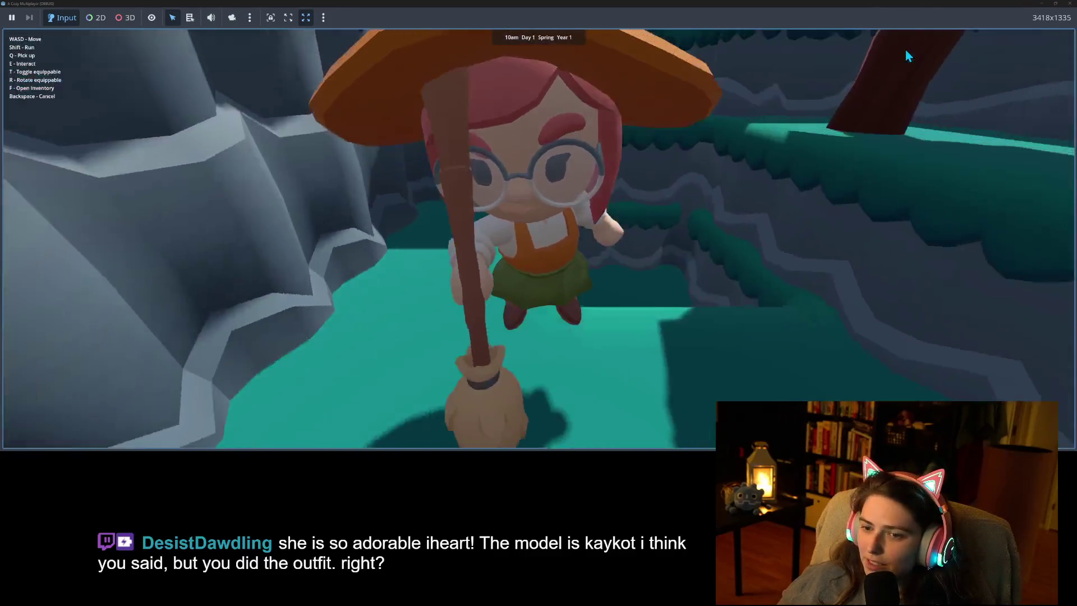
key("s")
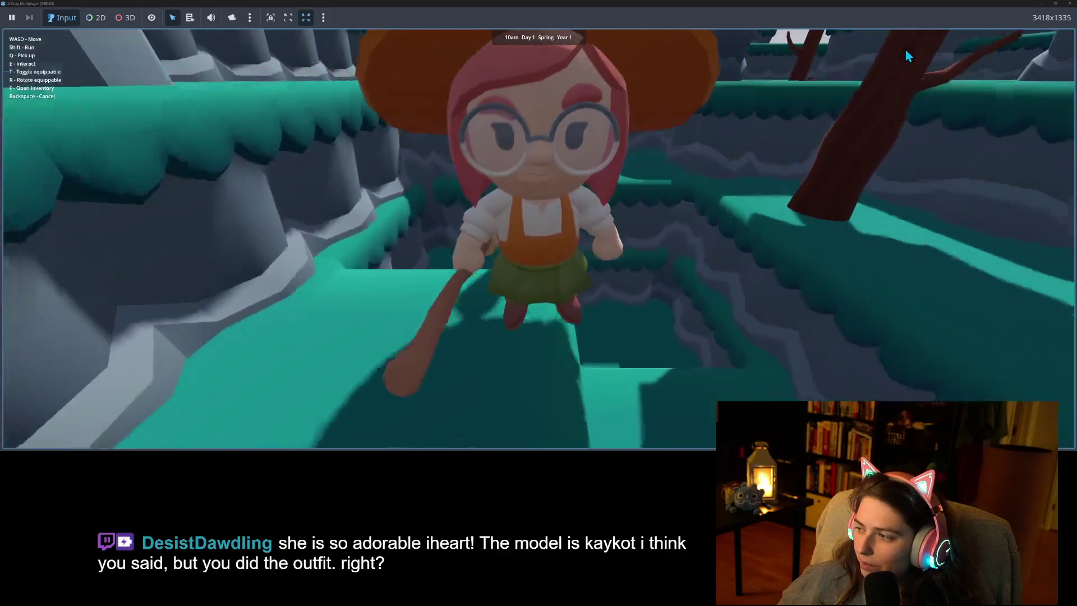
key("s")
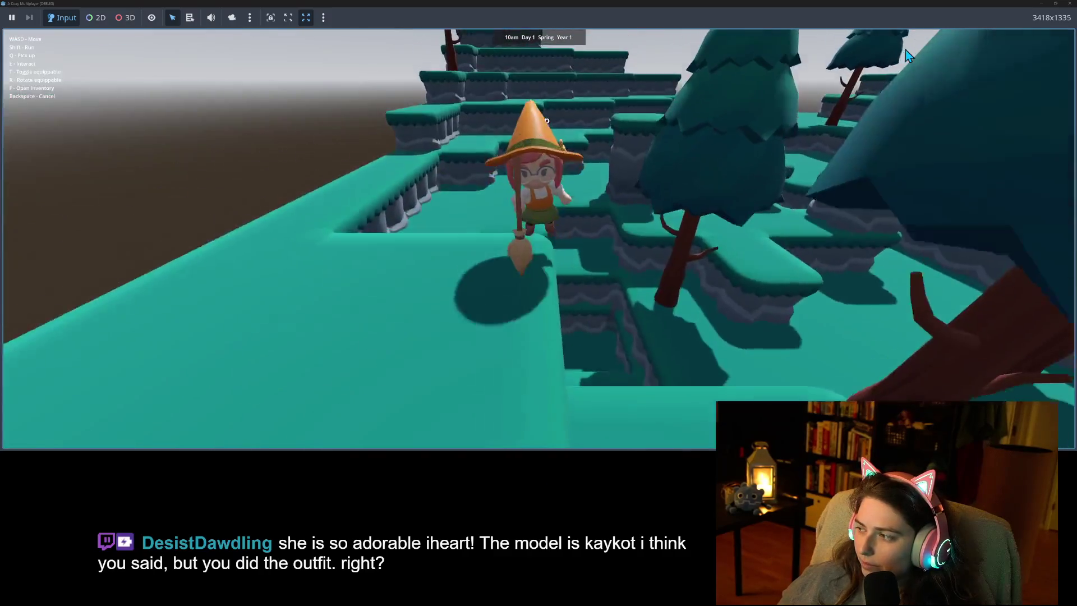
key("s")
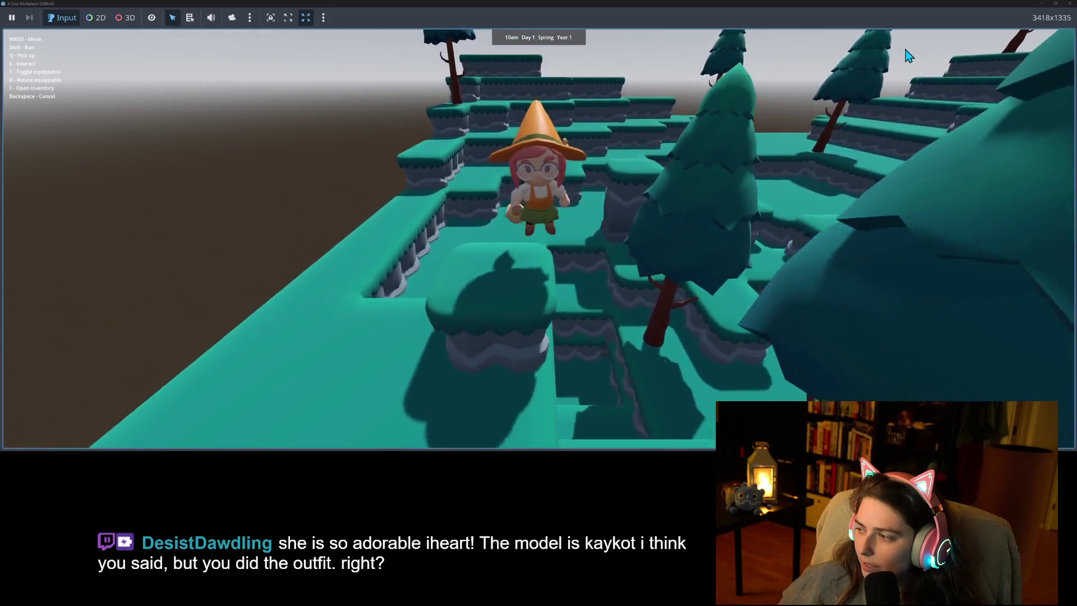
key("s")
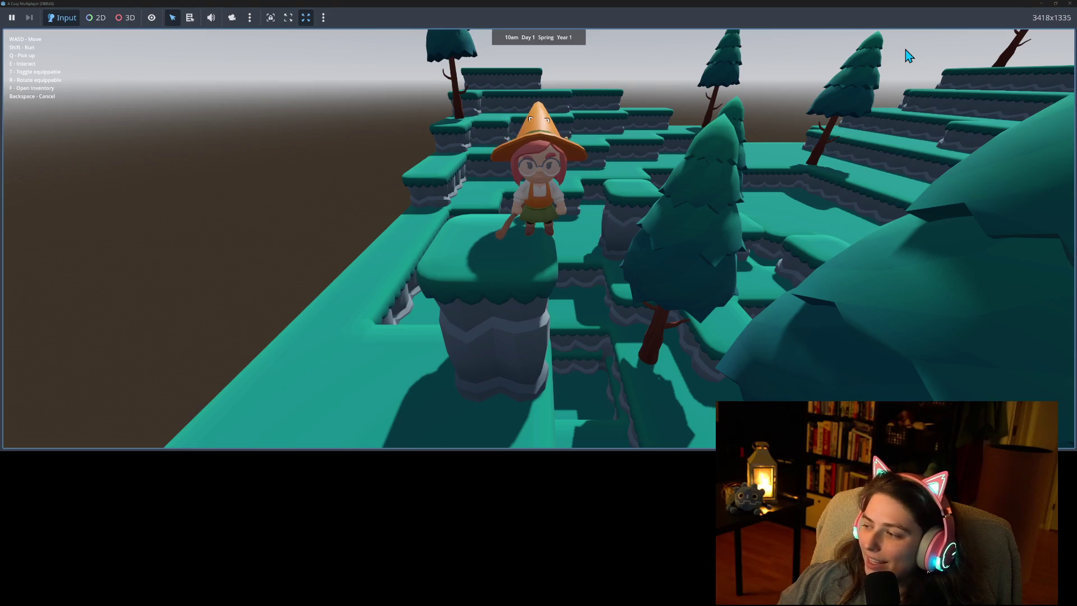
Turn the witch on the pillar and walk her off into the terraces, dropping to a lower one.
key("a")
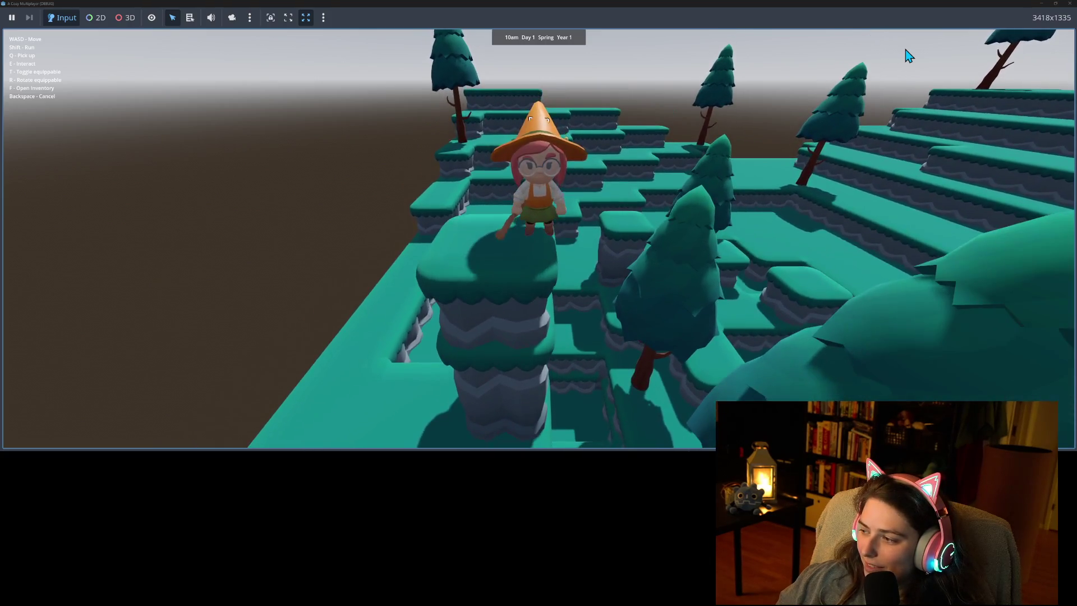
key("s")
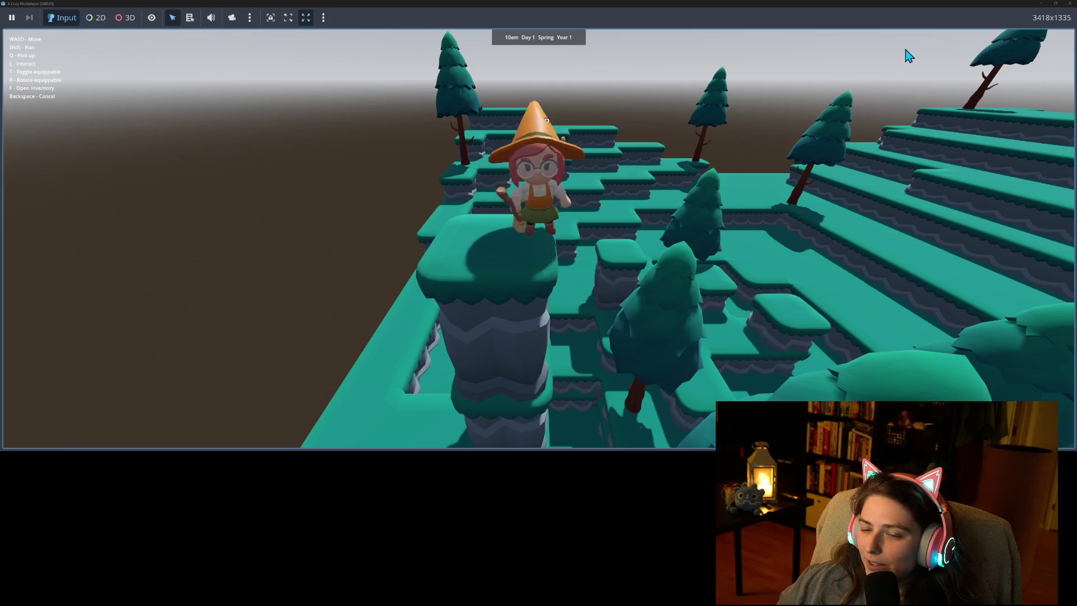
key("w")
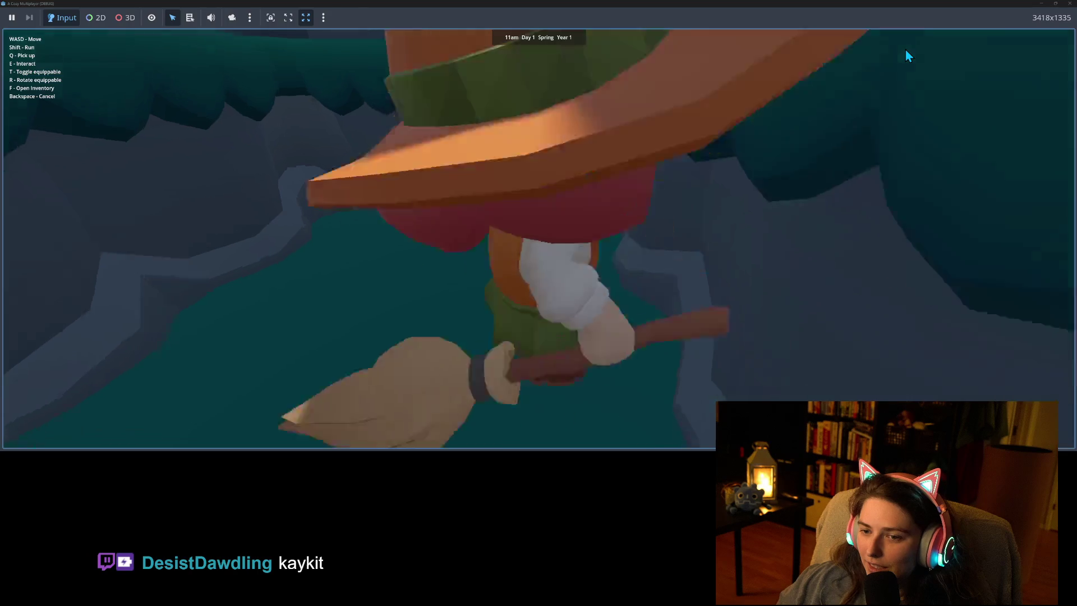
key("w")
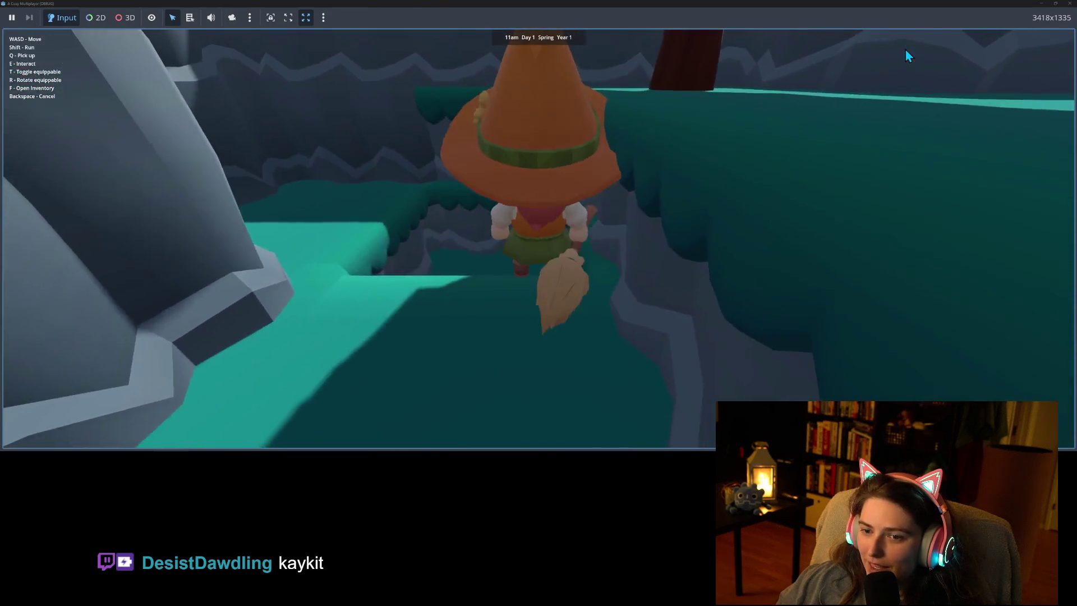
key("w")
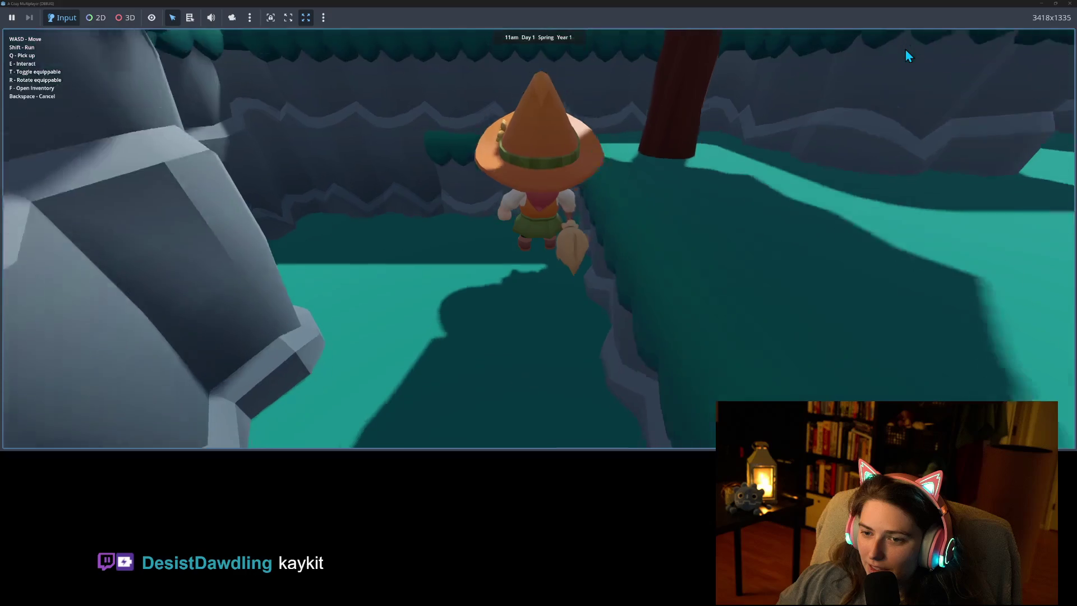
key("w")
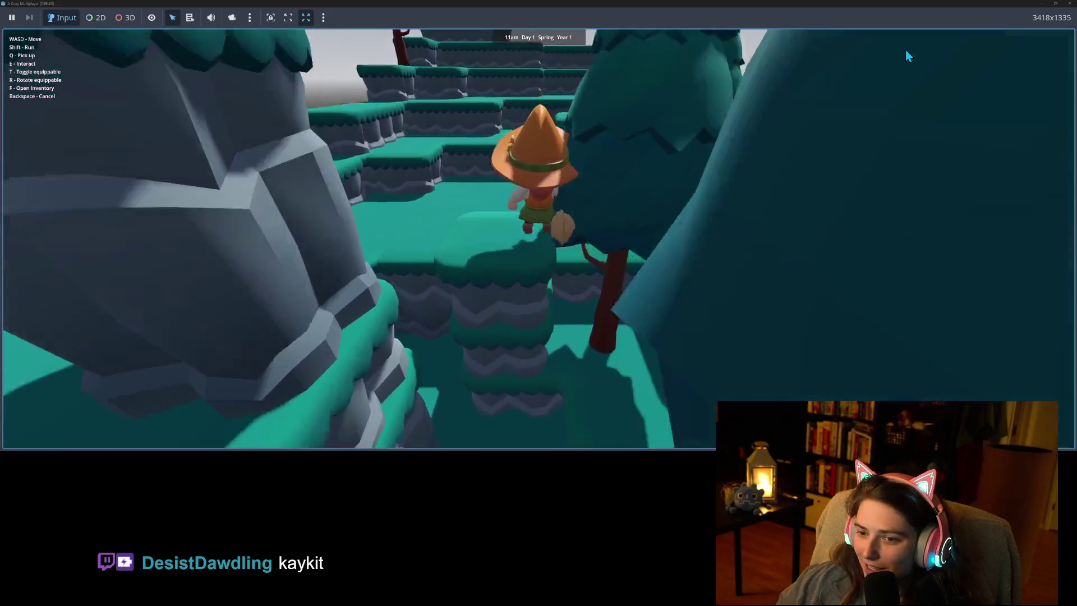
key("s")
key("w")
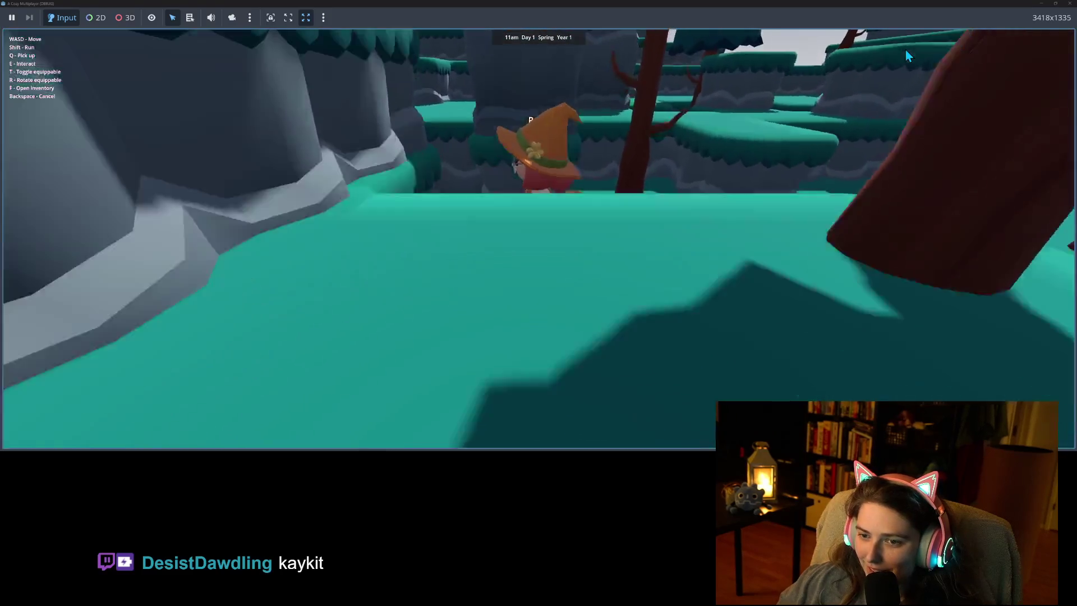
Walk the witch up the terraces beside the cliff wall, then off the ledge and down the steps.
key("w")
key("w")
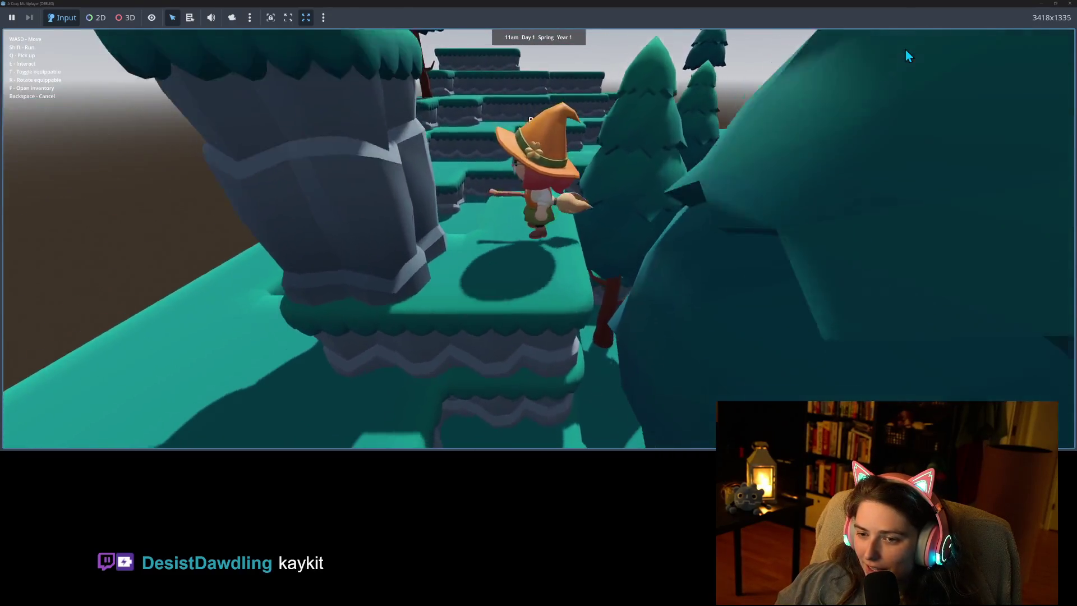
key("w")
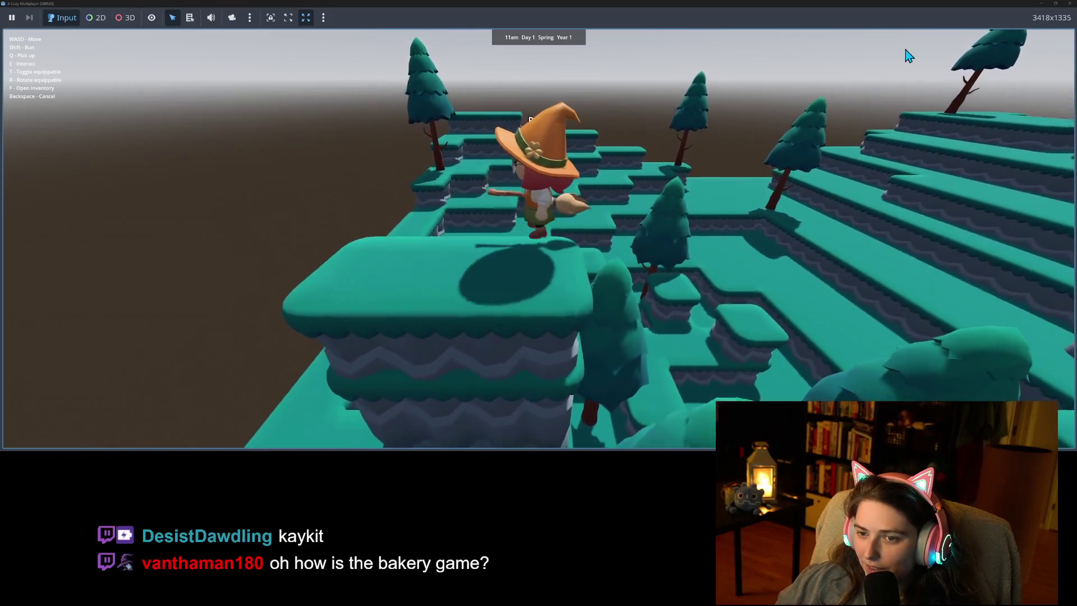
key("w")
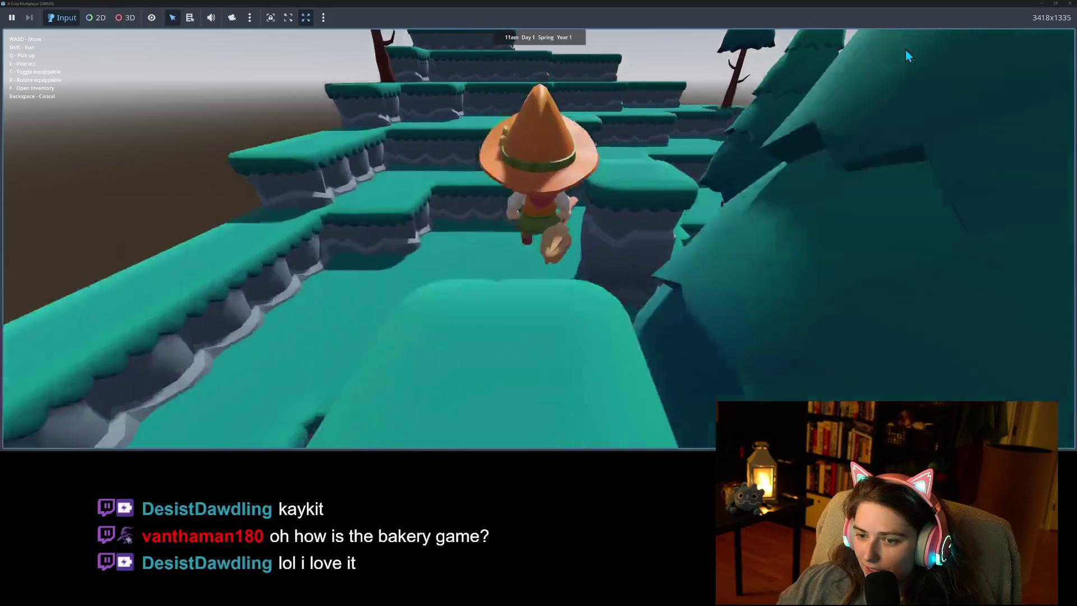
key("a")
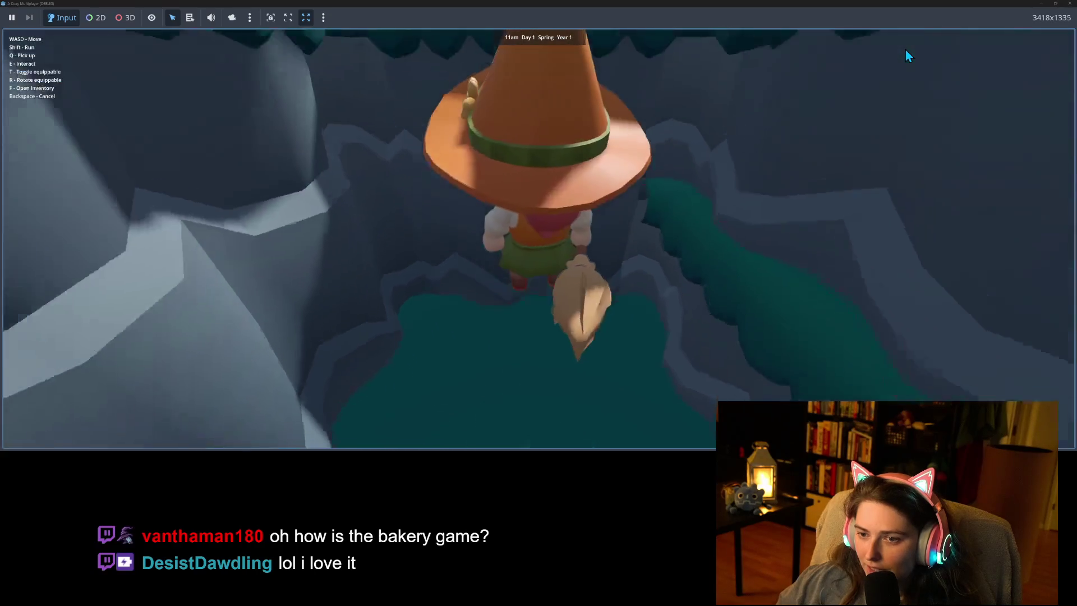
key("w")
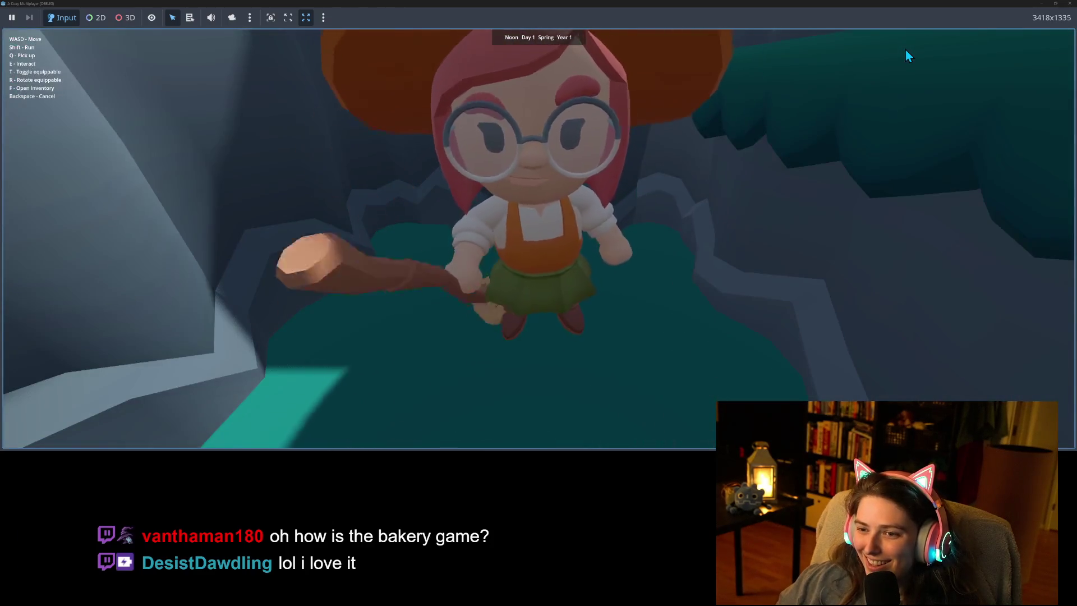
key("w")
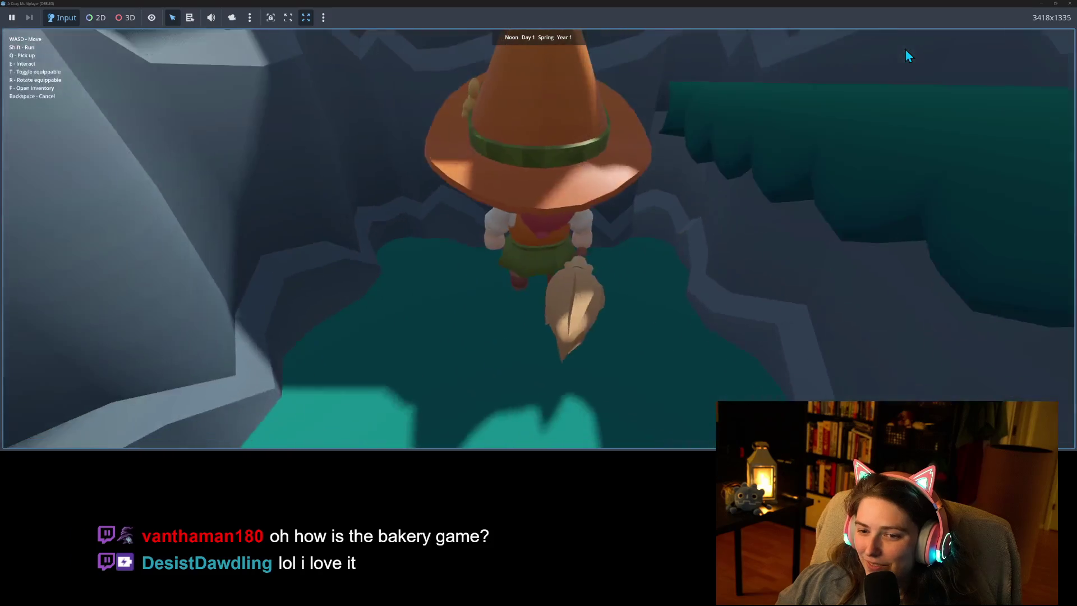
key("s")
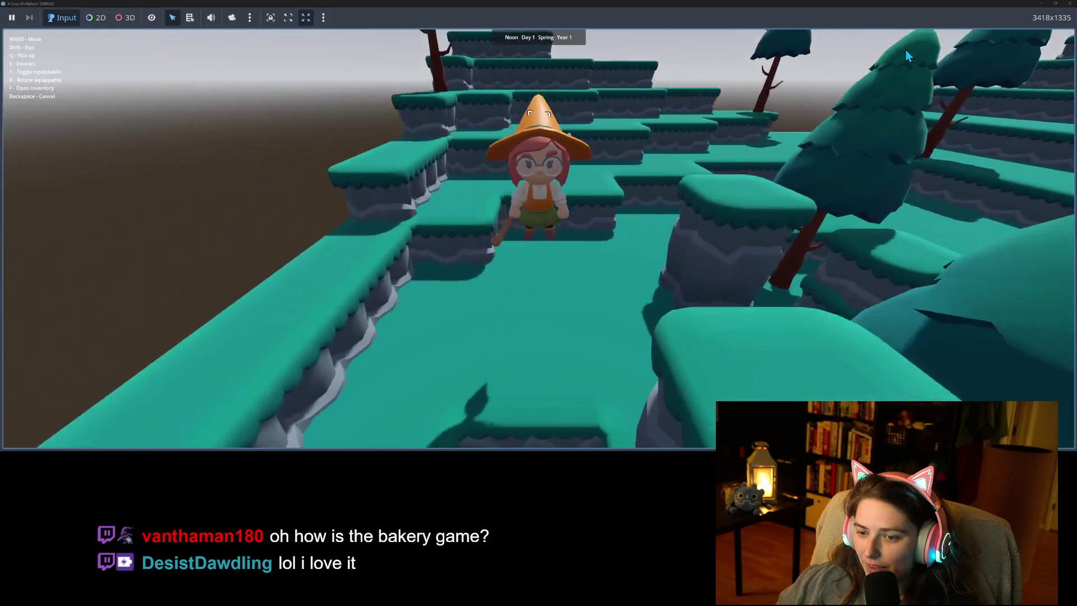
key("s")
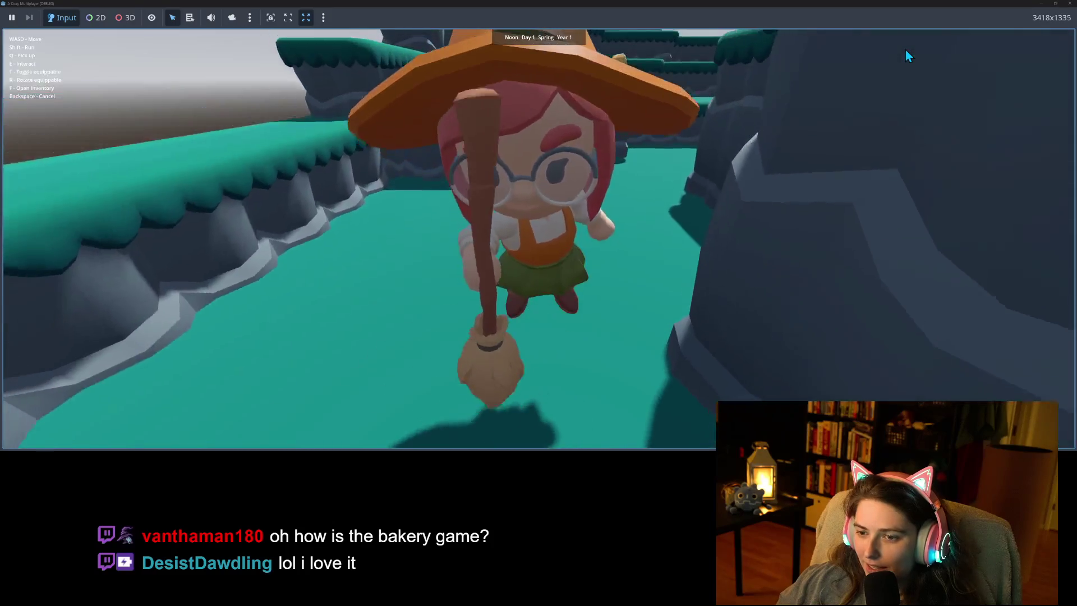
key("s")
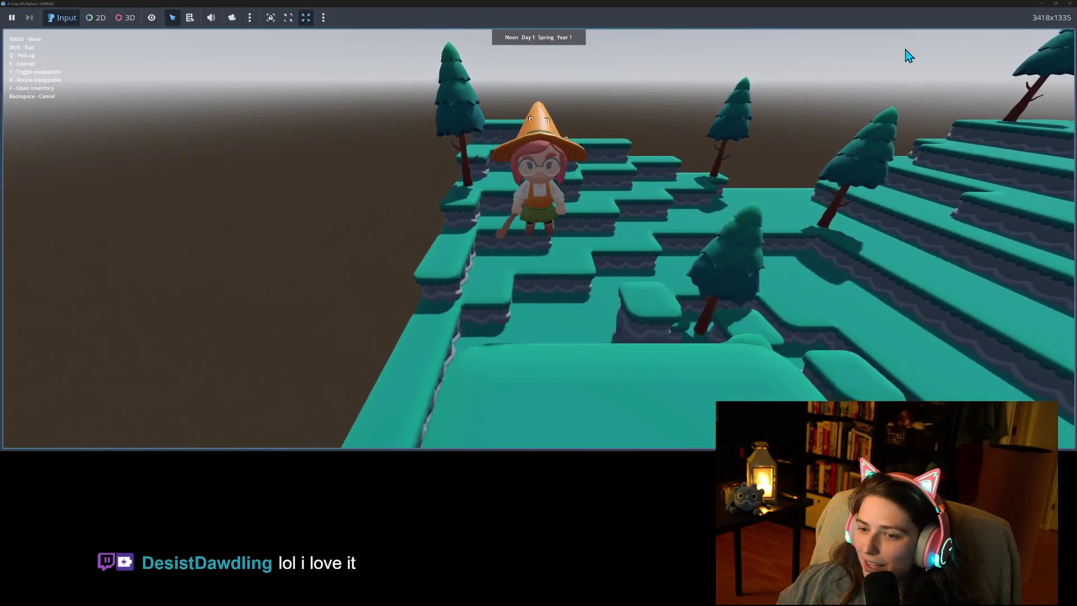
key("s")
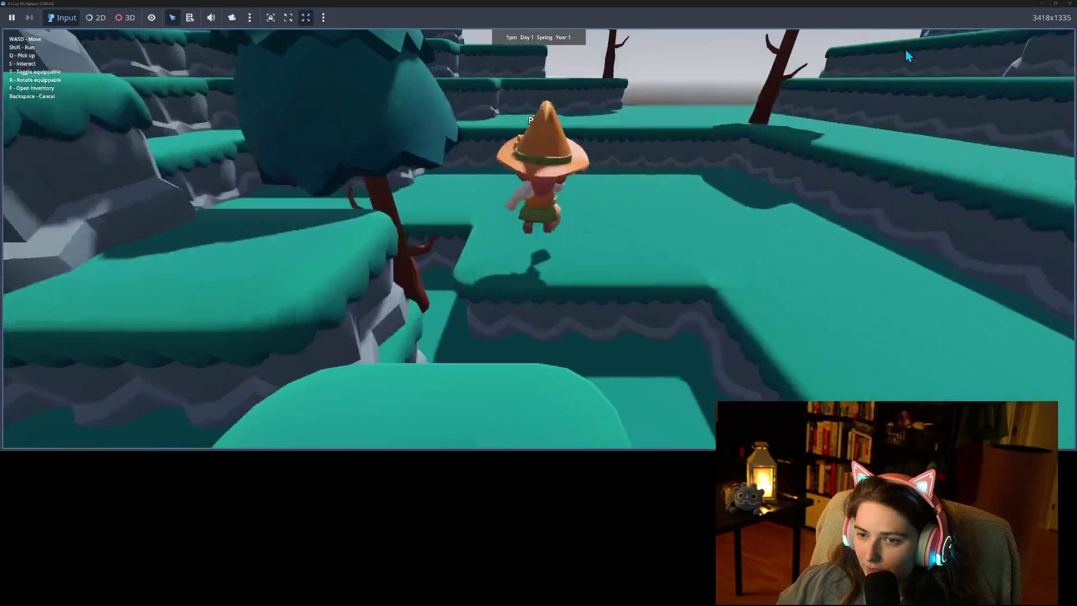
Walk the witch across the gap and platforms and around past the tree.
key("s")
key("w")
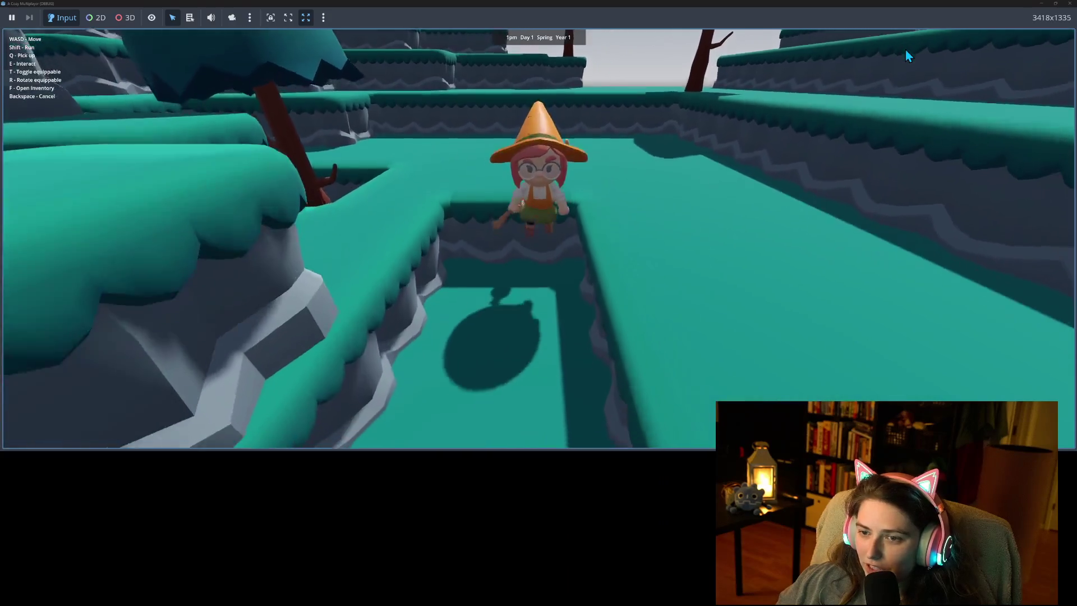
key("s")
key("s")
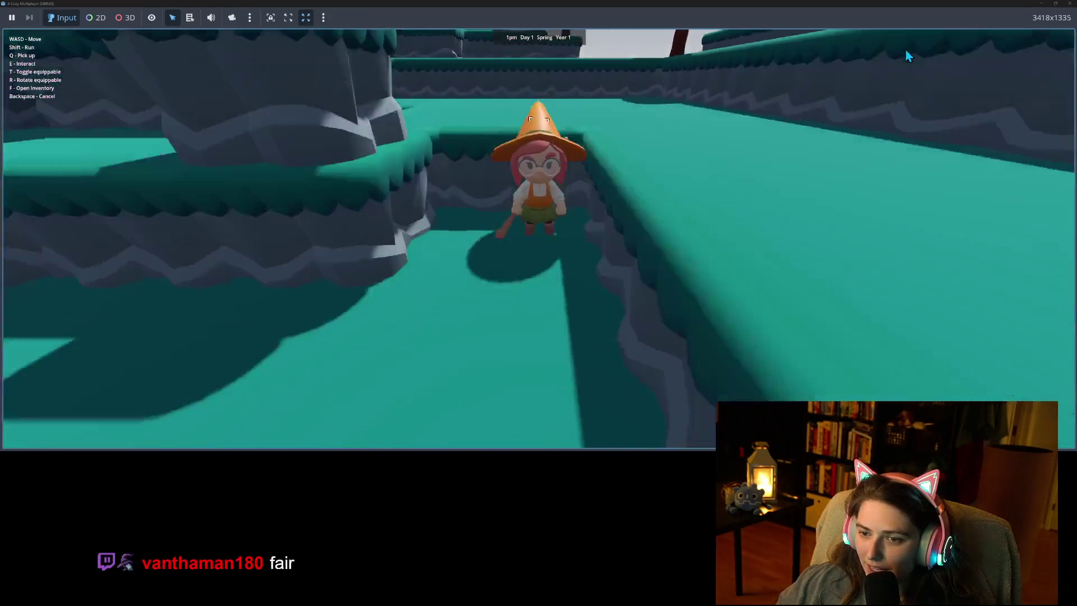
key("w")
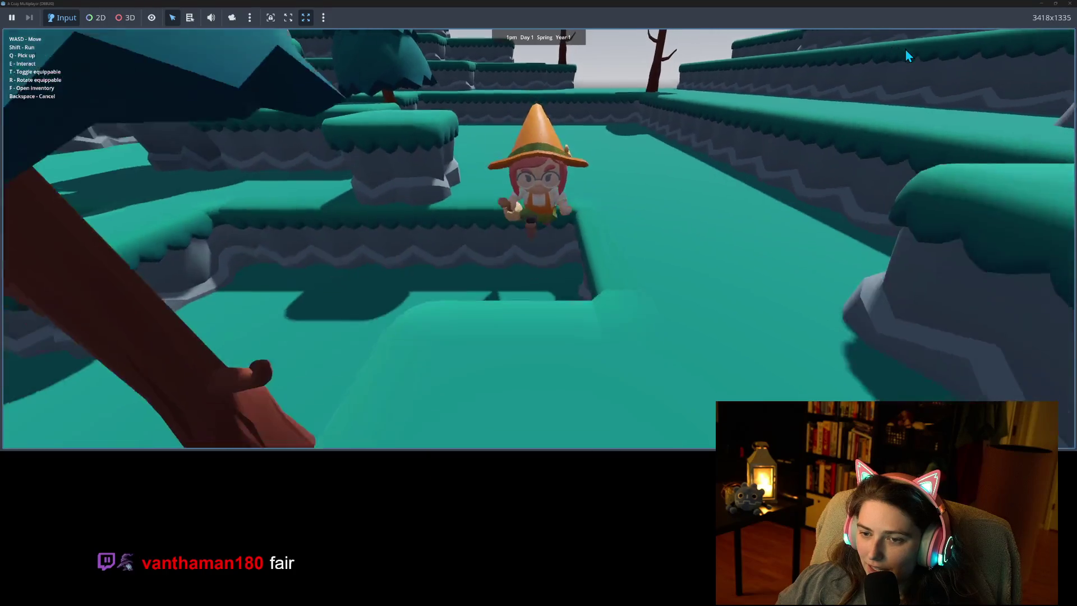
key("a")
key("w")
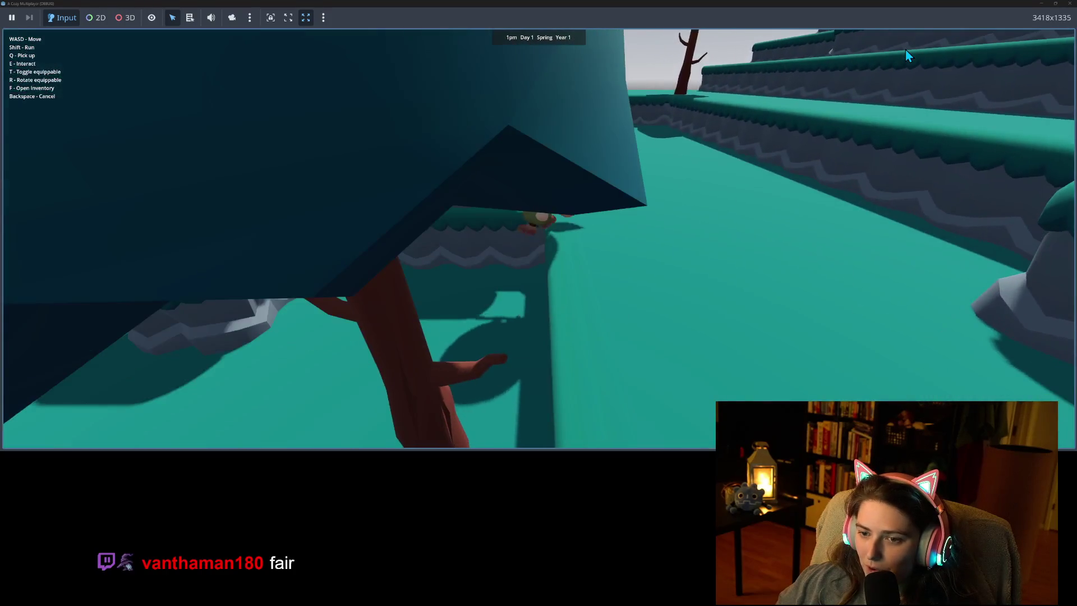
key("w")
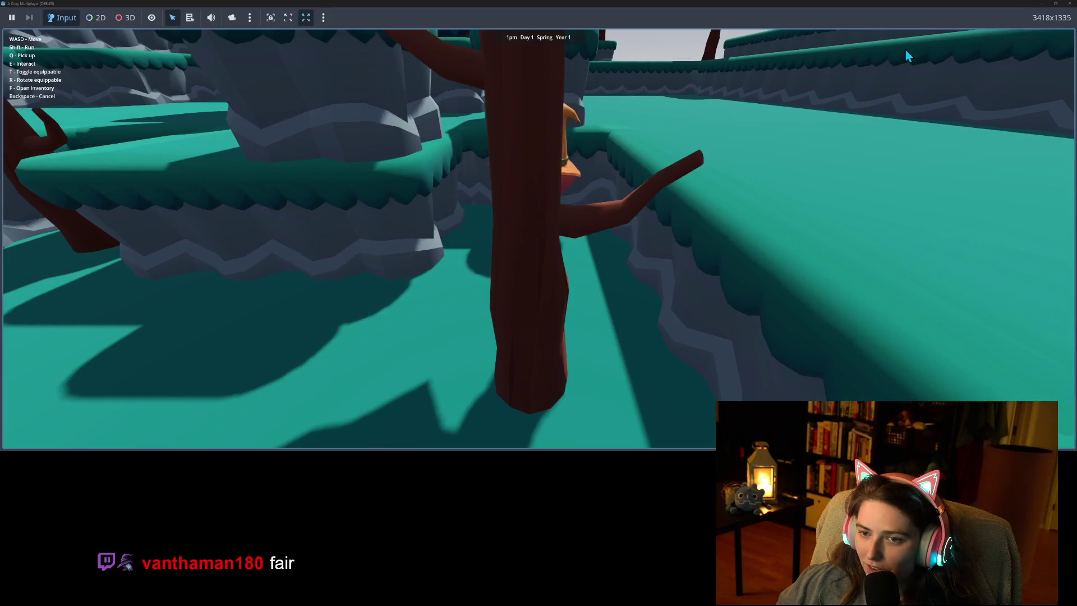
key("w")
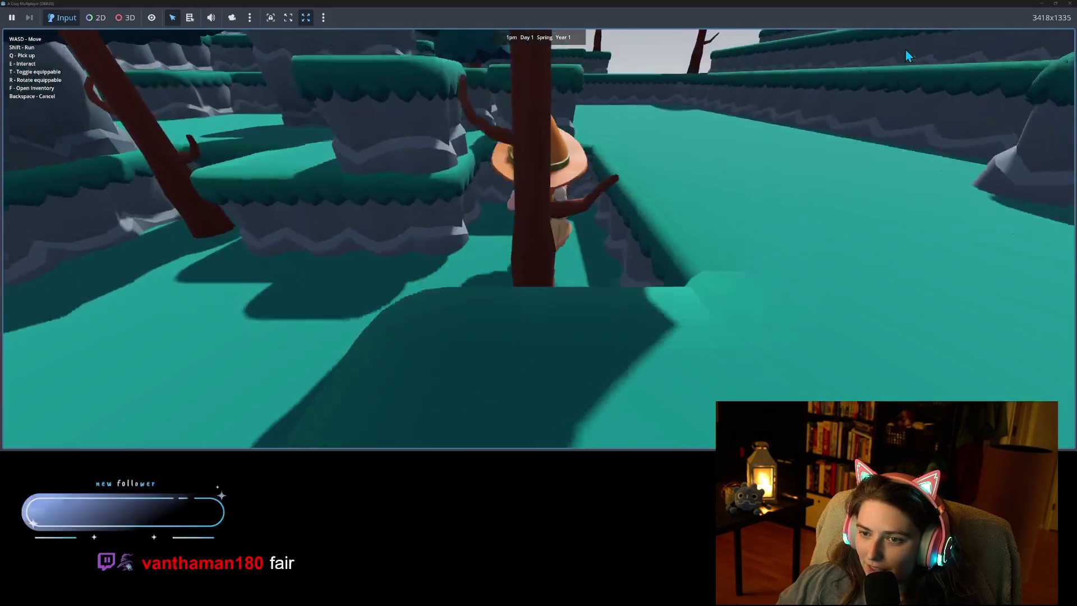
key("w")
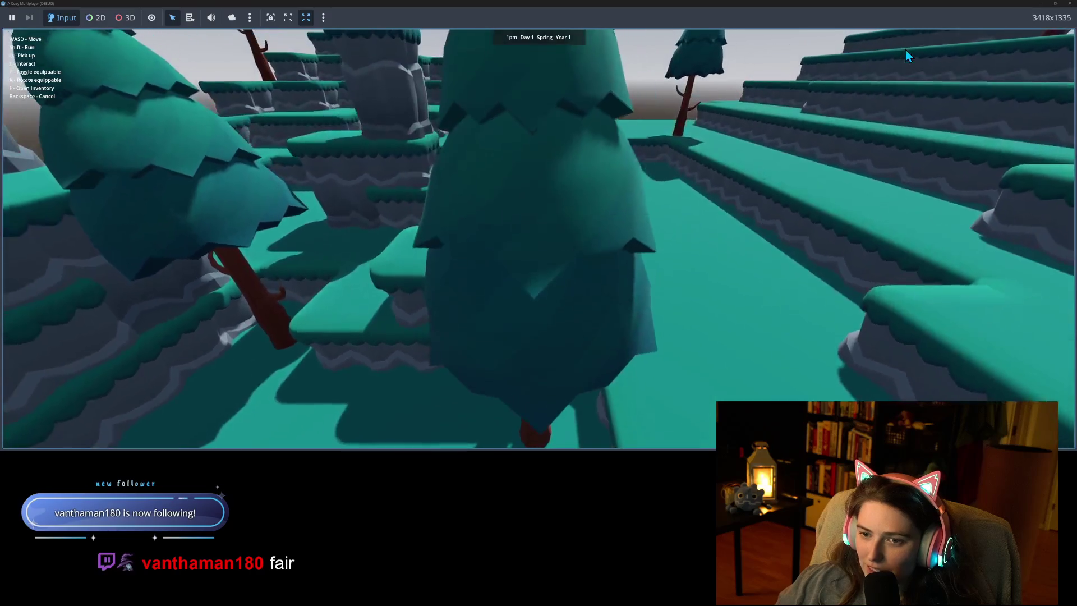
key("w")
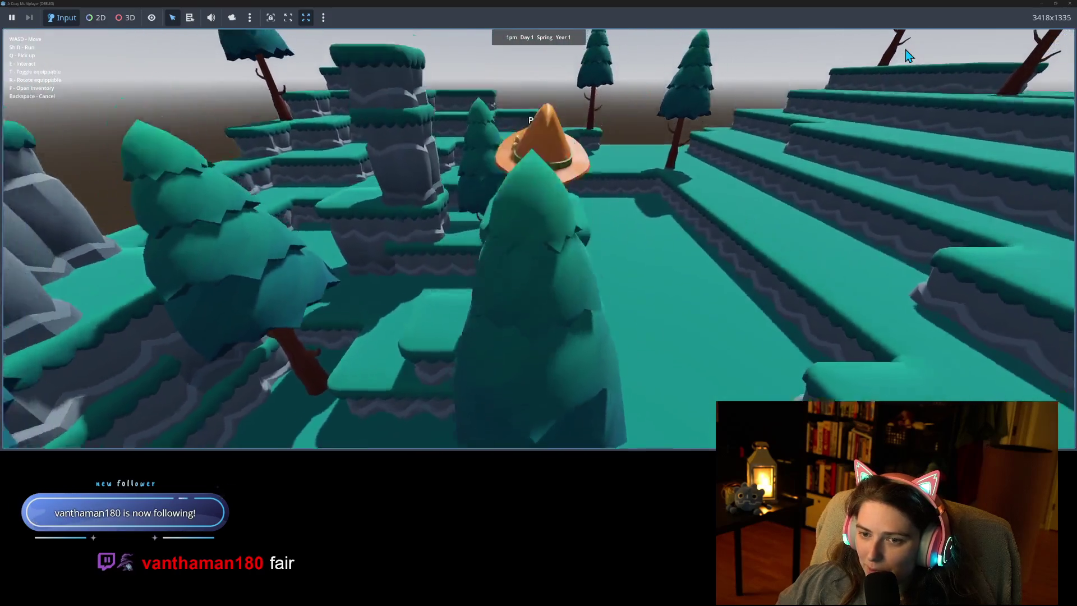
Move the witch onto a pillar, off over the ledge, onto another pillar, then hide the game window.
key("s")
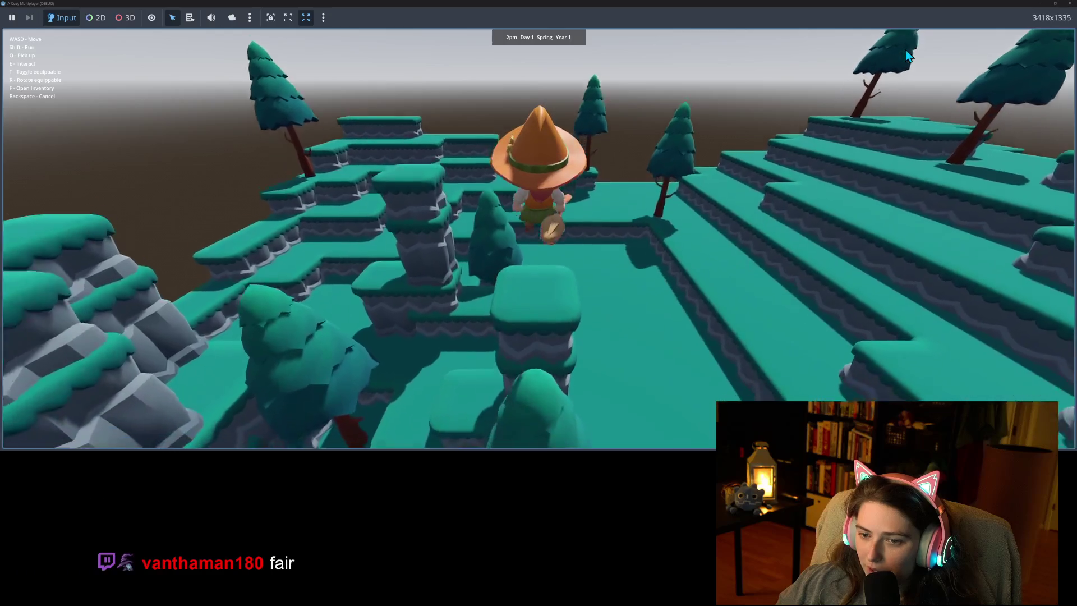
key("w")
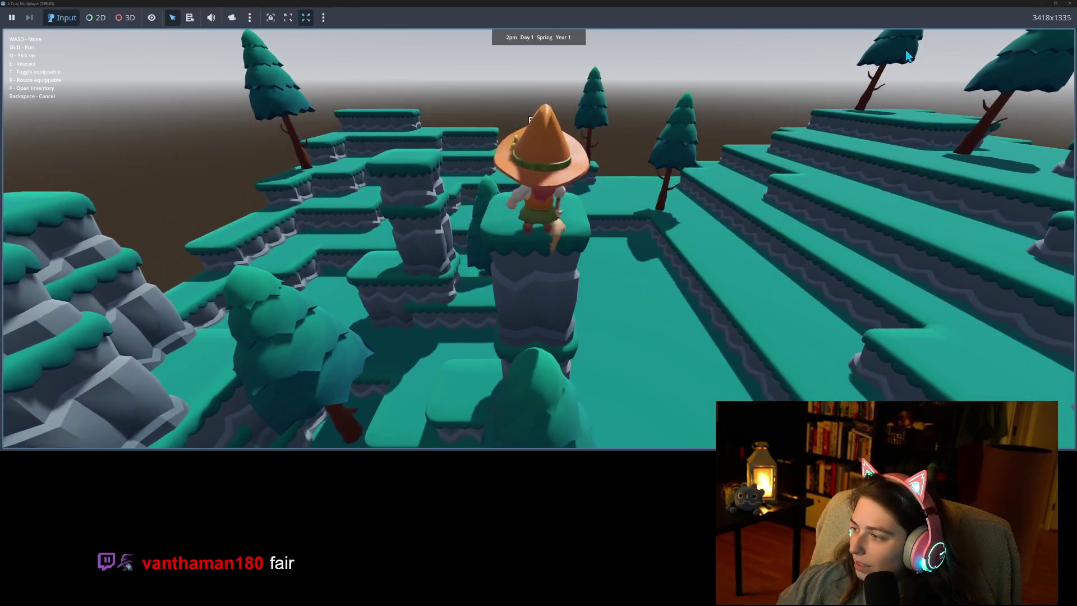
key("s")
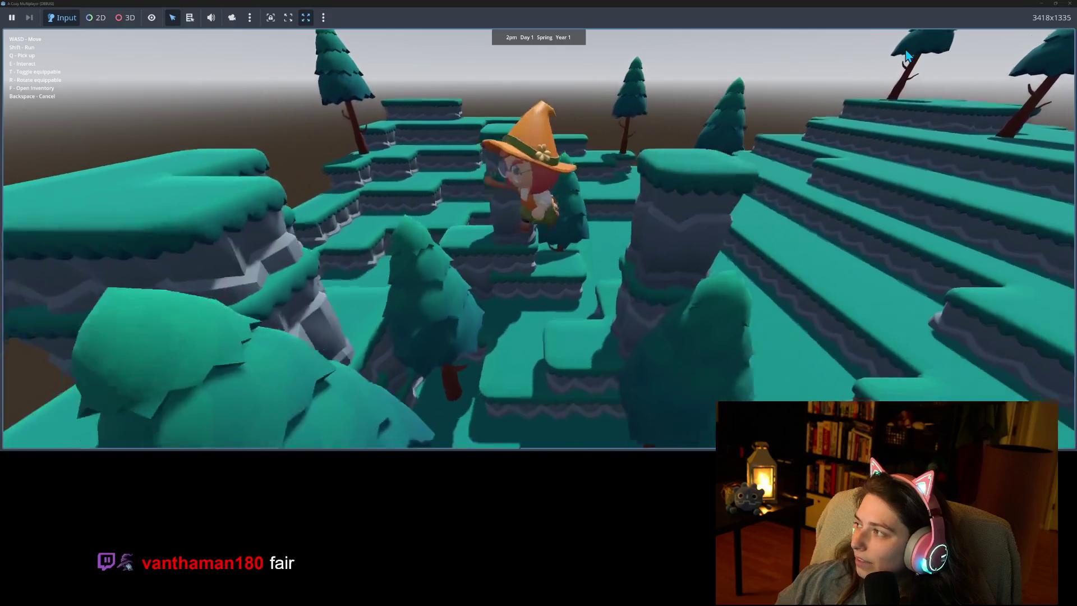
key("w")
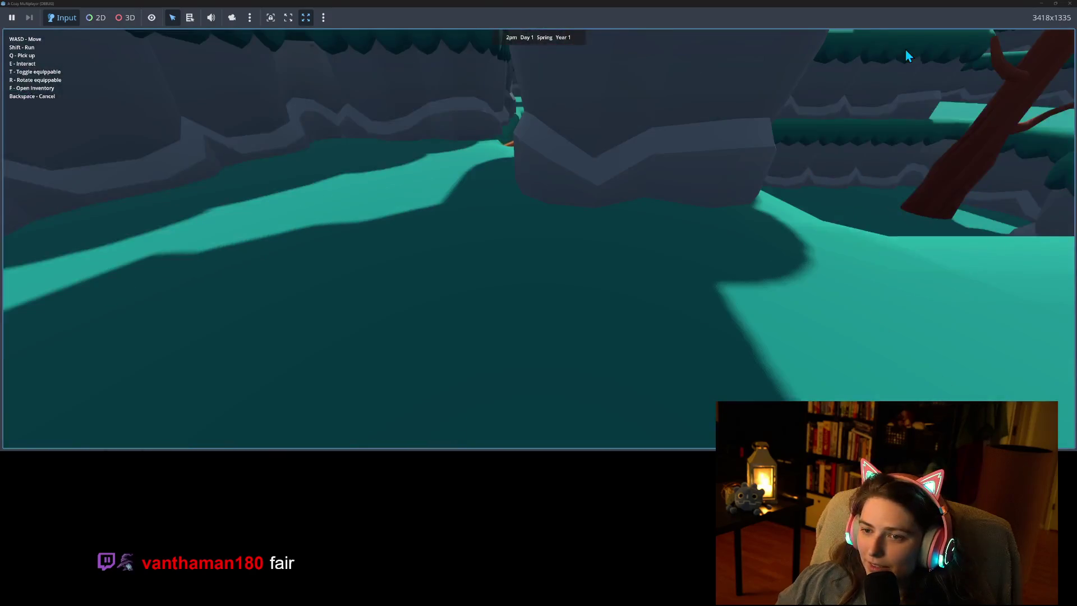
key("w")
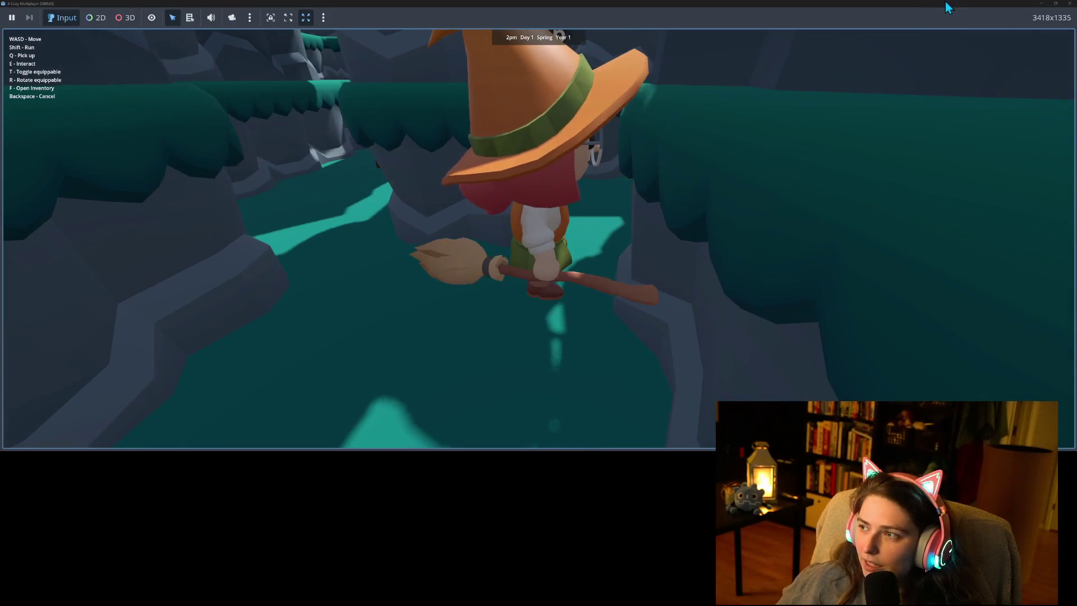
left_click(1043, 3)
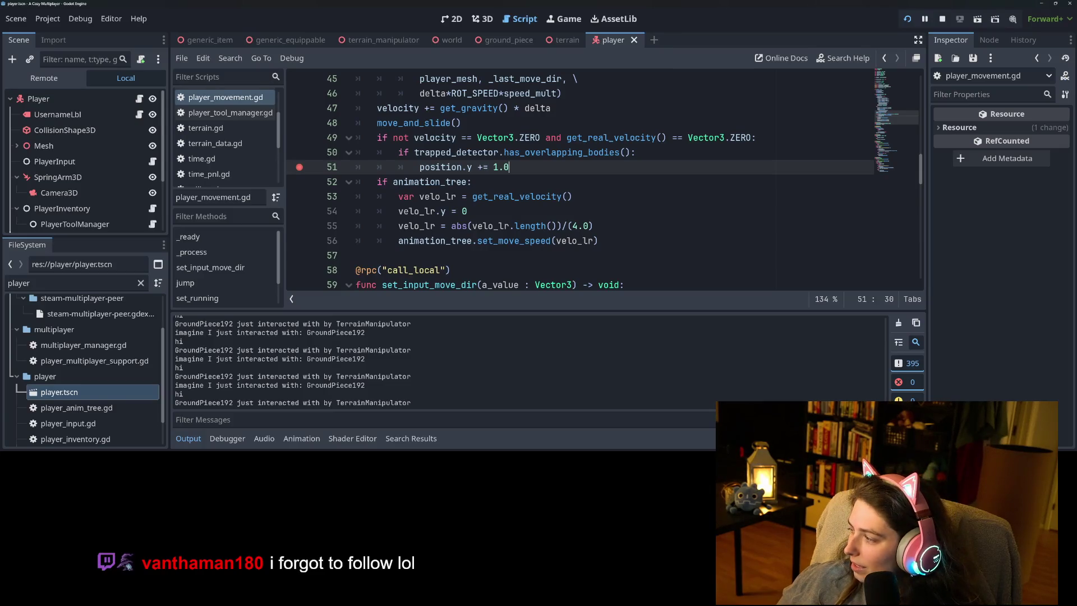
Bring the game back and move the witch among the pillars onto a higher block.
key("alt+Tab")
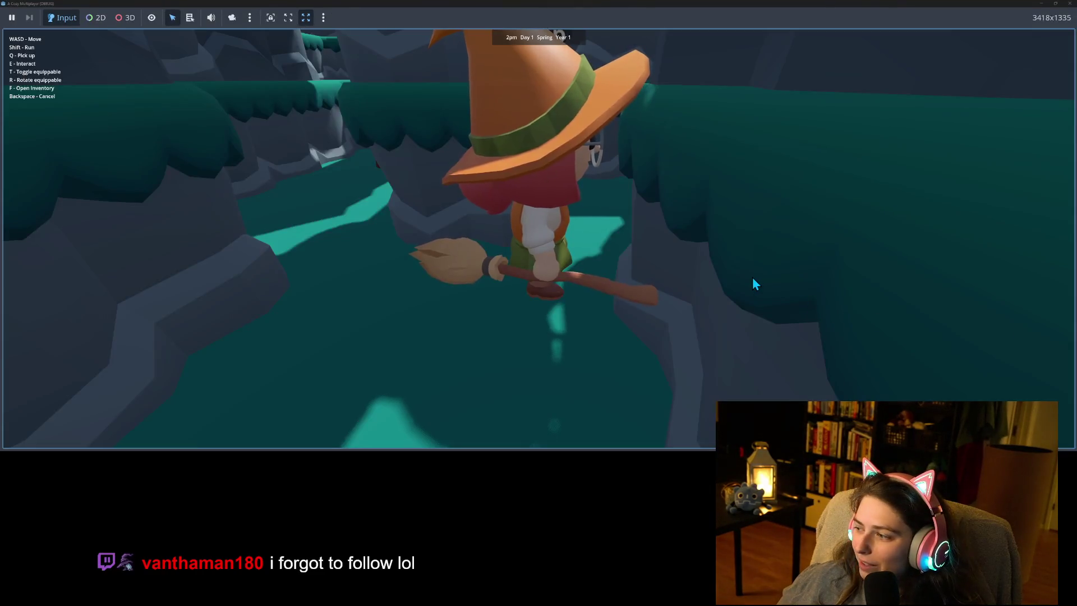
key("a")
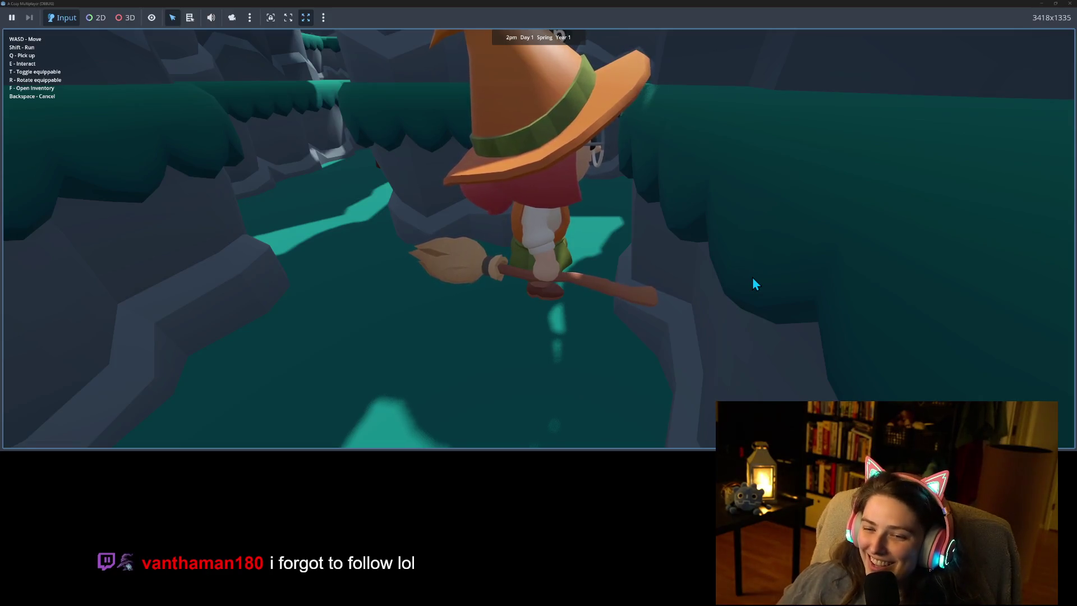
key("w")
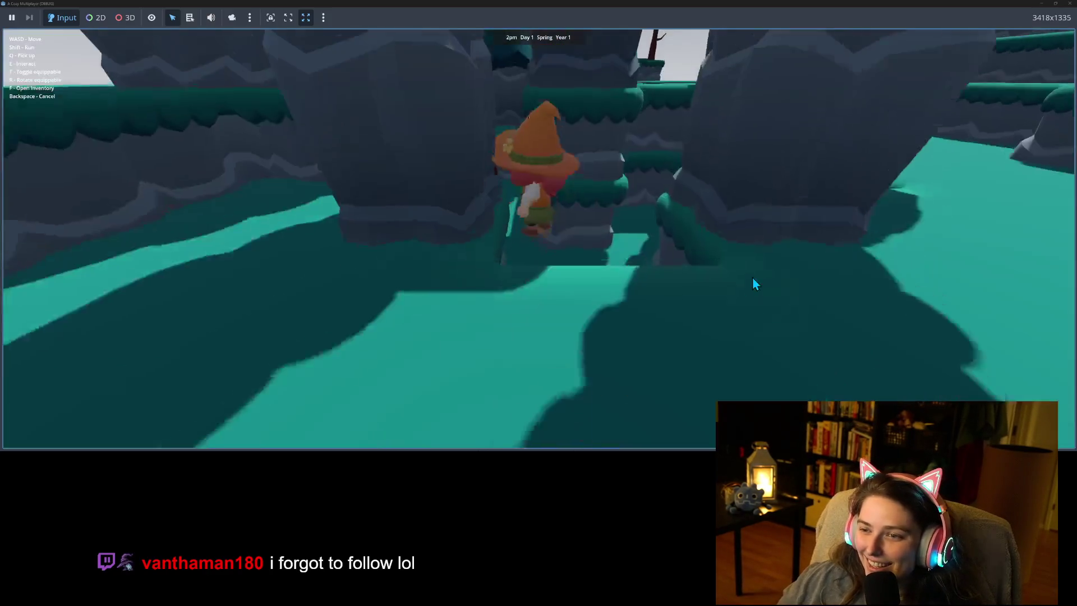
key("s")
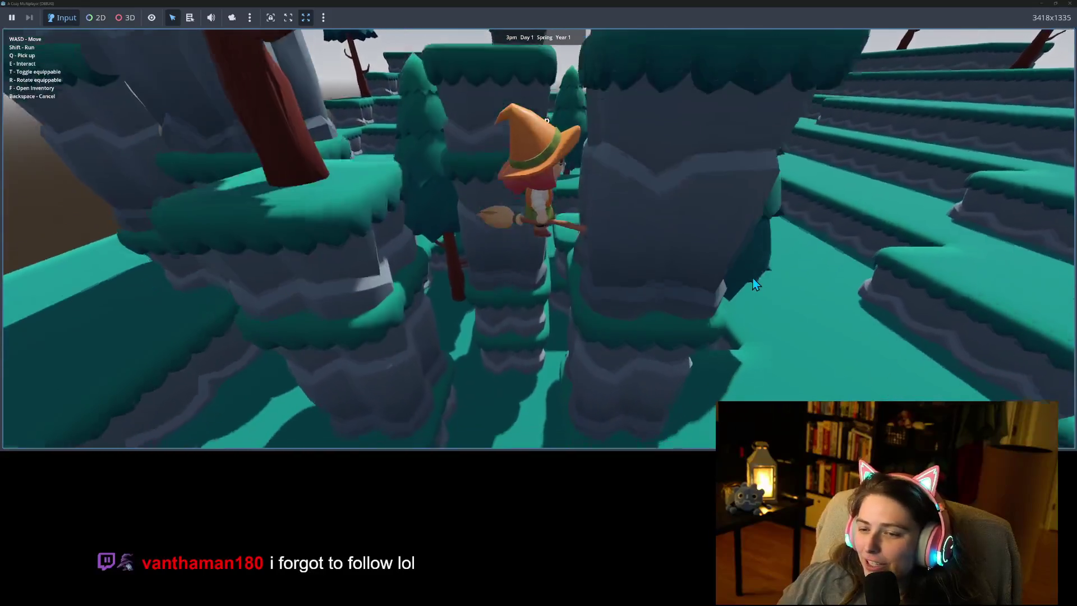
key("w")
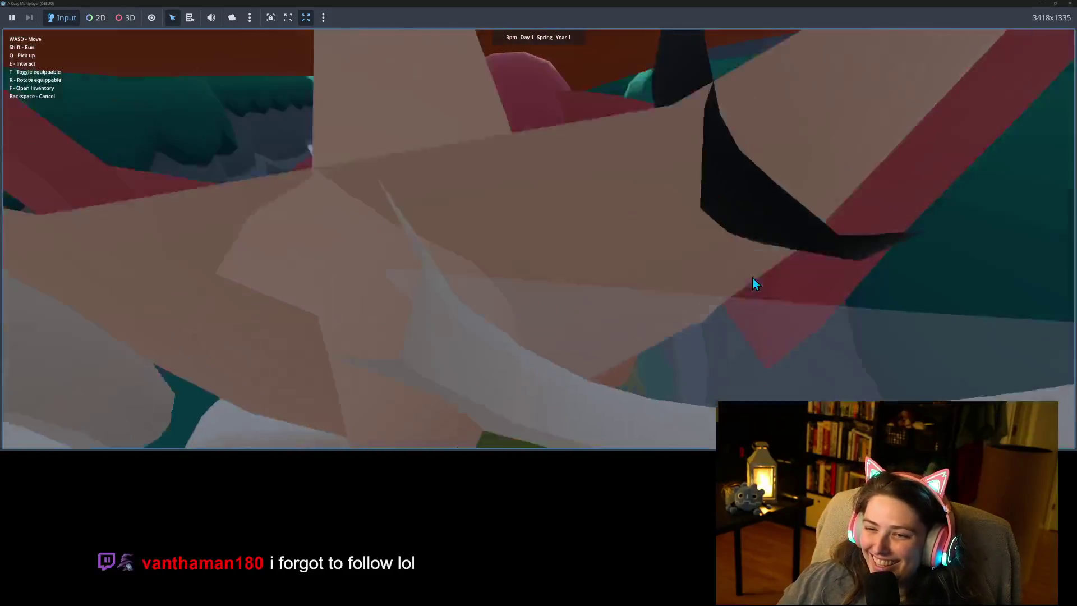
key("w")
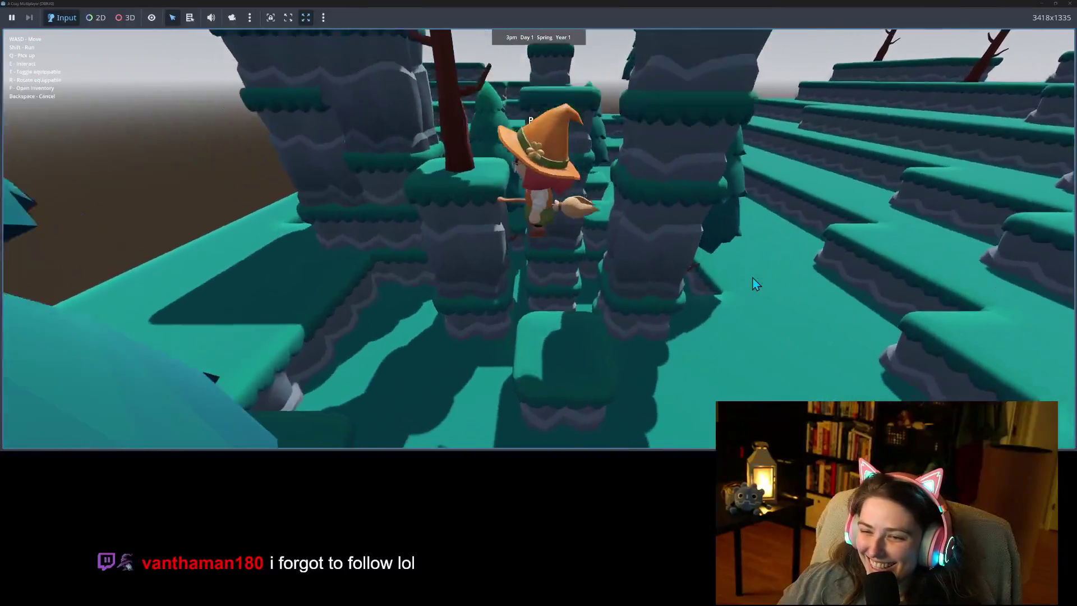
key("s")
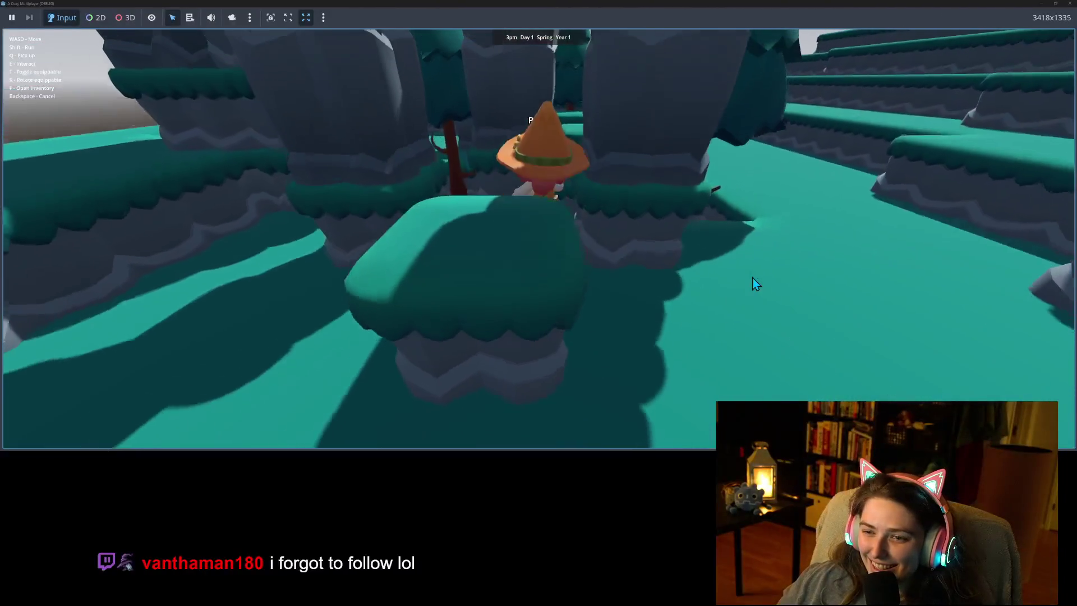
key("w")
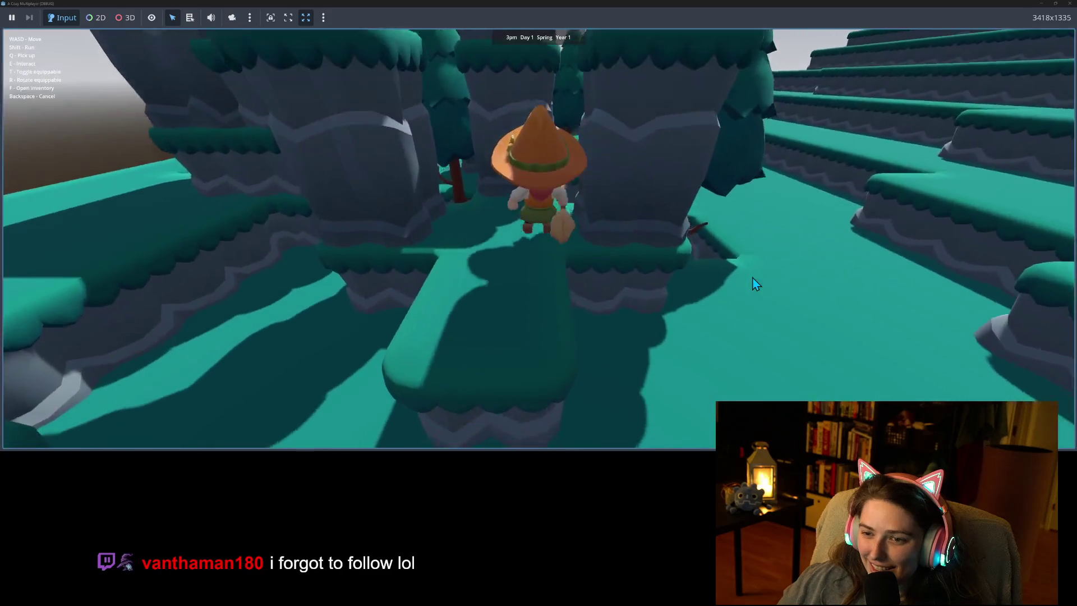
key("w")
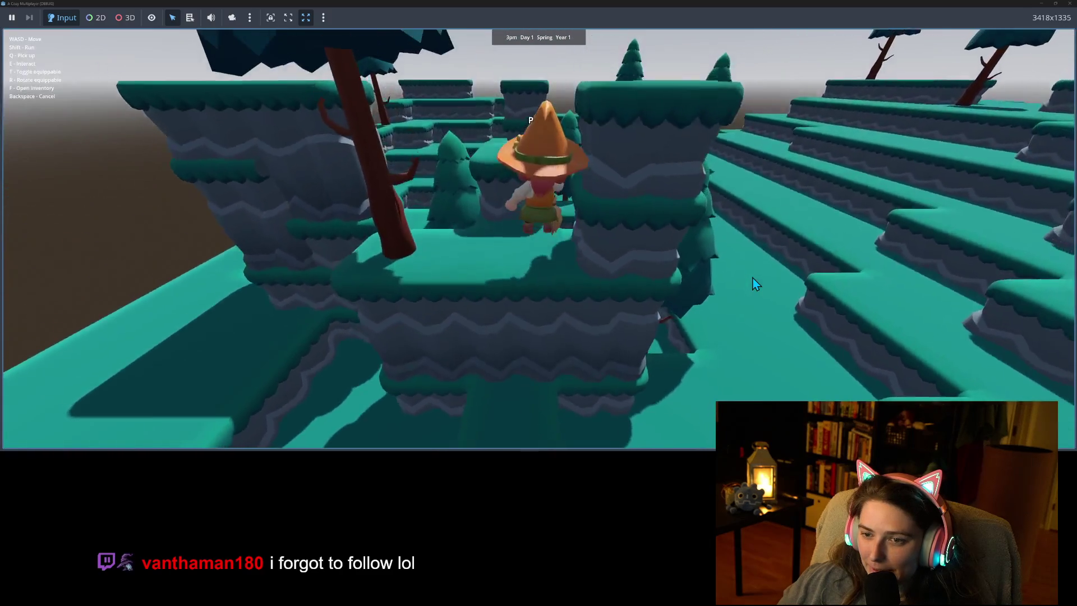
key("w")
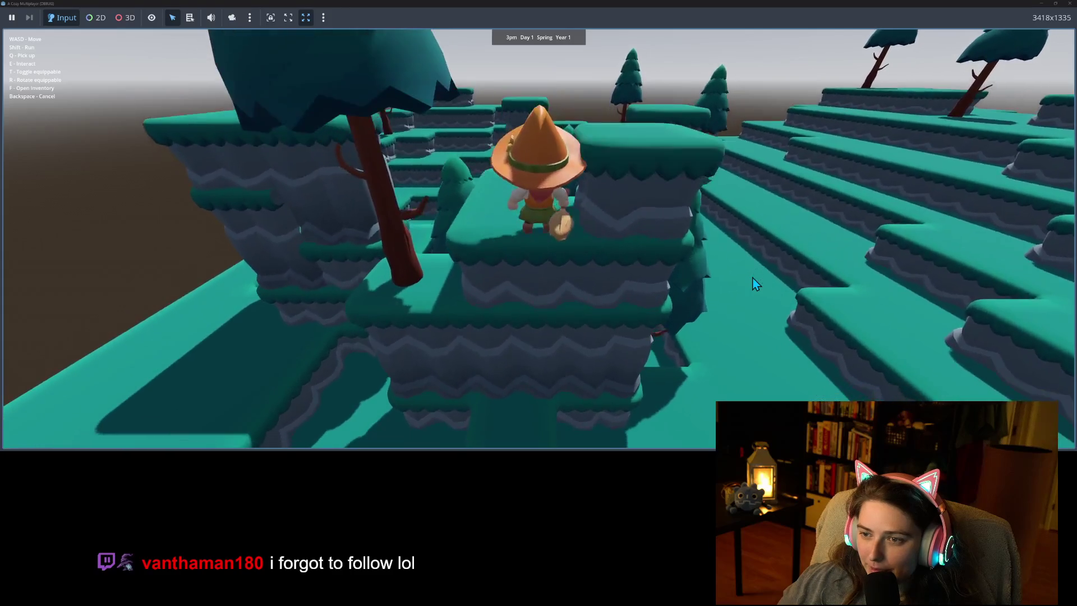
Fly the witch along the terraces, past the tree and rock, onto the ledge ahead.
key("w")
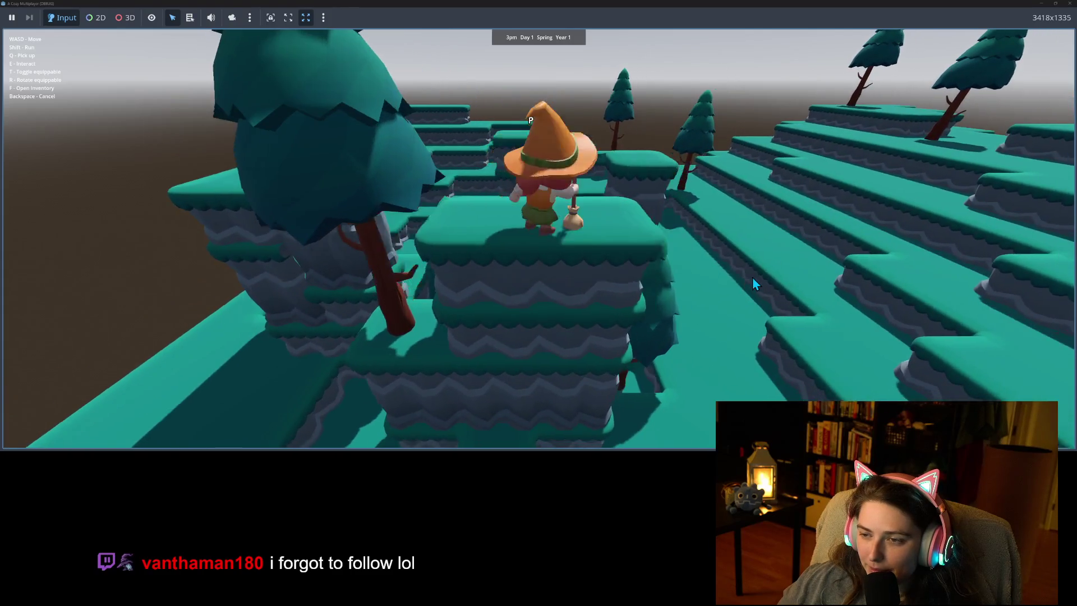
key("w")
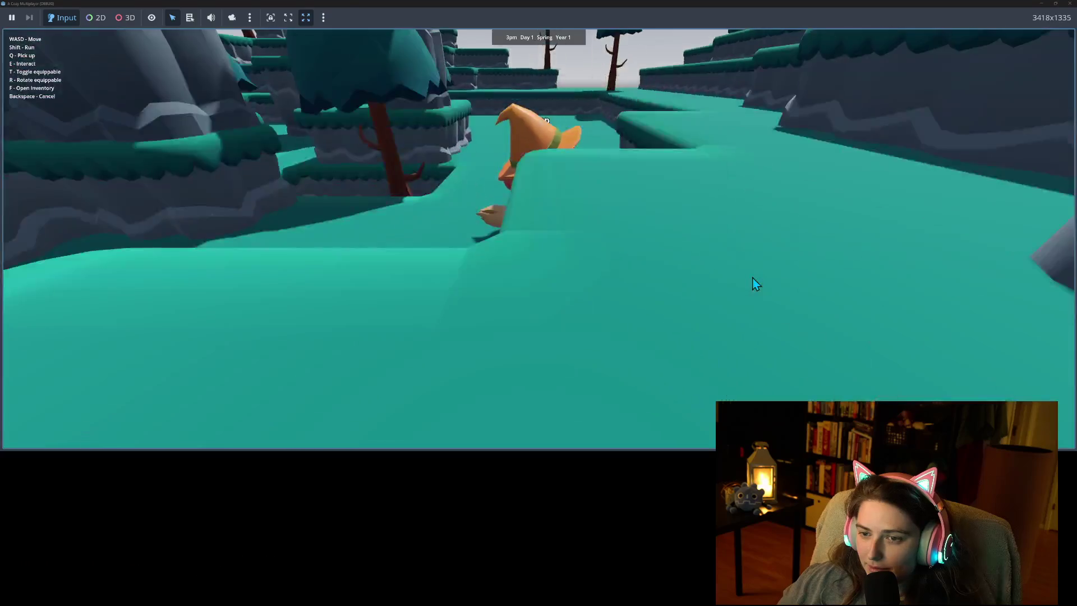
key("w")
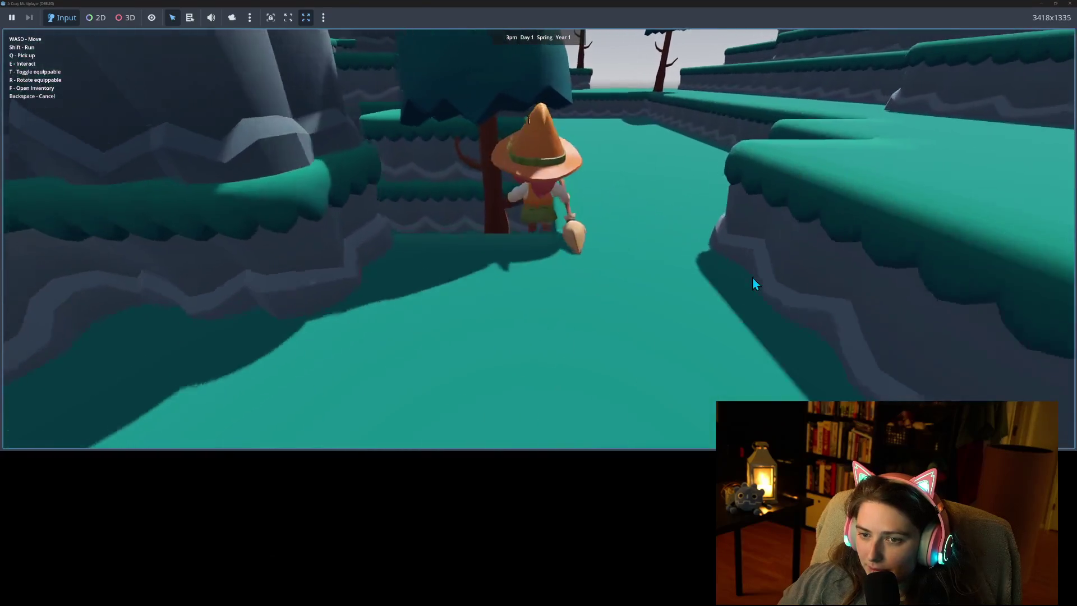
key("w")
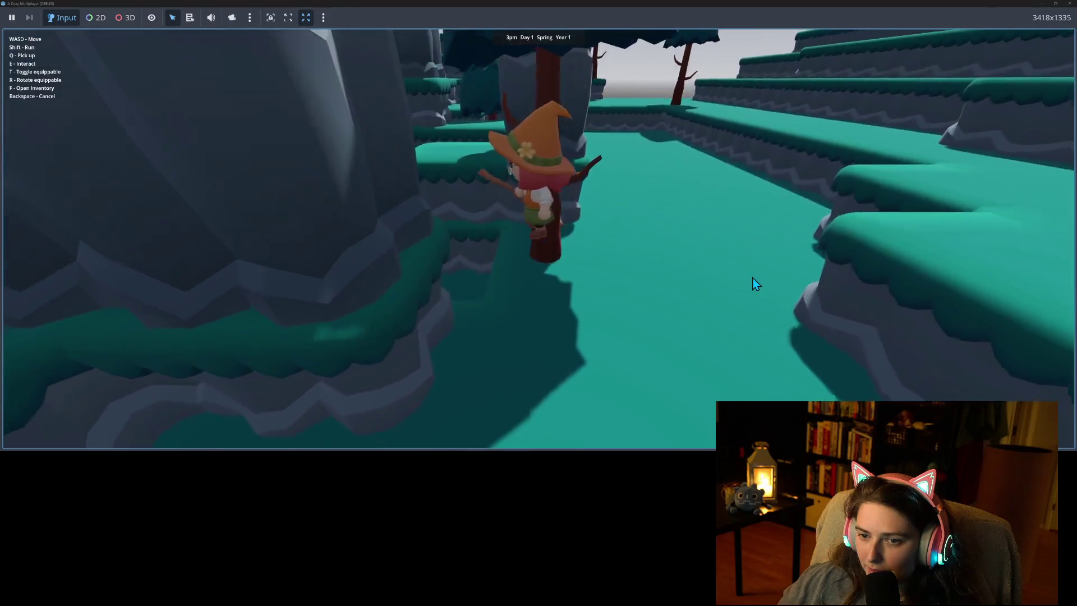
key("w")
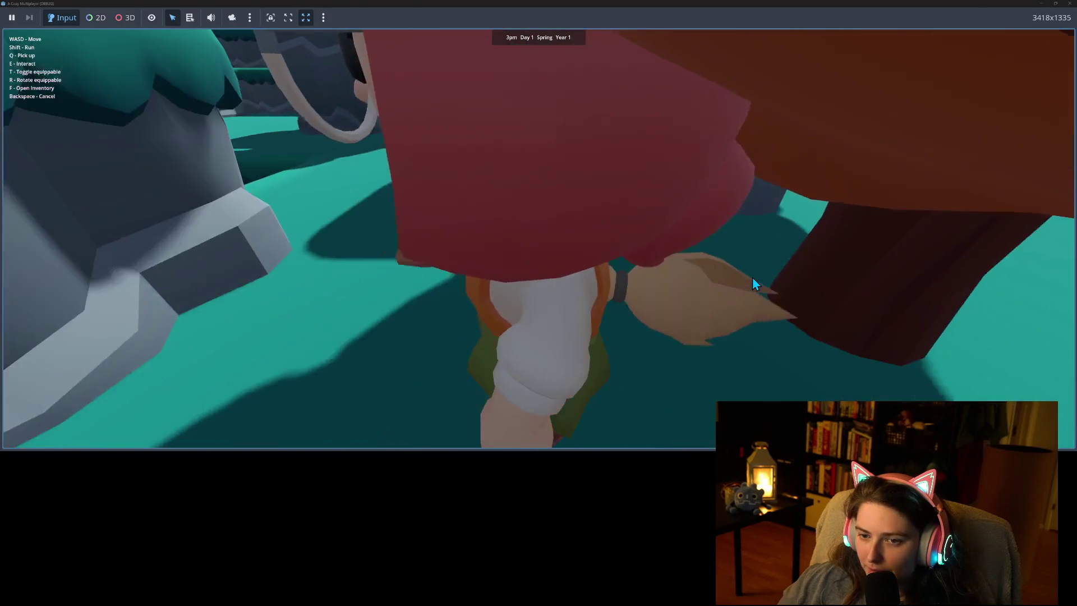
key("w")
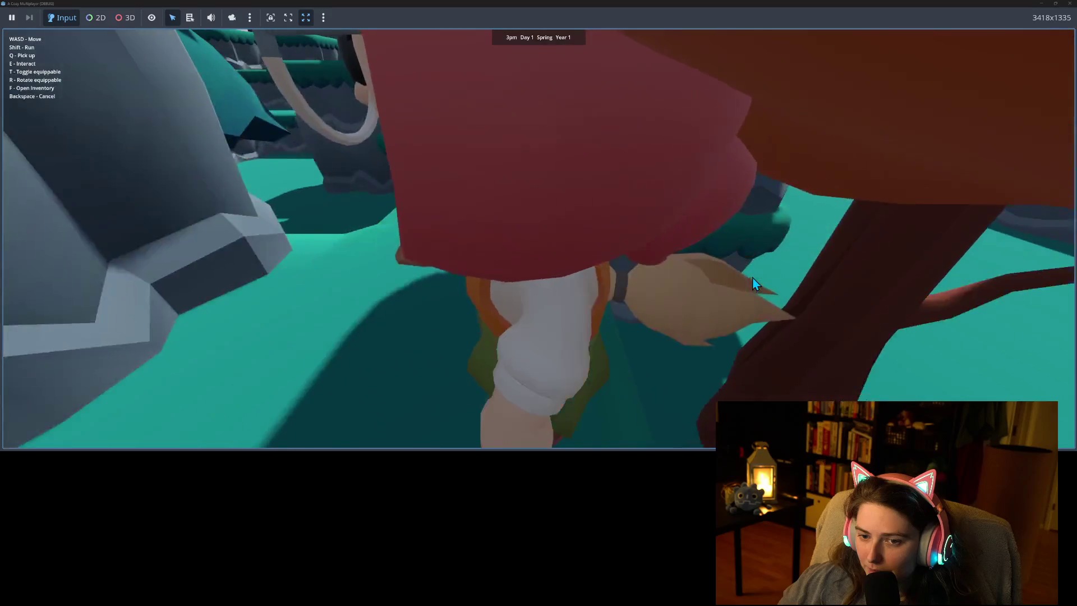
key("w")
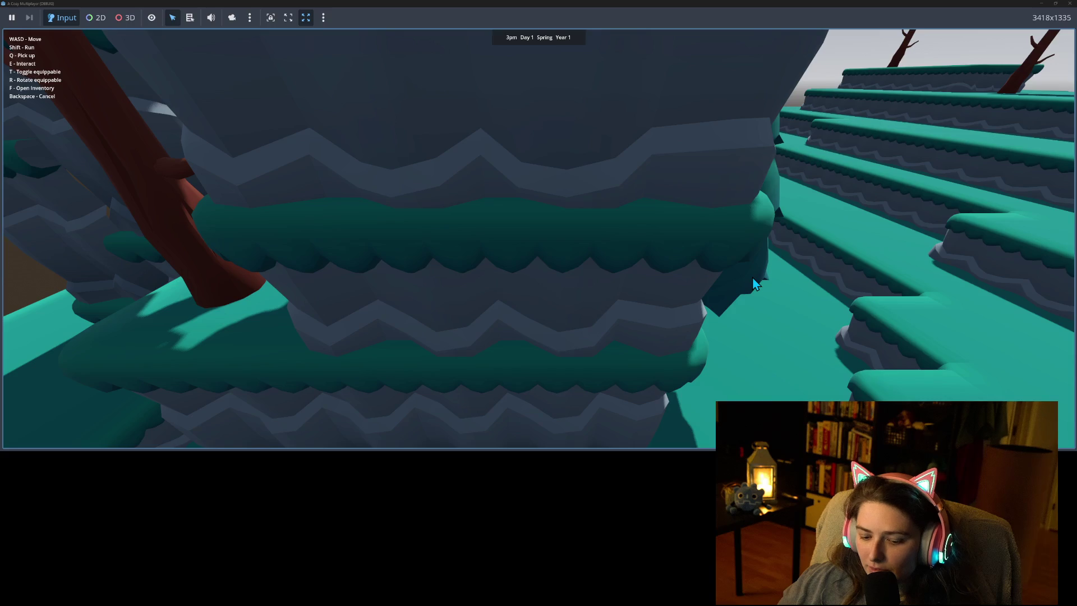
key("w")
key("w")
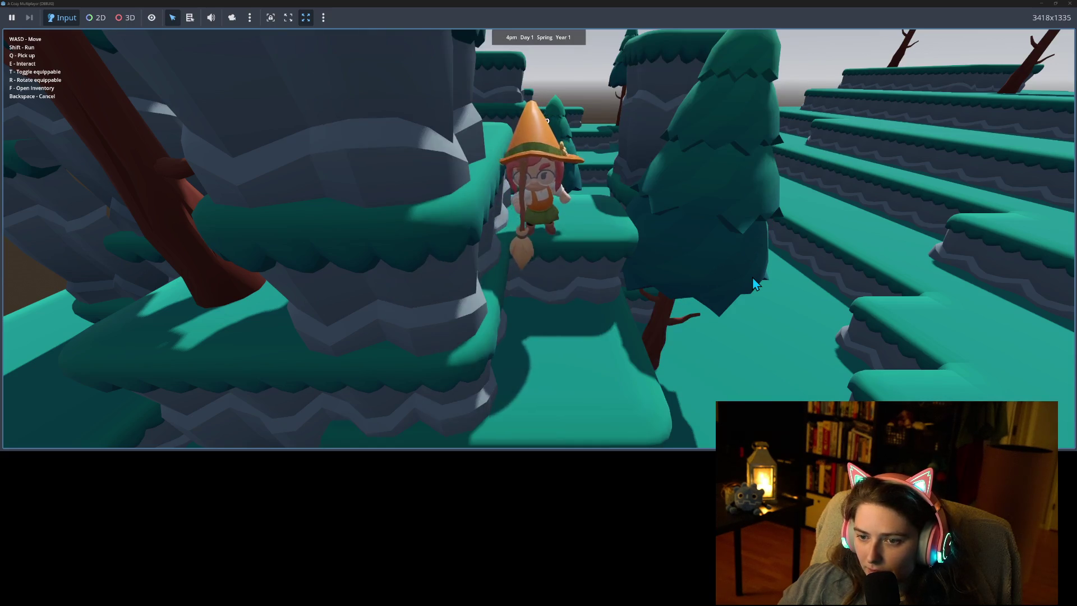
key("w")
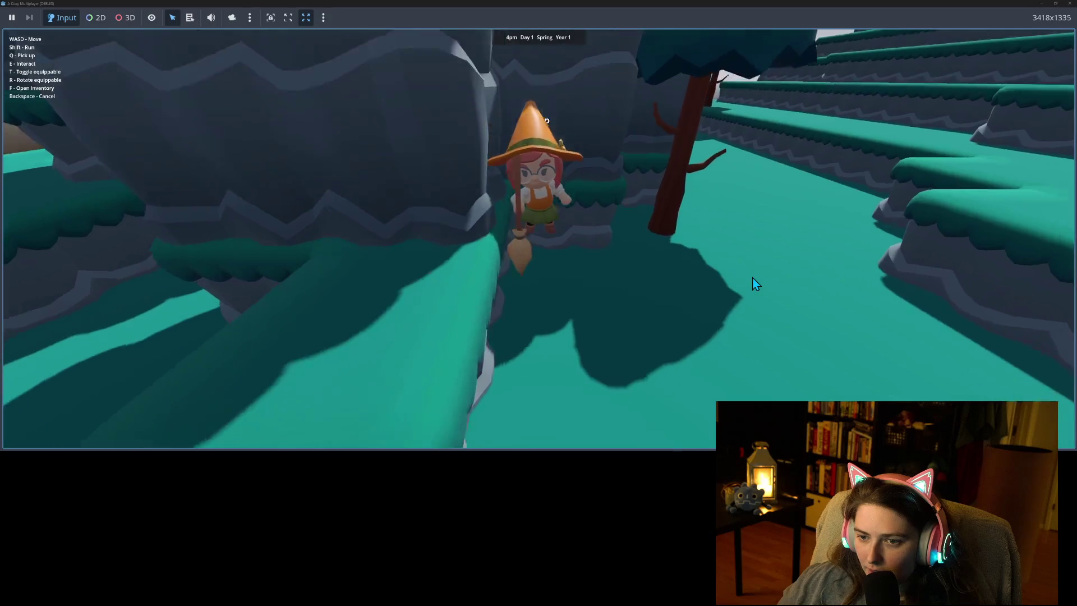
Walk the witch into the rocky pit and out through the trench, then toggle her broom with T.
key("s")
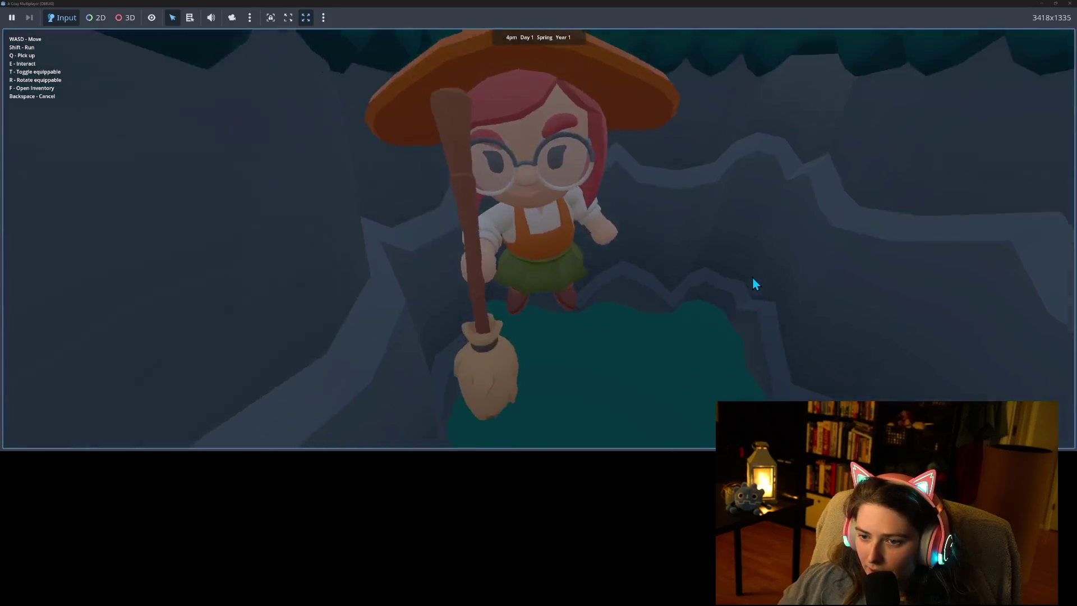
key("s")
key("s")
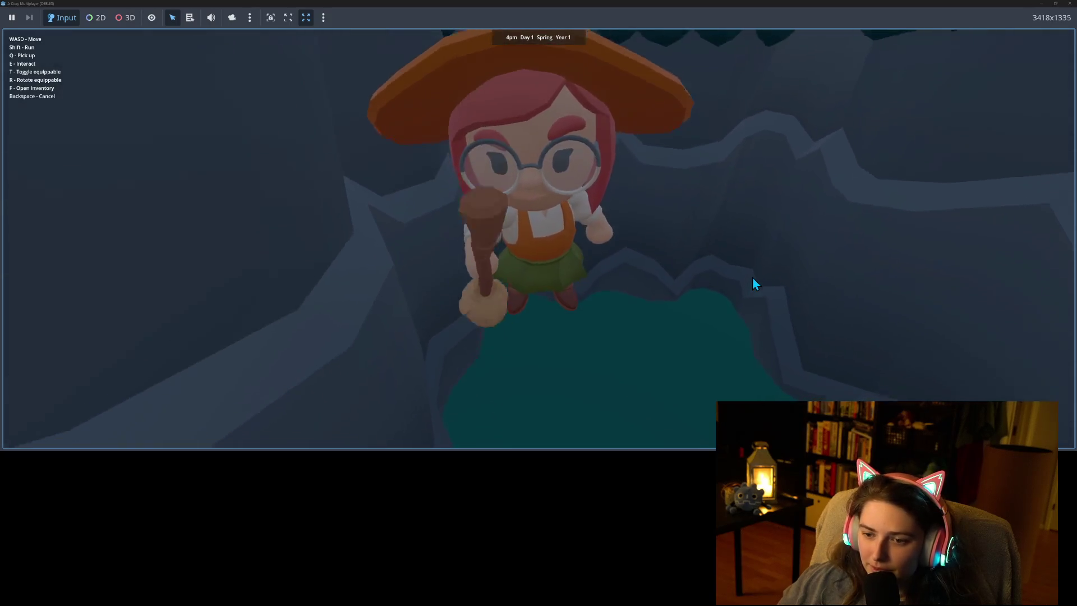
key("s")
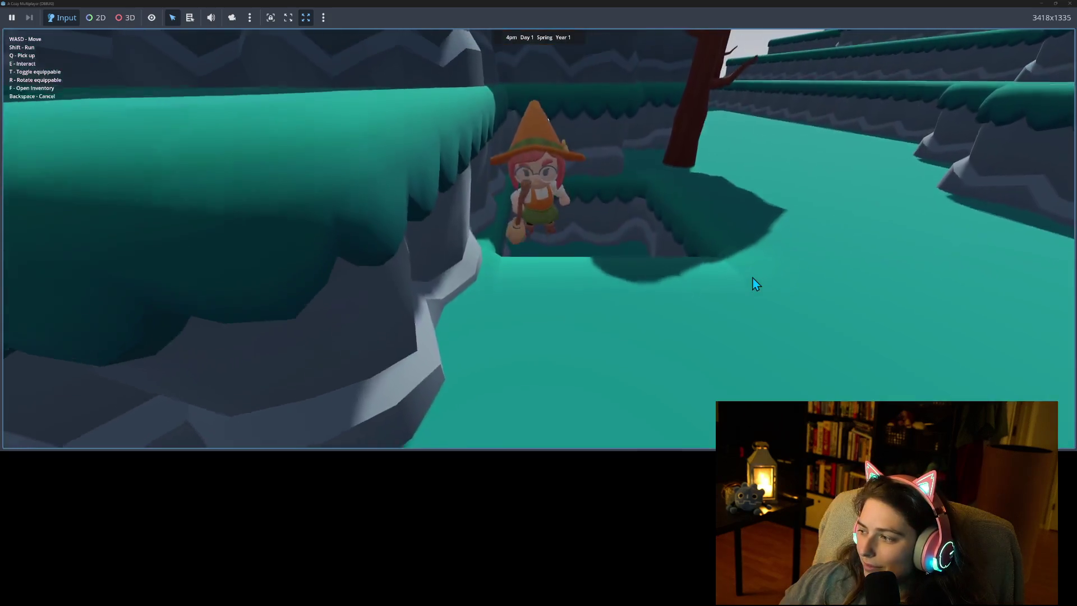
key("s")
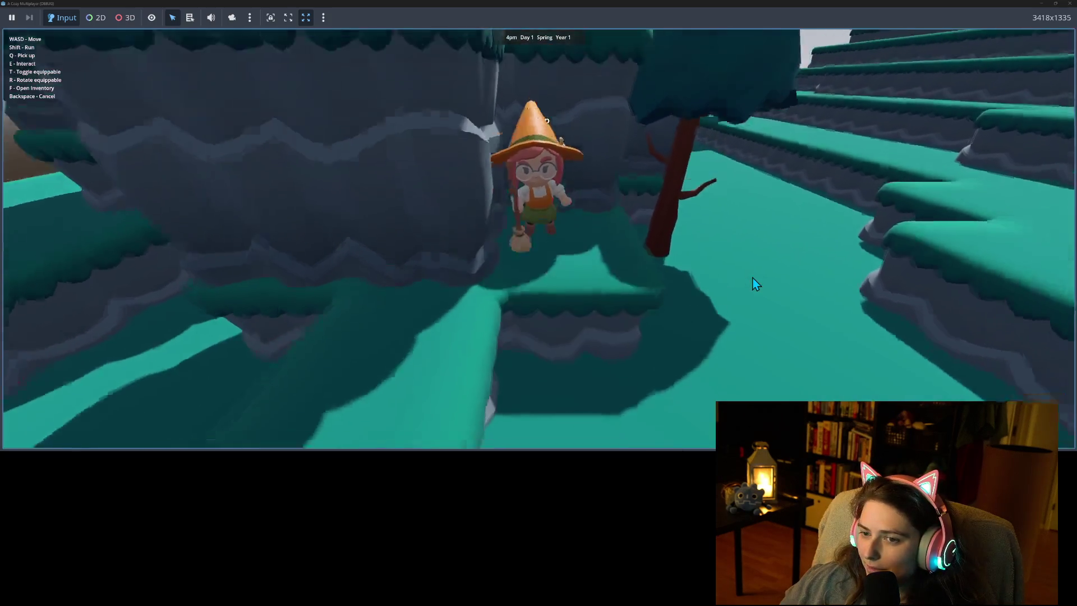
key("s")
key("t")
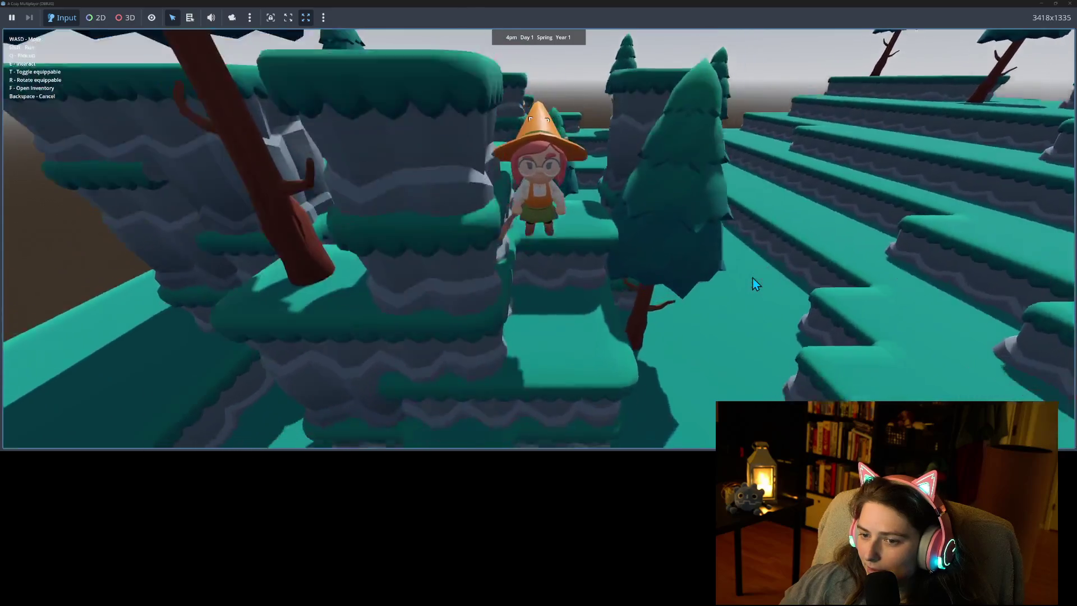
key("t")
key("f")
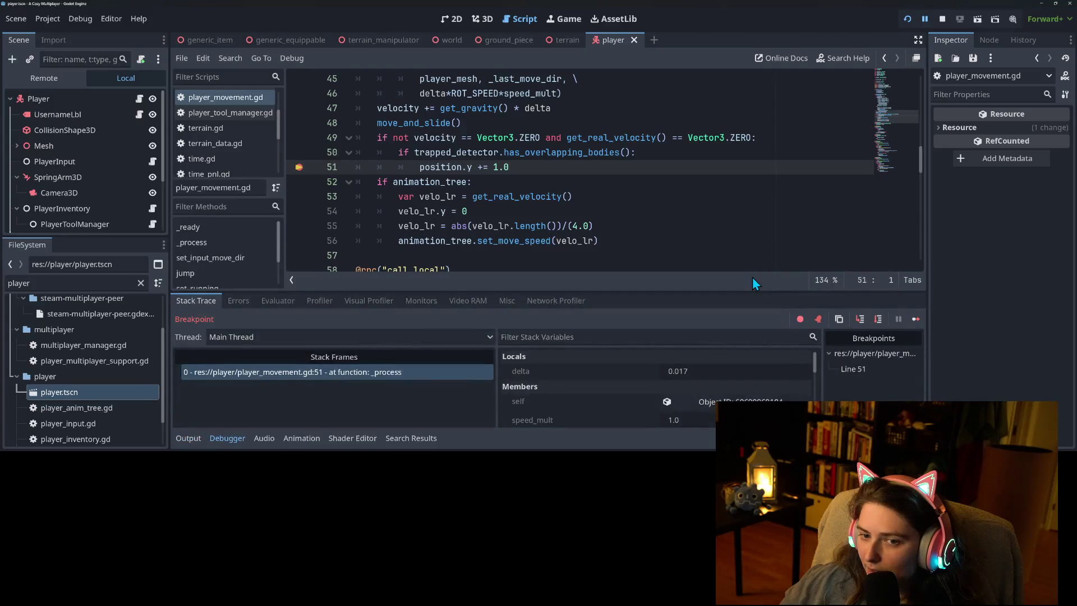
Resume from the line-51 breakpoint, test broom flying, stop the game and clear the breakpoint.
left_click(919, 320)
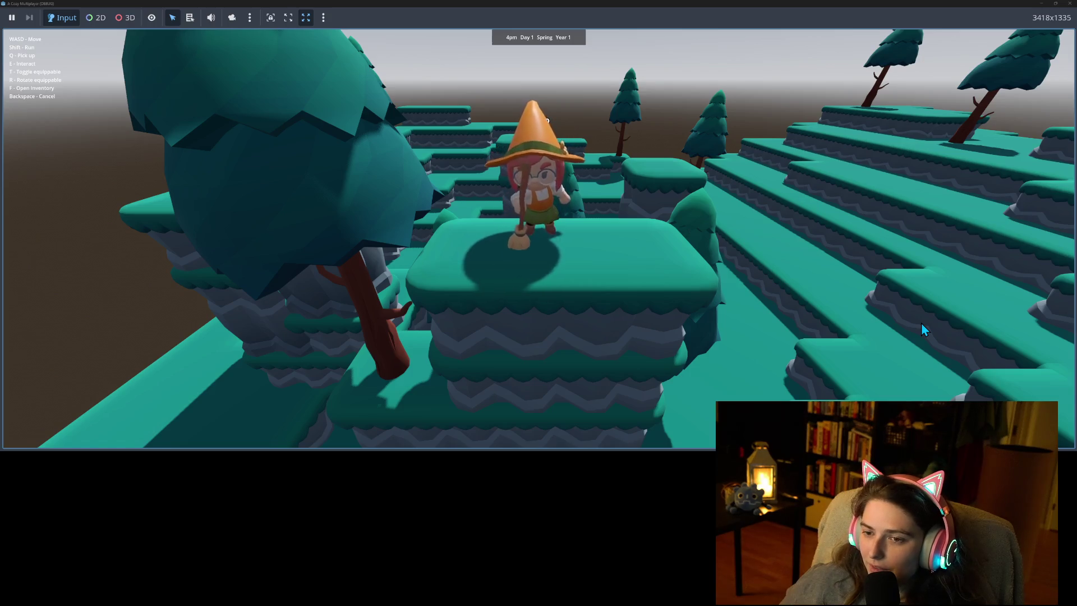
key("a")
key("w")
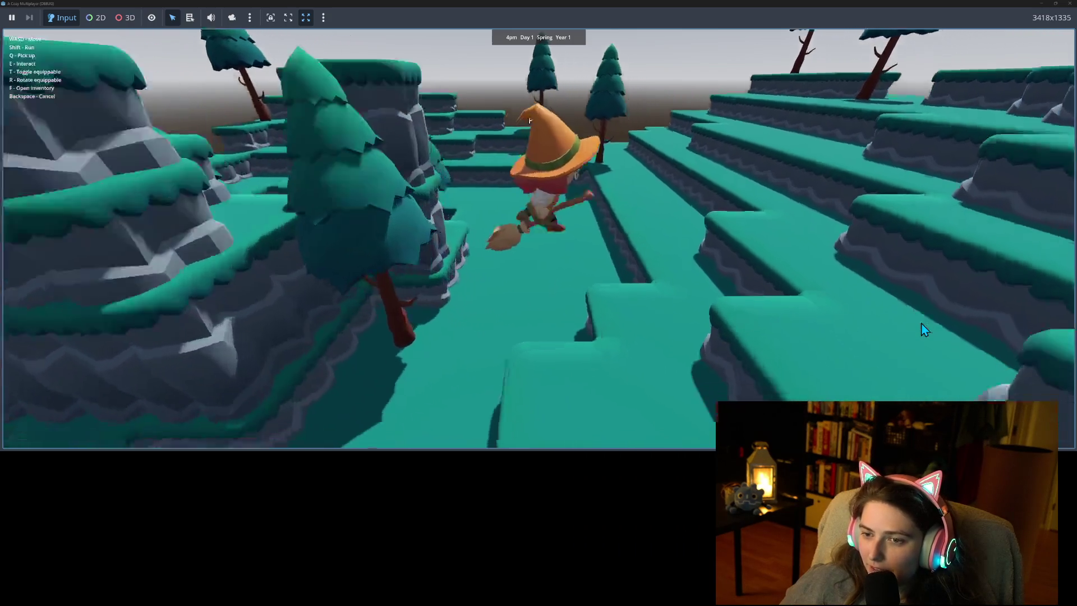
key("F8")
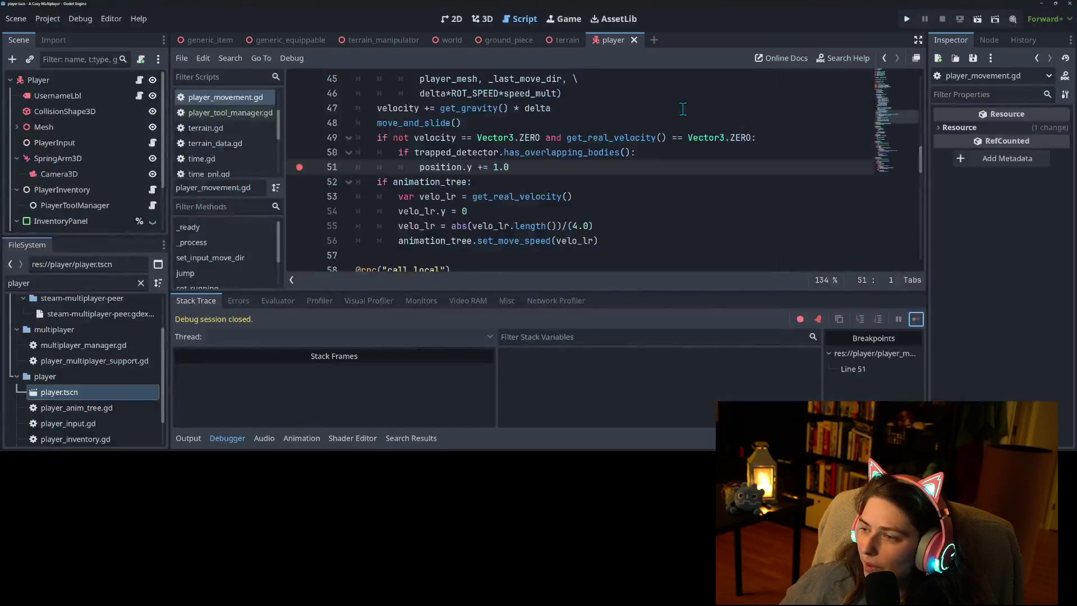
left_click(300, 167)
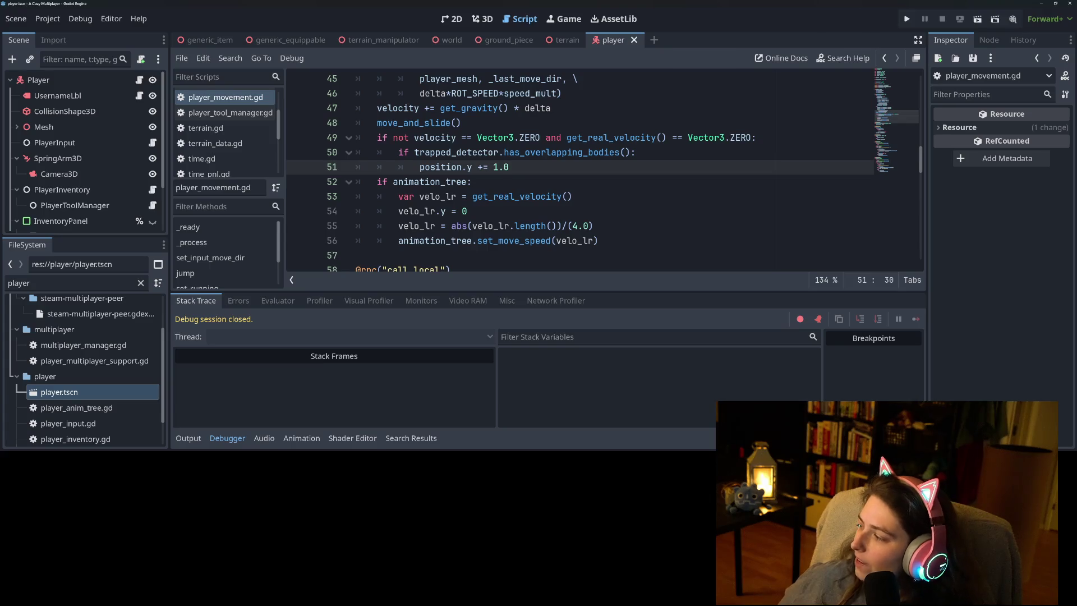
key("alt+Tab")
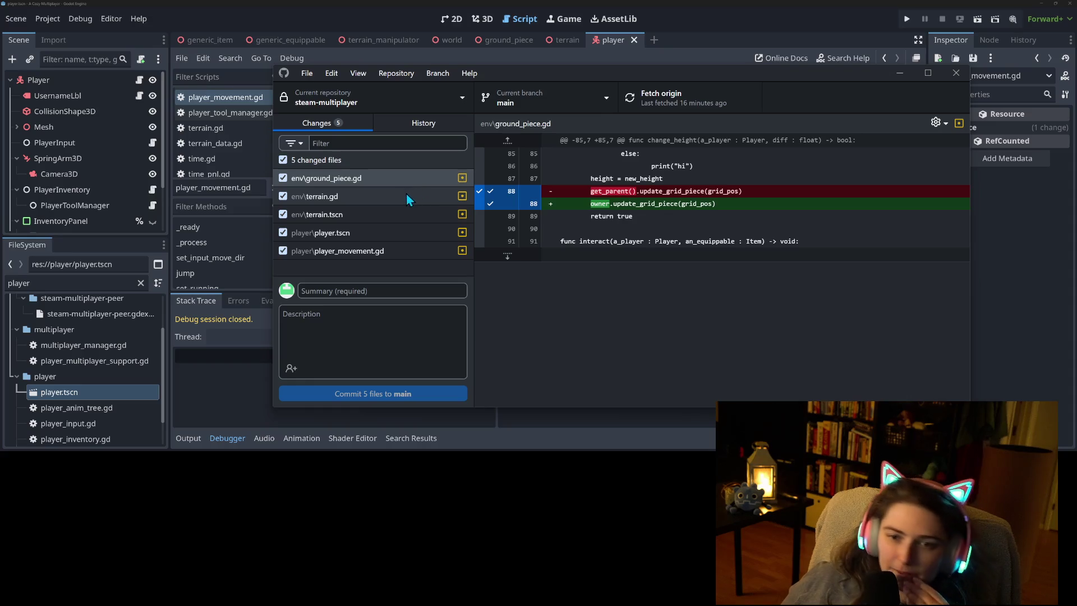
Review the terrain.gd, terrain.tscn and player.tscn diffs, and exclude player.tscn from the commit.
left_click(407, 195)
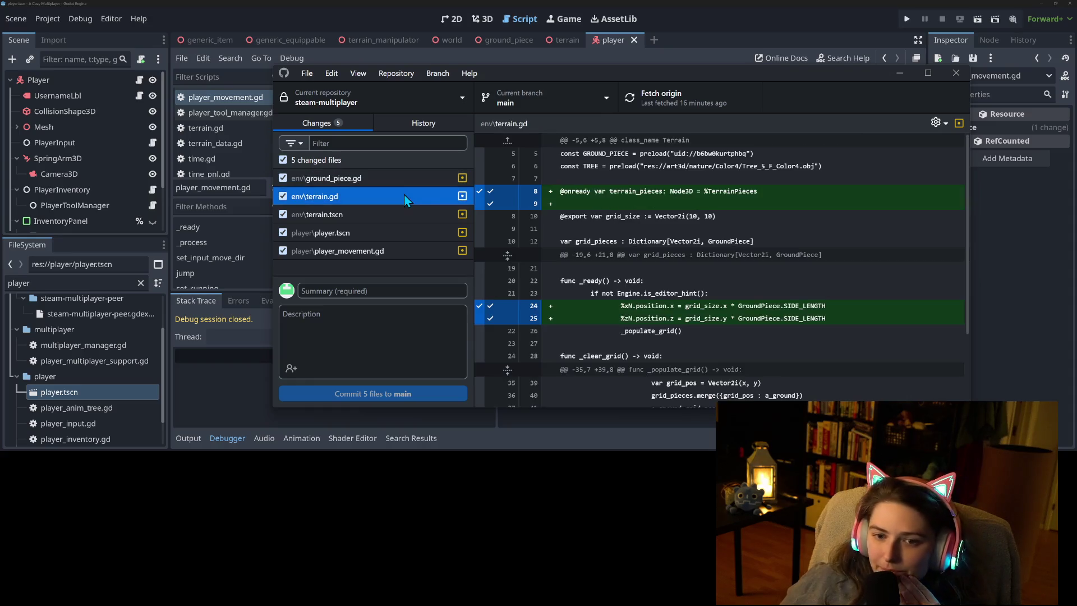
left_click(352, 218)
left_click(355, 227)
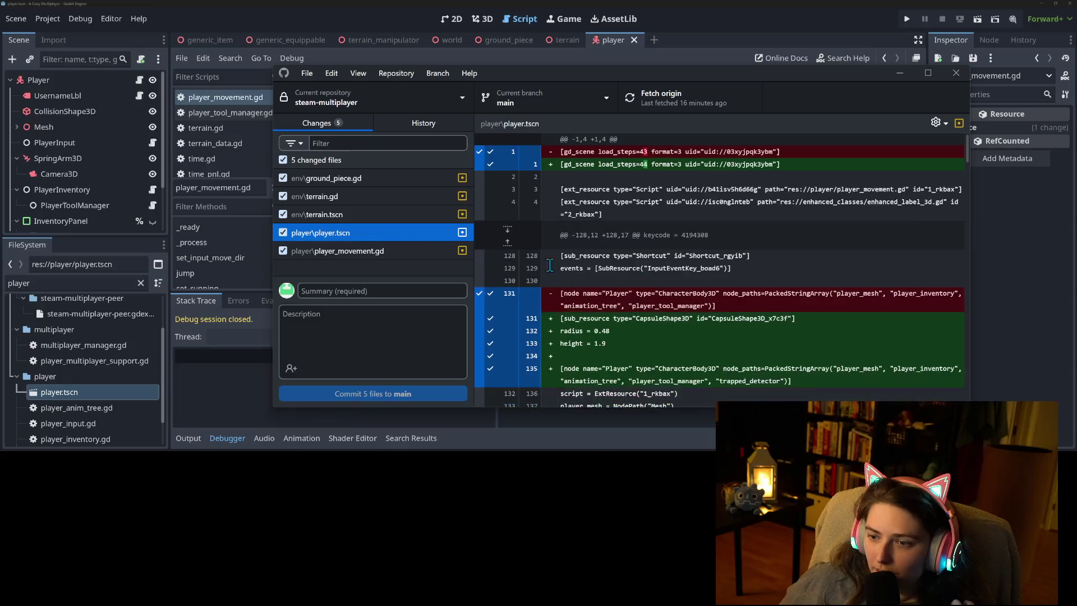
scroll(555, 264, "down", 5)
scroll(578, 268, "down", 10)
scroll(542, 261, "down", 8)
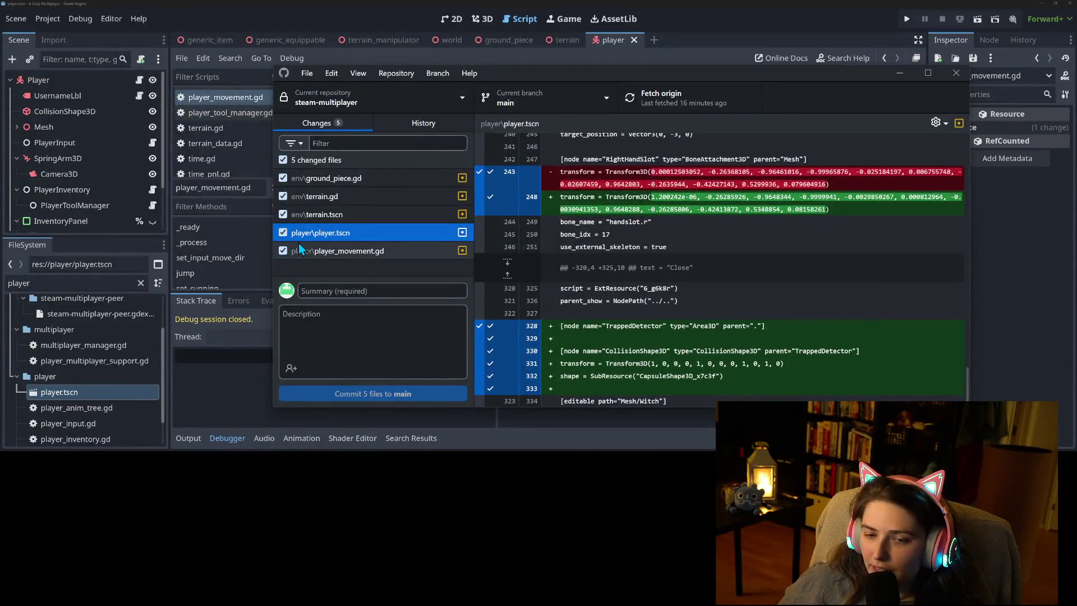
left_click(283, 232)
Exclude player_movement.gd, then recheck the terrain.tscn, terrain.gd and ground_piece.gd diffs.
left_click(348, 251)
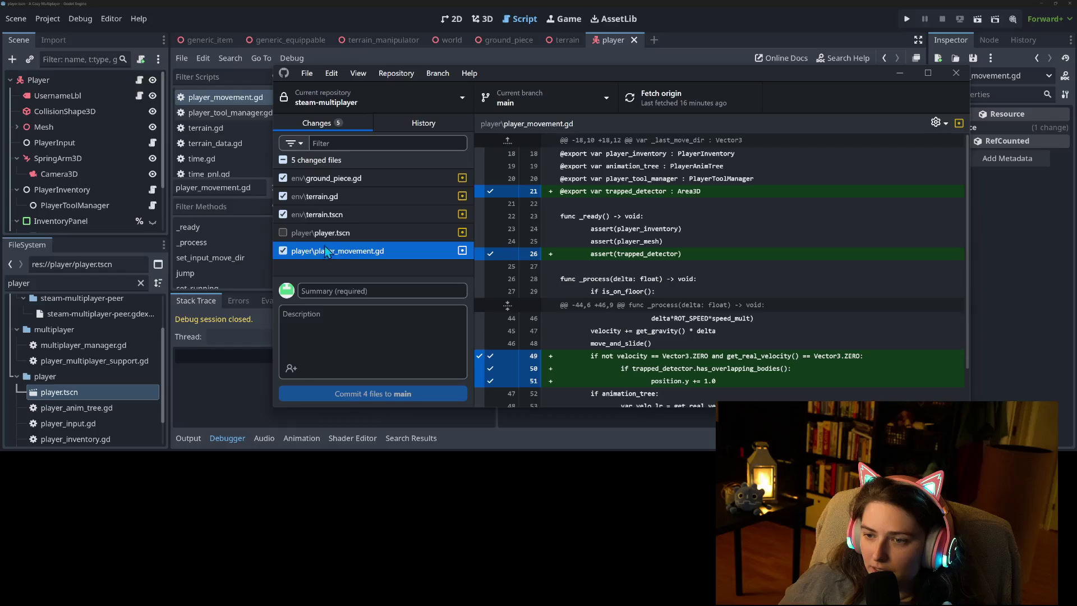
scroll(546, 317, "down", 1)
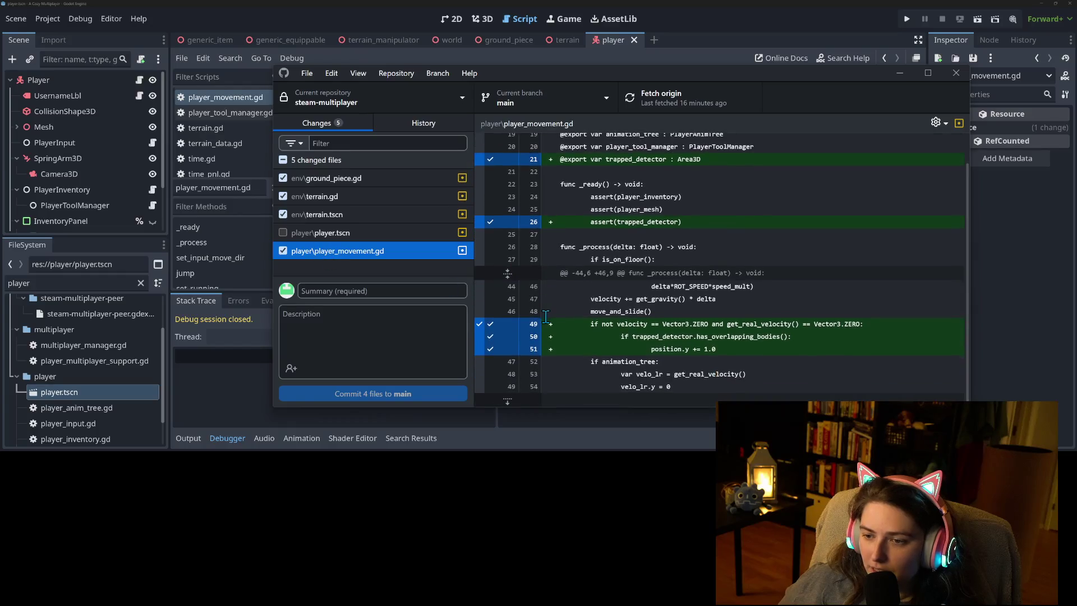
left_click(282, 251)
left_click(349, 212)
scroll(612, 361, "down", 1)
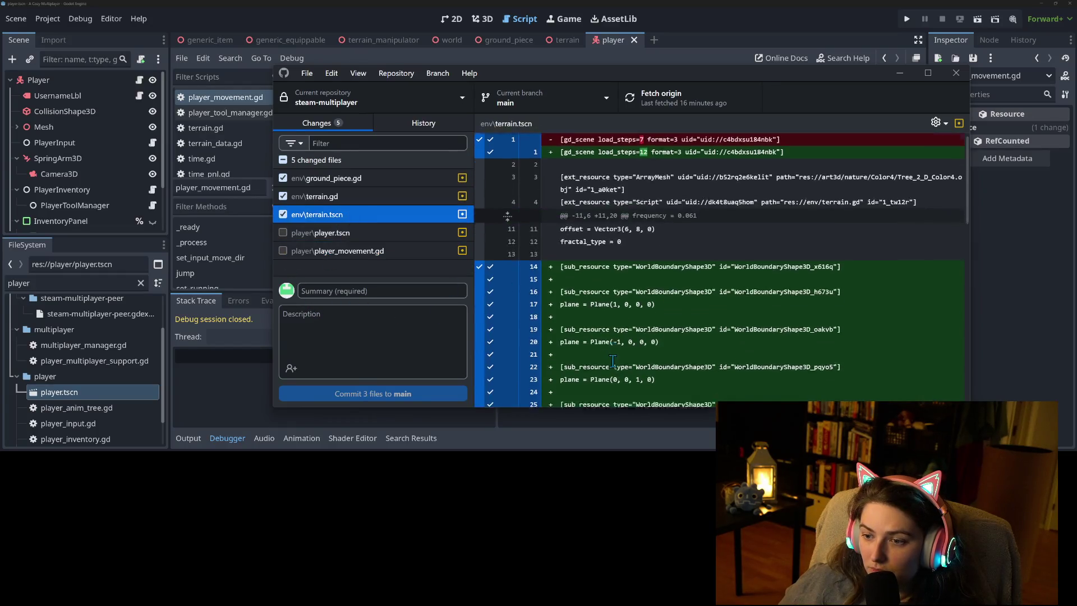
scroll(613, 361, "down", 5)
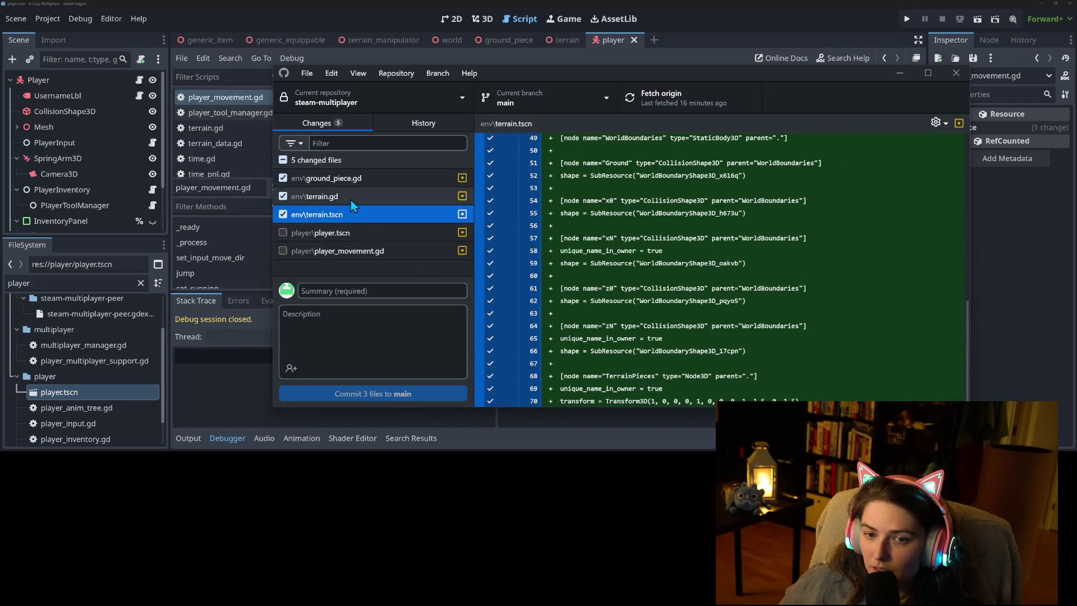
left_click(351, 197)
scroll(701, 361, "down", 3)
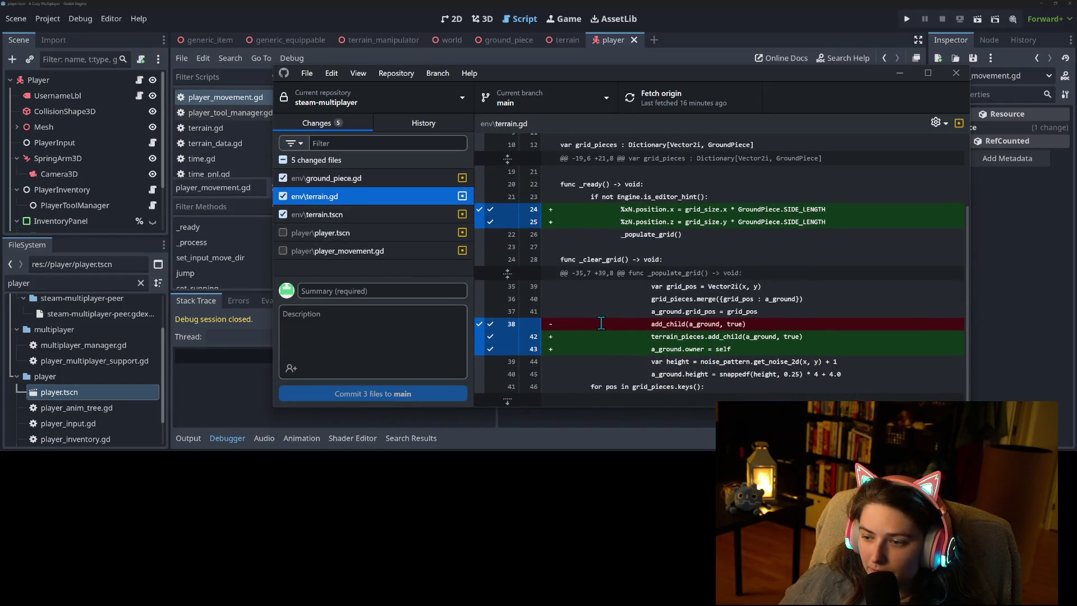
left_click(337, 179)
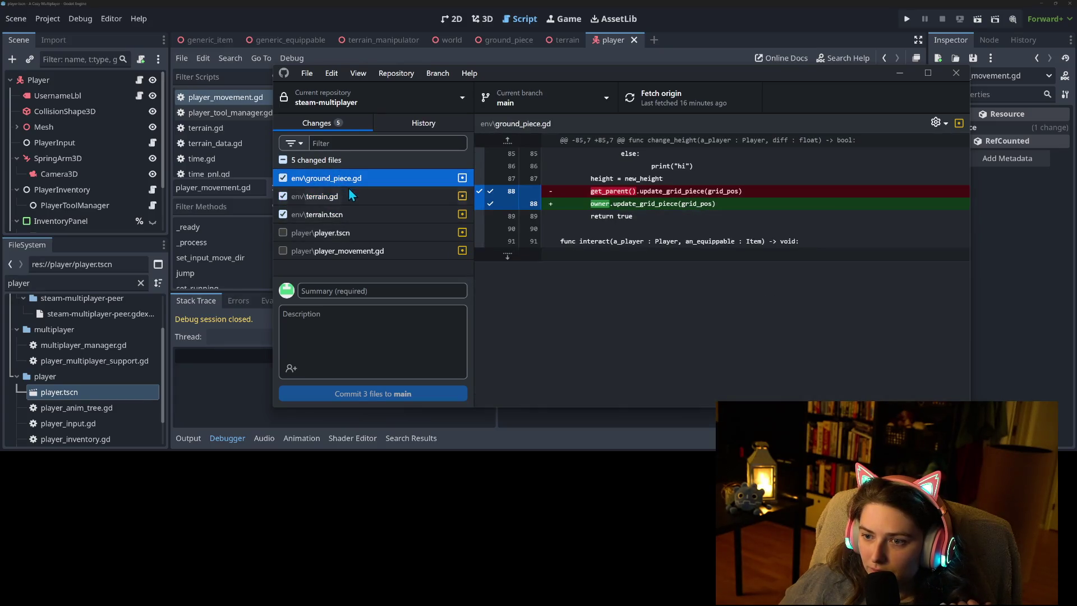
left_click(371, 289)
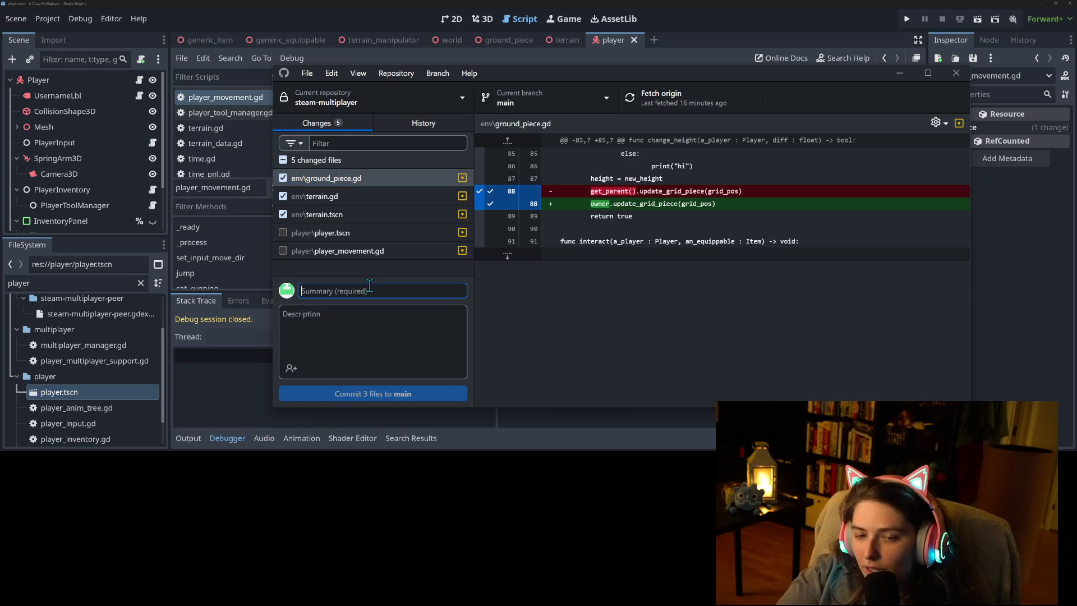
Commit the three terrain files to main as 'adds world boundaries', then include the remaining two files.
type("adds world")
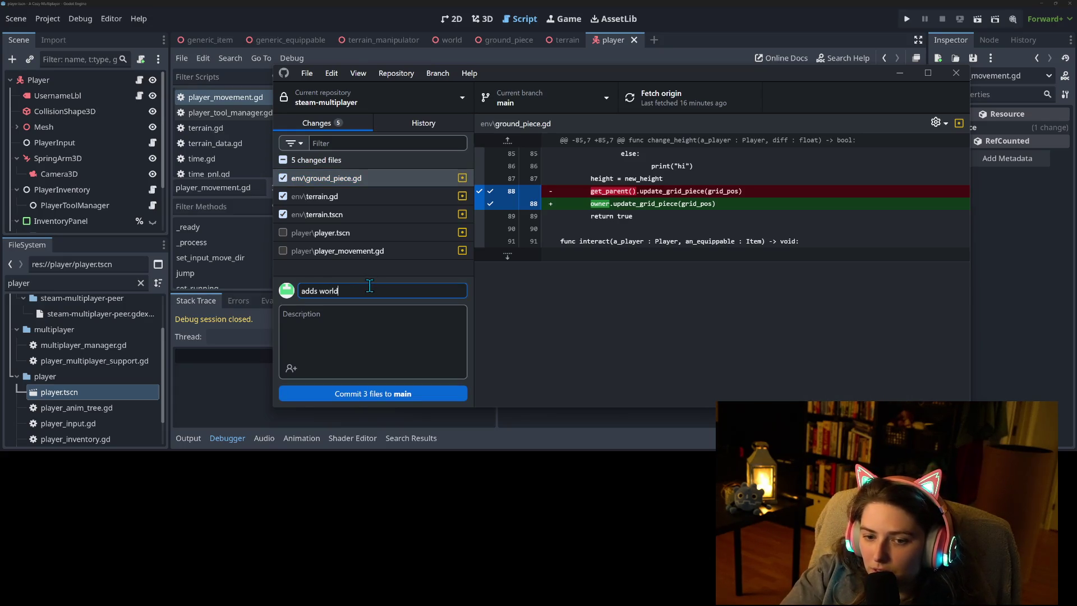
type(" bouna")
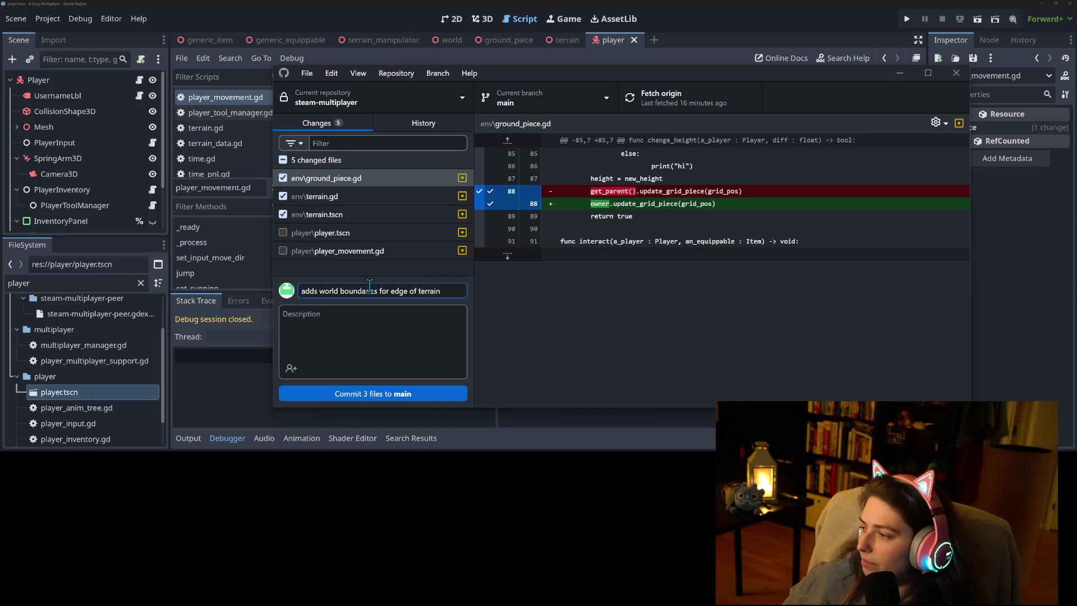
left_click(423, 392)
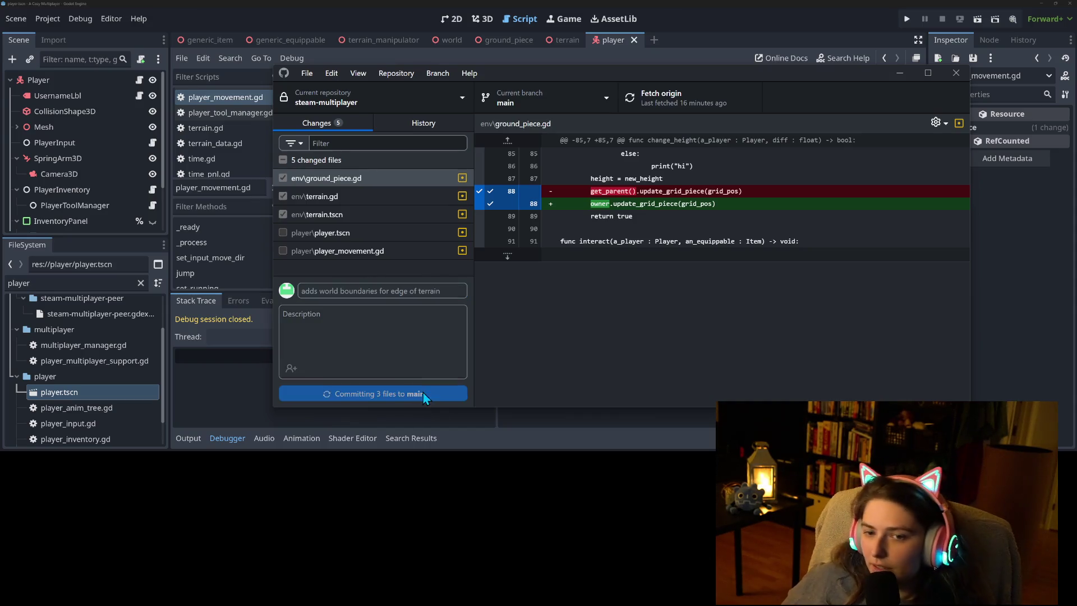
left_click(295, 160)
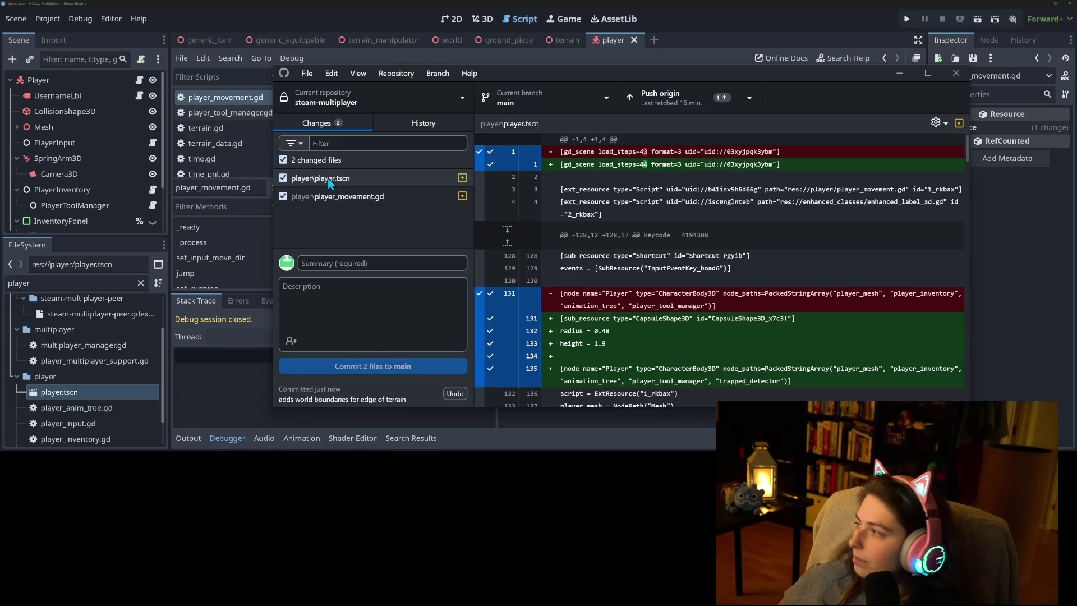
Commit player.tscn and player_movement.gd to main as 'adds trapped detection and prevention'.
left_click(360, 196)
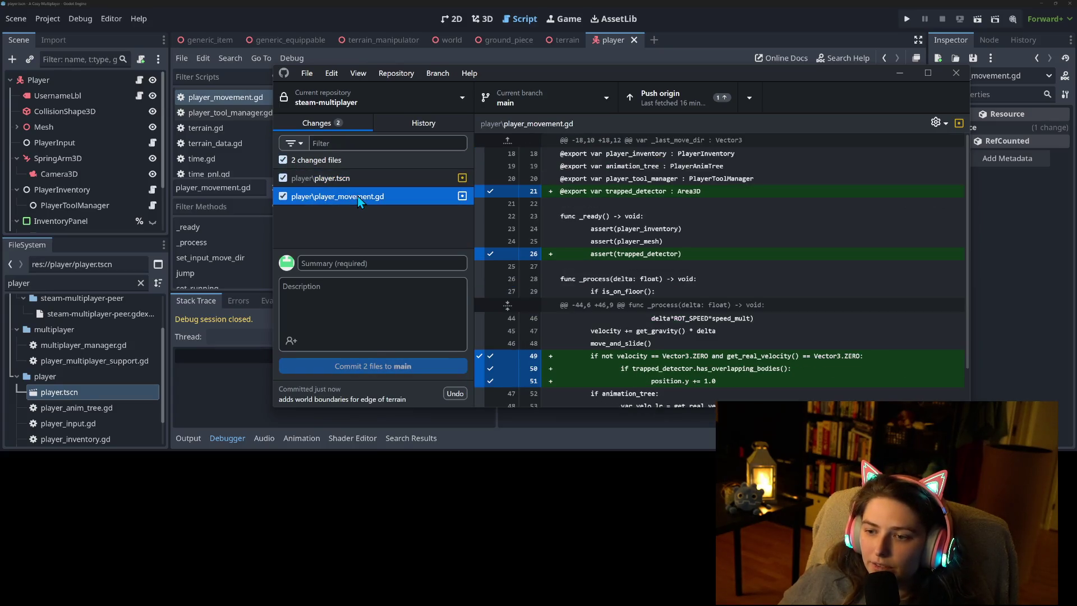
left_click(375, 184)
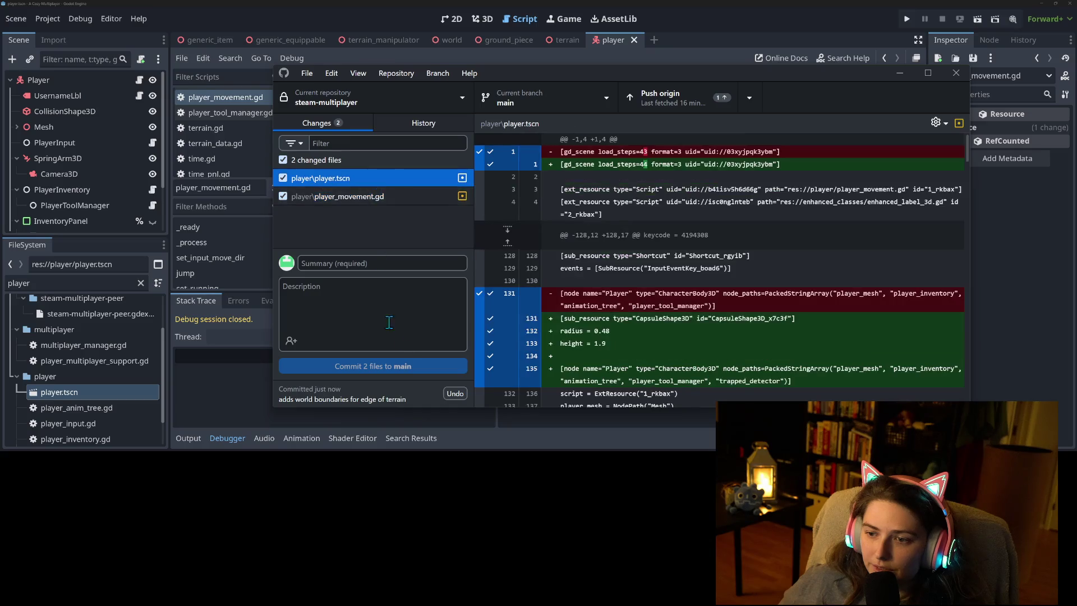
left_click(386, 263)
type("adds")
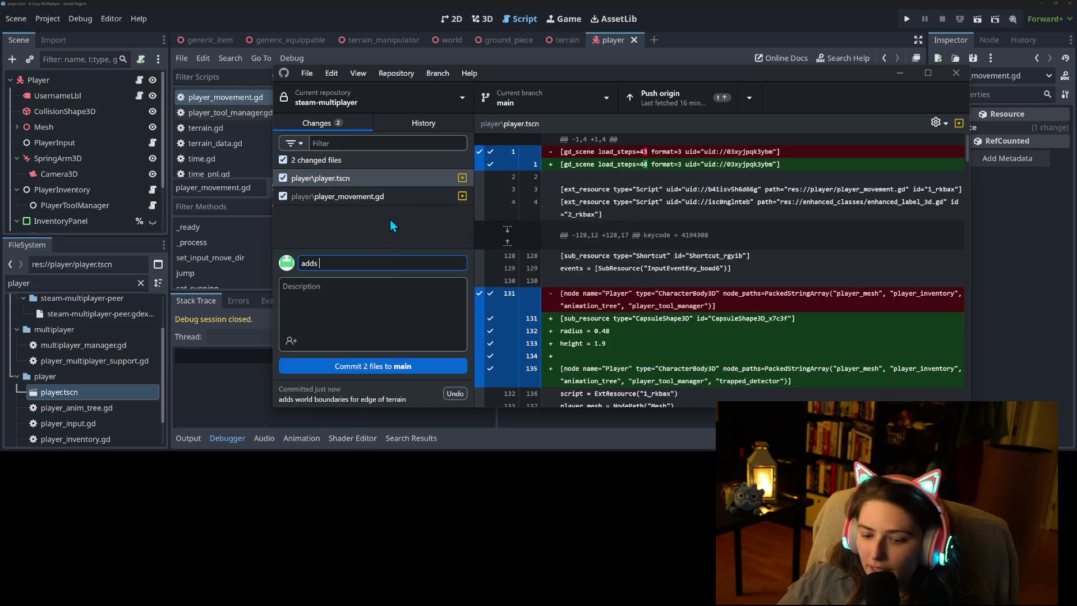
type(" tr")
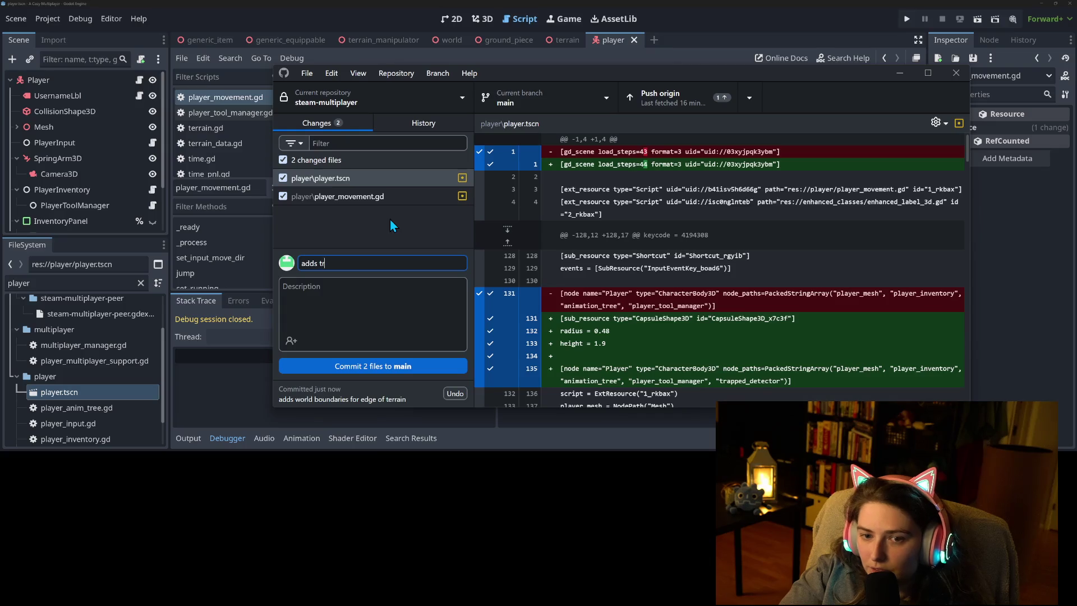
type("apped detection and prev")
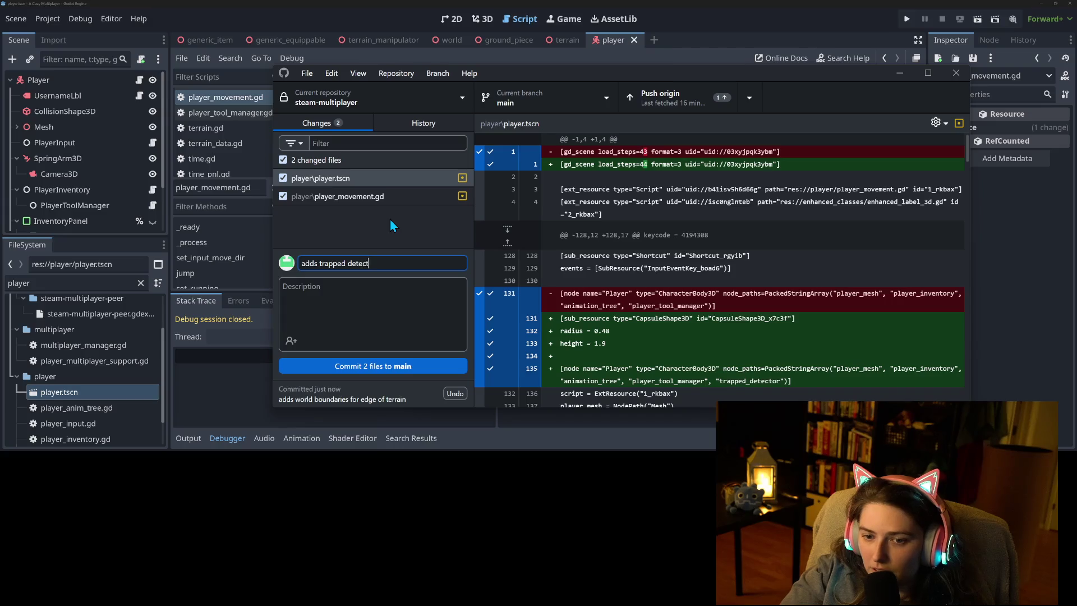
type("ention")
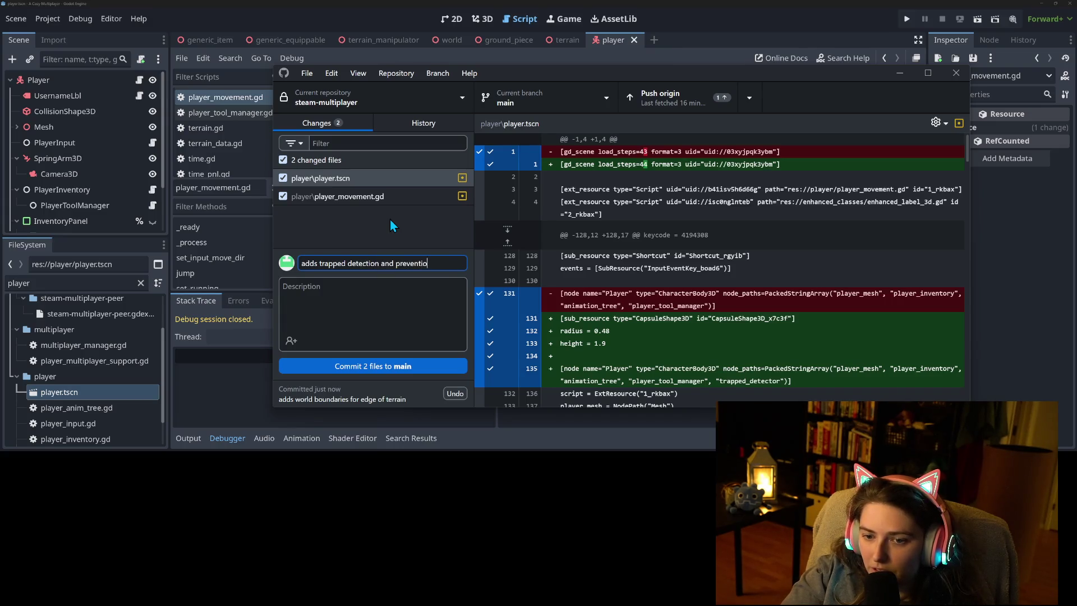
left_click(373, 194)
scroll(741, 314, "down", 2)
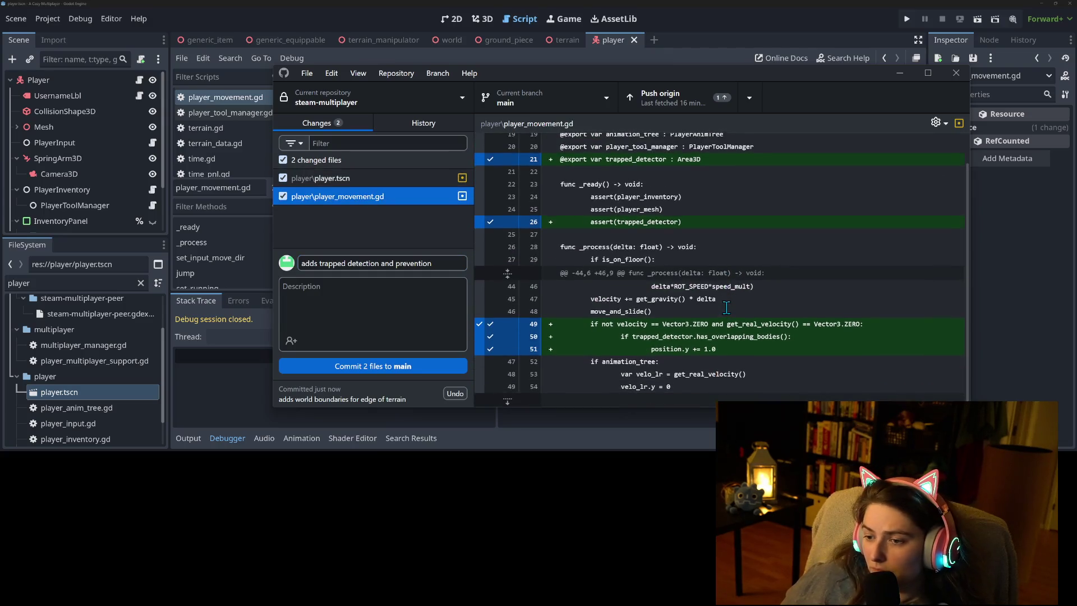
scroll(731, 318, "up", 2)
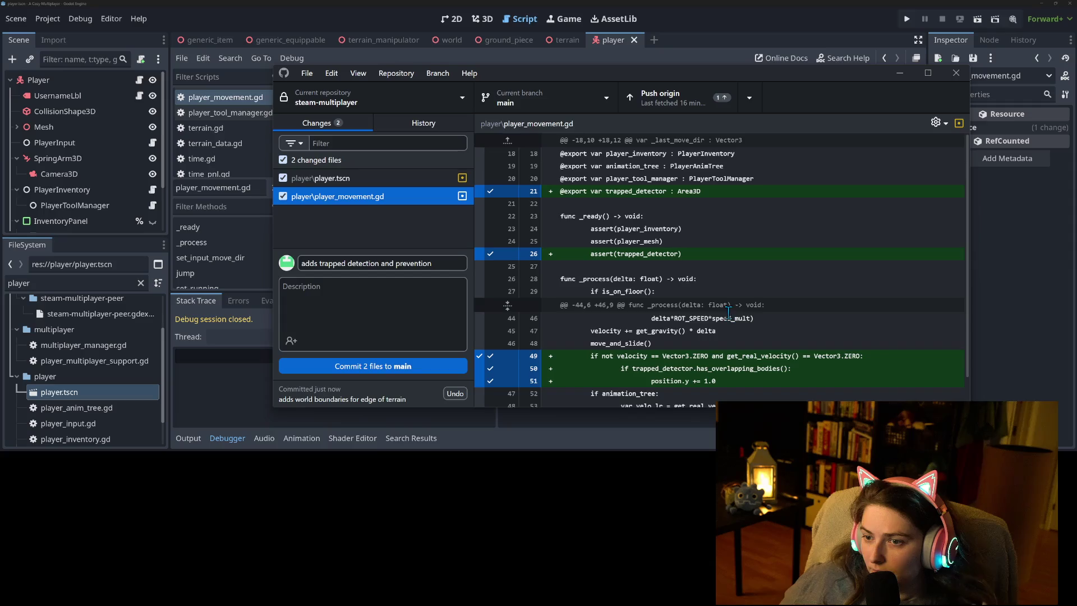
left_click(413, 364)
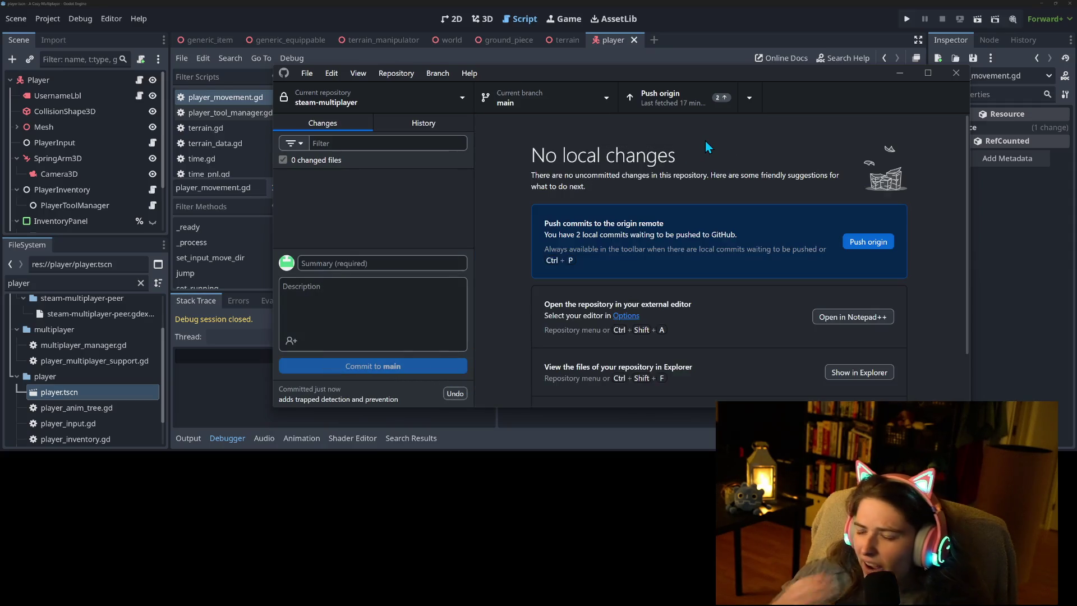
Push both commits to origin and minimize GitHub Desktop to return to player_movement.gd.
left_click(689, 102)
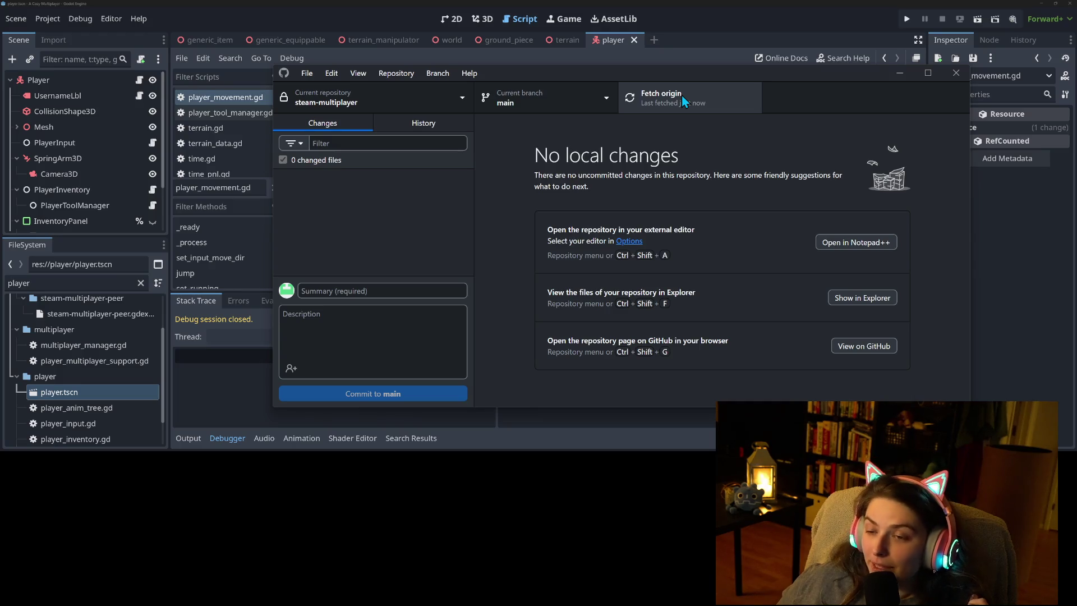
left_click(901, 79)
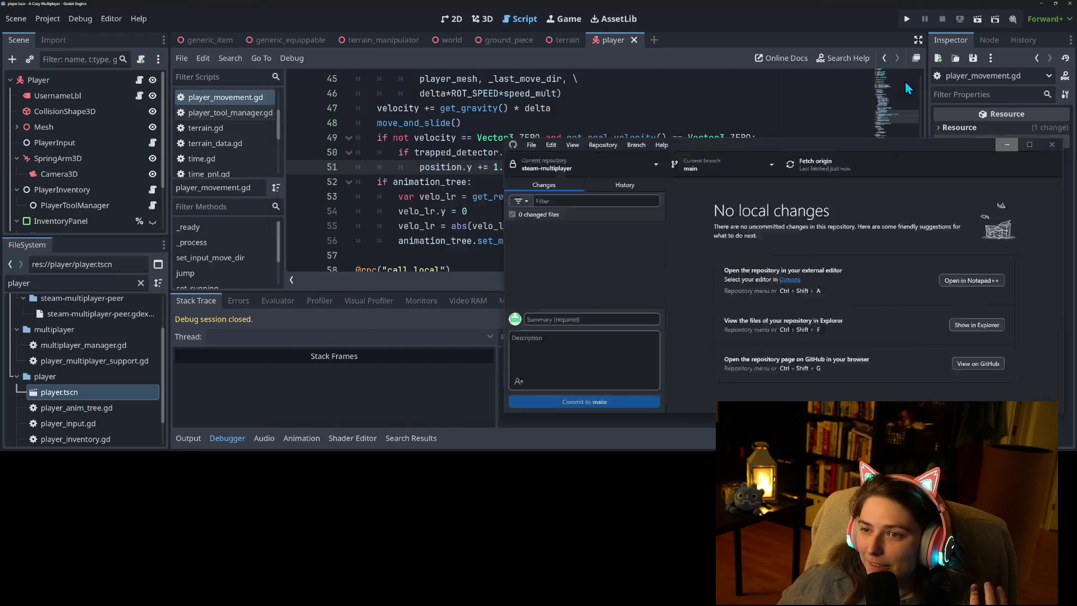
left_click(531, 197)
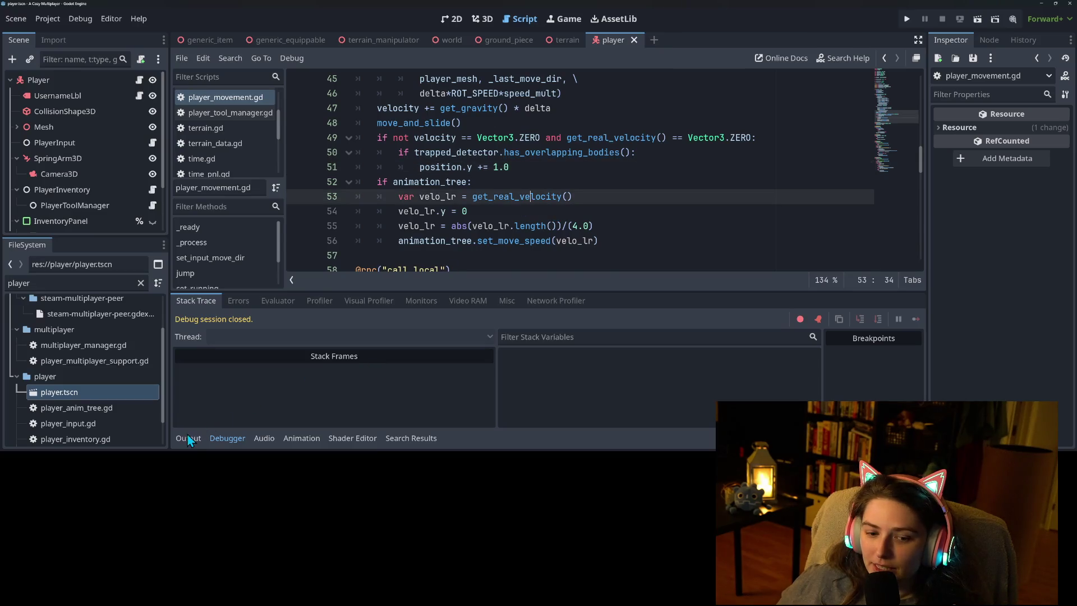
Collapse Godot's bottom panel to enlarge the script, then bring up GitHub Desktop's commit history.
left_click(187, 436)
left_click(187, 435)
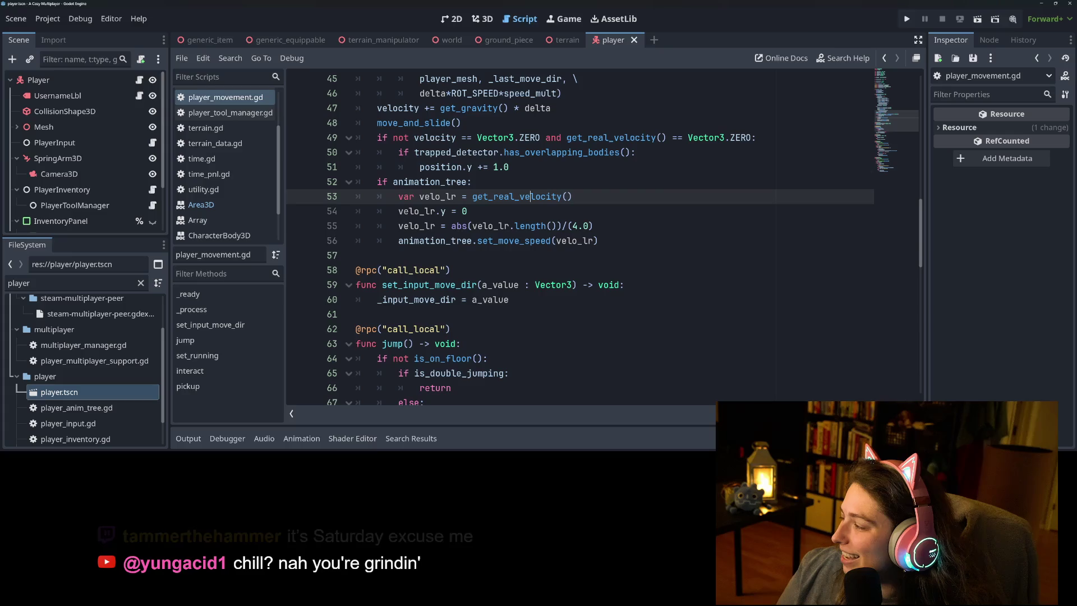
key("alt+Tab")
left_click(420, 123)
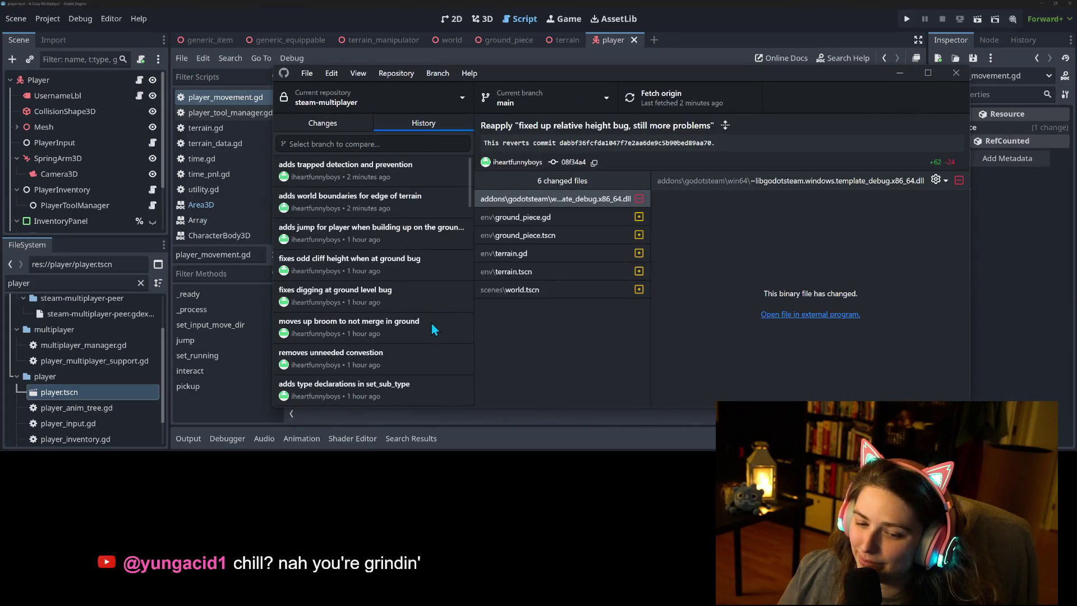
Scroll through the commit history, then return to Changes and minimize GitHub Desktop.
scroll(423, 320, "down", 3)
scroll(422, 323, "down", 2)
scroll(425, 364, "down", 4)
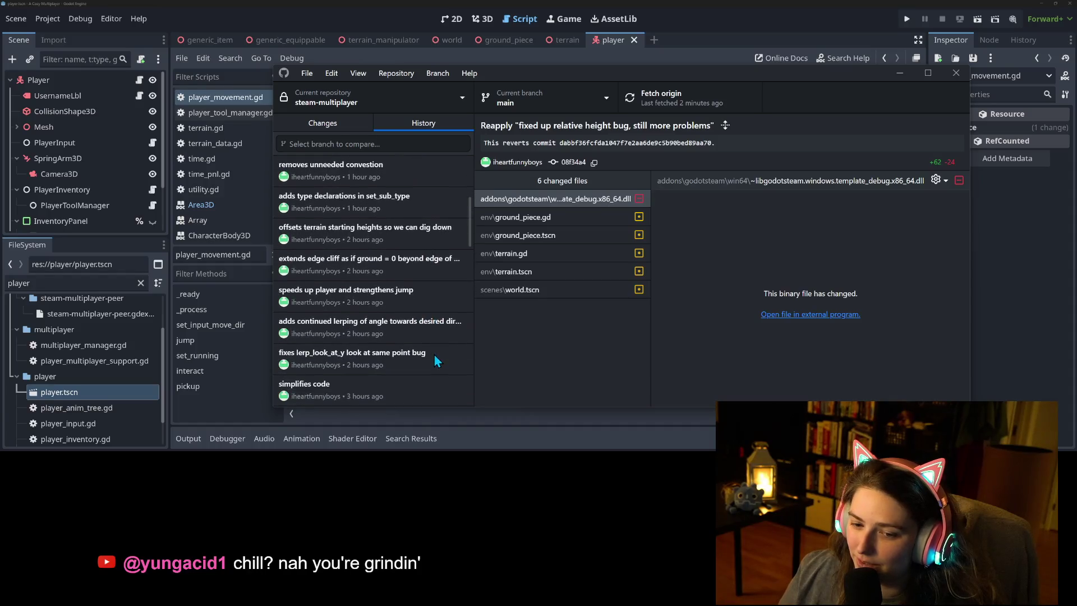
scroll(428, 350, "down", 3)
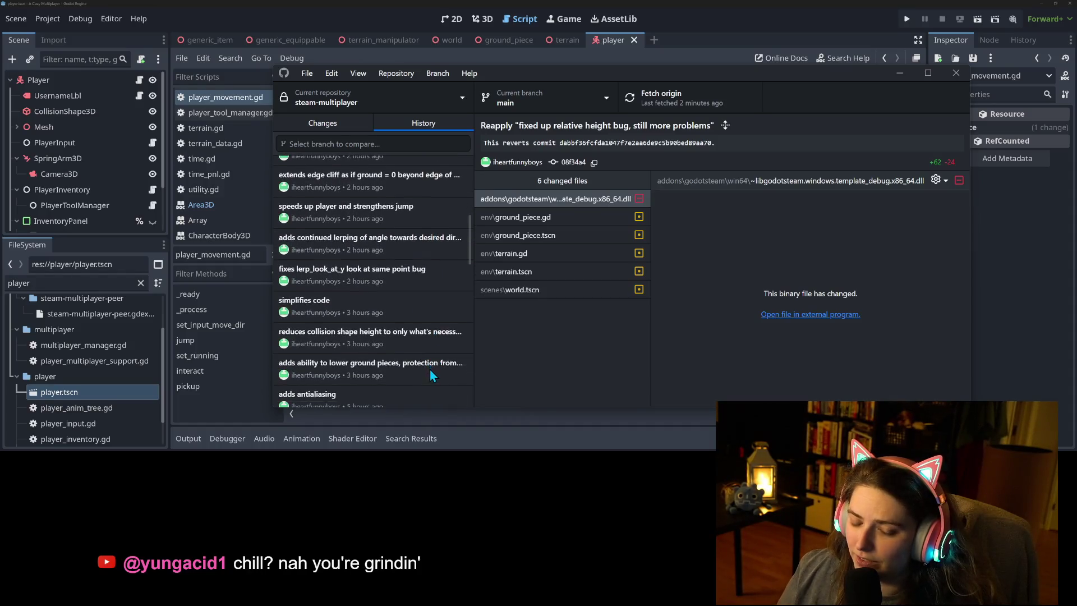
scroll(419, 334, "down", 2)
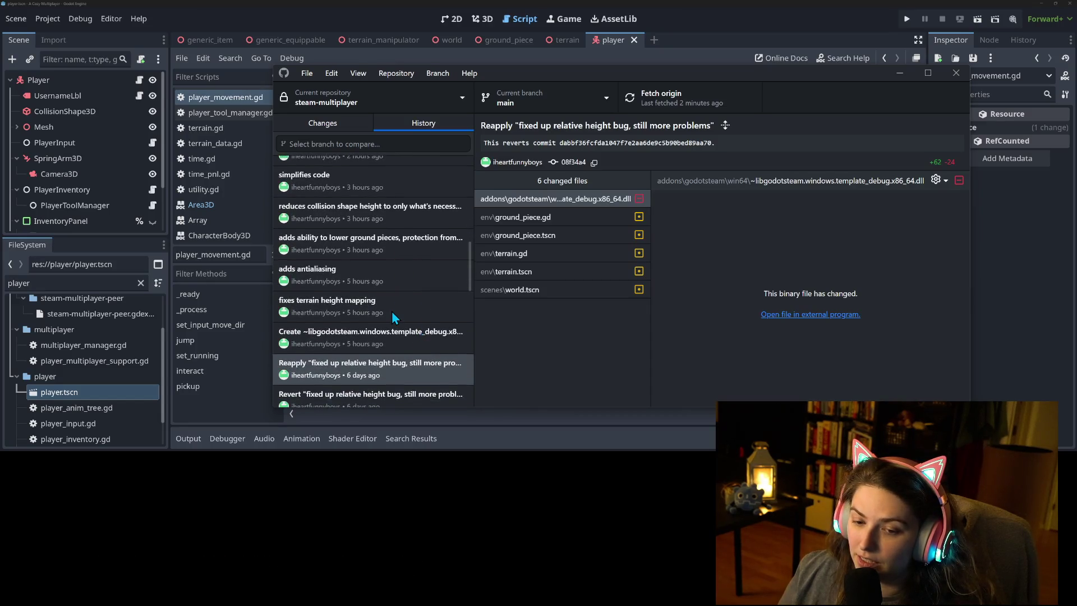
scroll(404, 332, "down", 1)
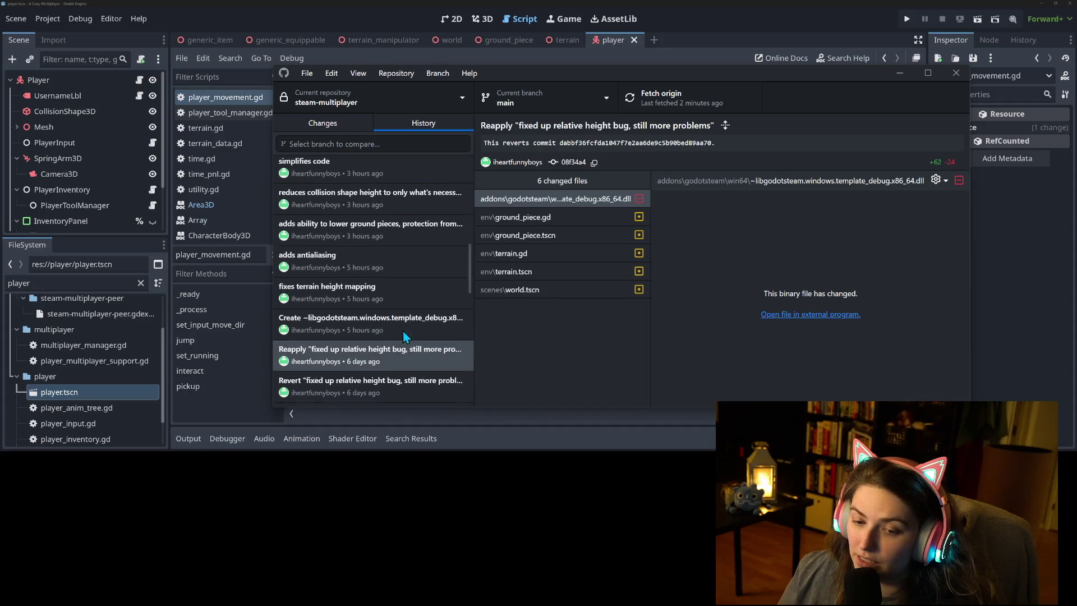
scroll(403, 331, "down", 1)
scroll(462, 313, "up", 10)
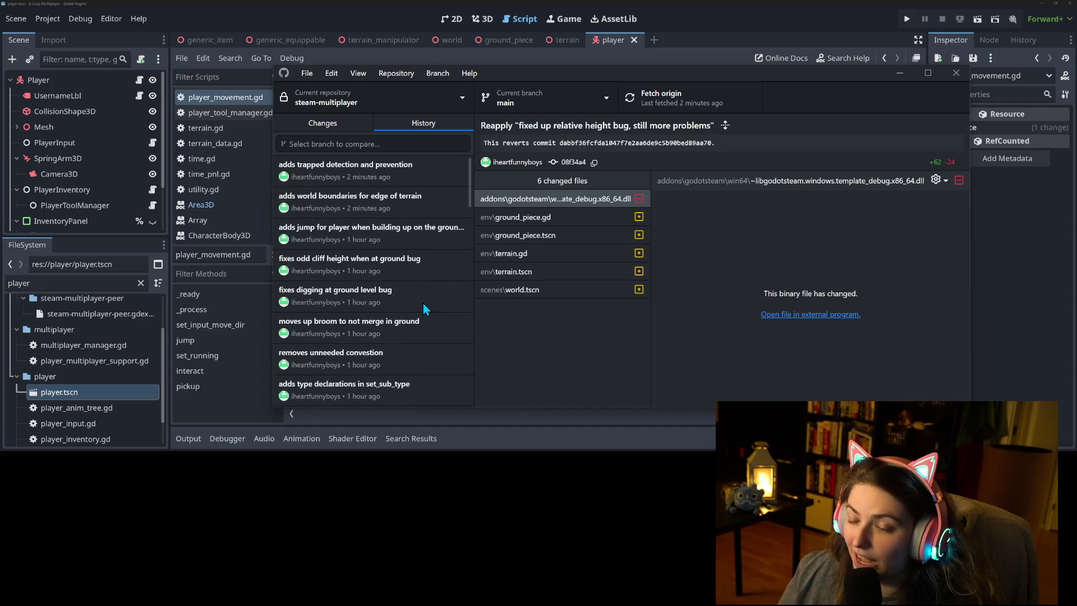
left_click(345, 124)
left_click(900, 73)
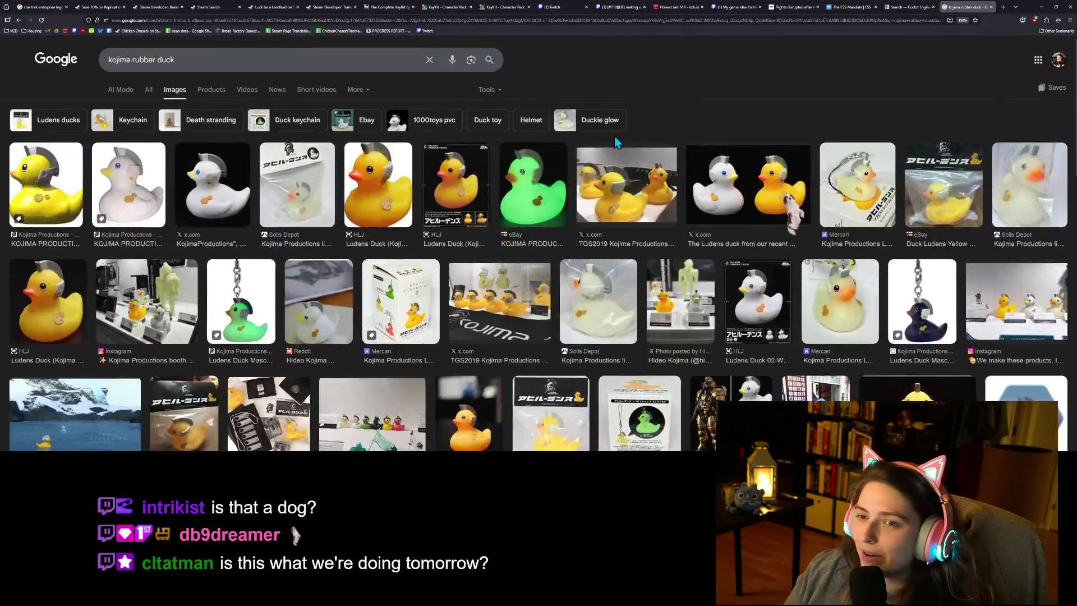
Switch to the Twitch Stream Manager tab and open Raid Channel in Quick Actions.
left_click(562, 6)
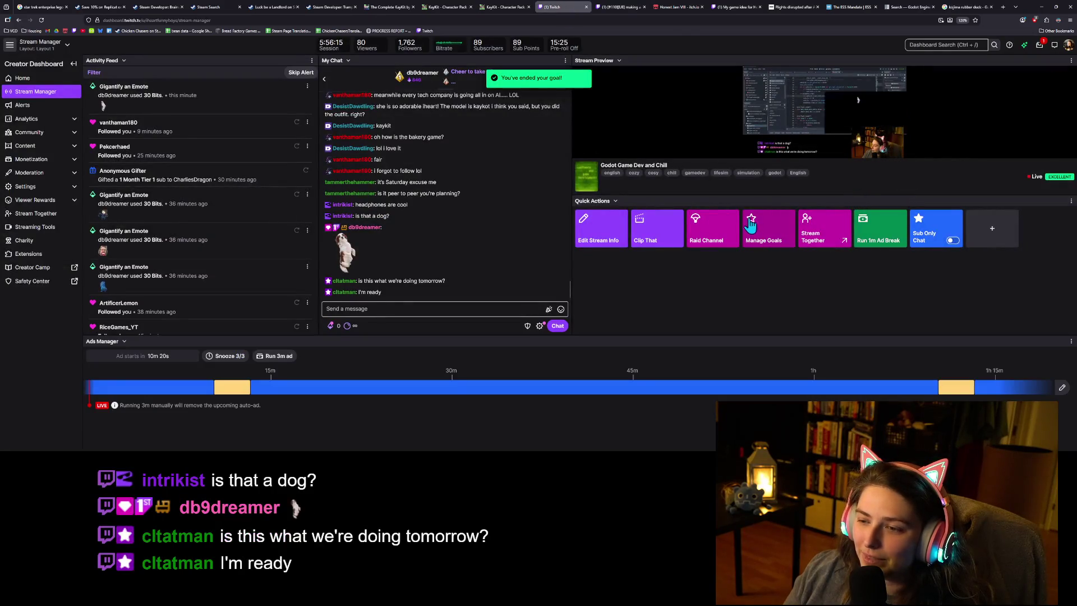
left_click(718, 231)
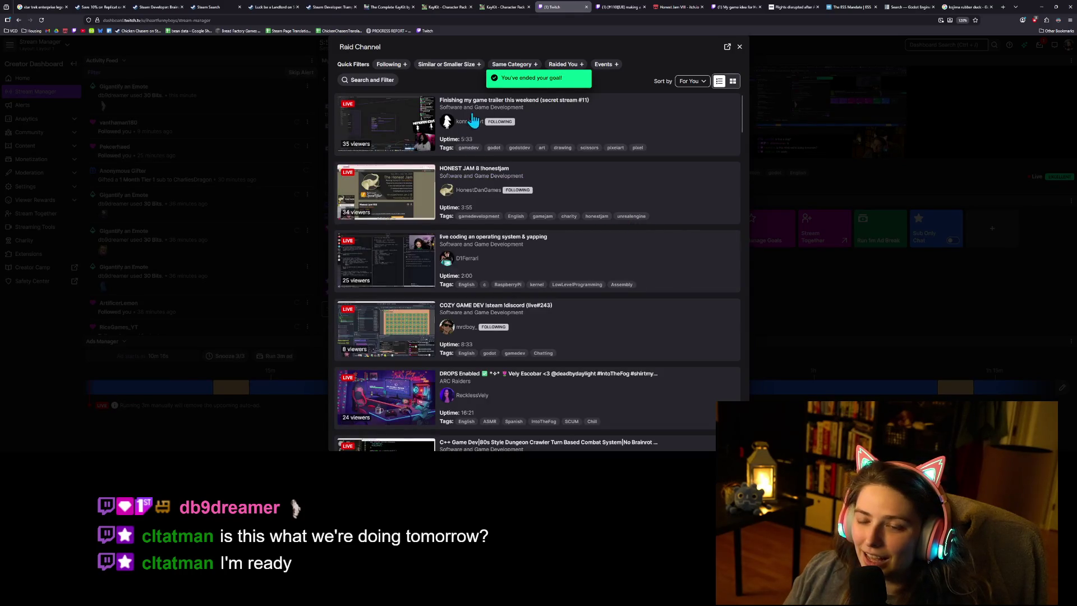
Limit raid targets to followed channels and preview the HONEST JAM stream.
left_click(396, 66)
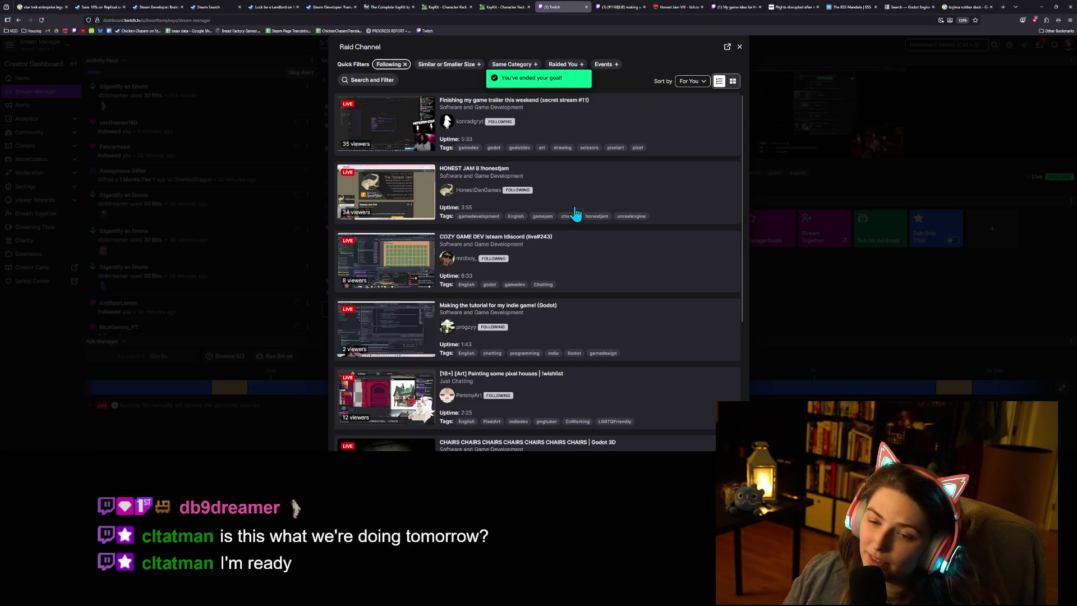
scroll(693, 250, "down", 2)
scroll(631, 201, "down", 3)
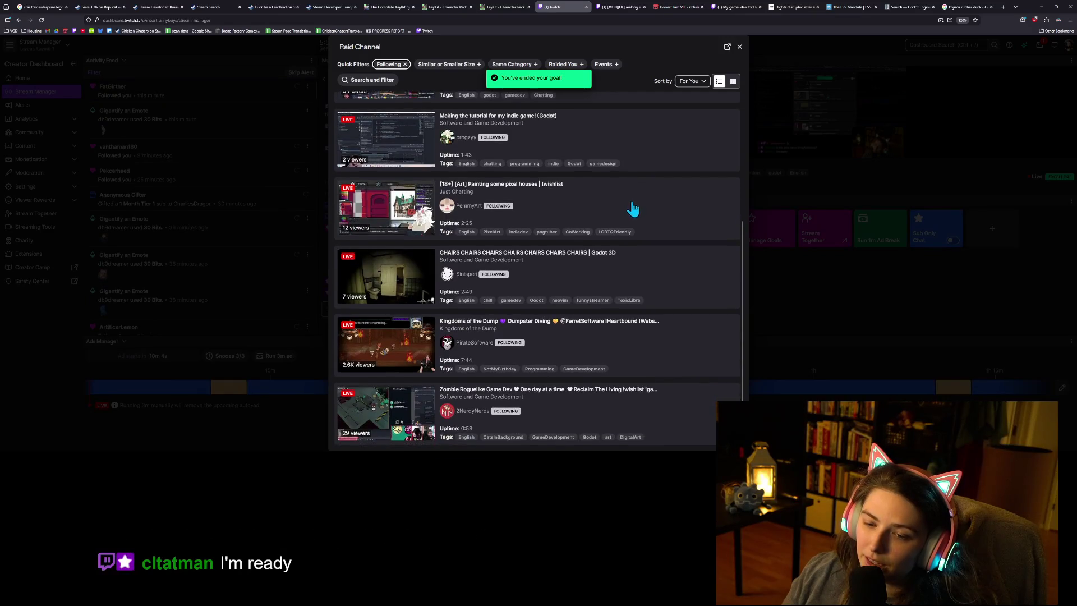
scroll(670, 269, "up", 5)
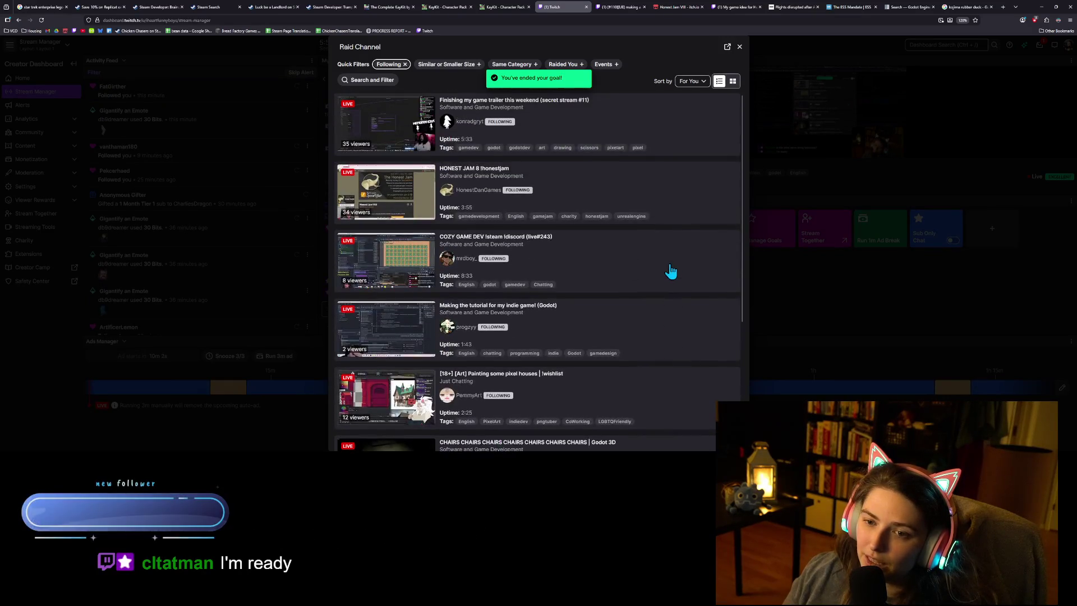
left_click(580, 191)
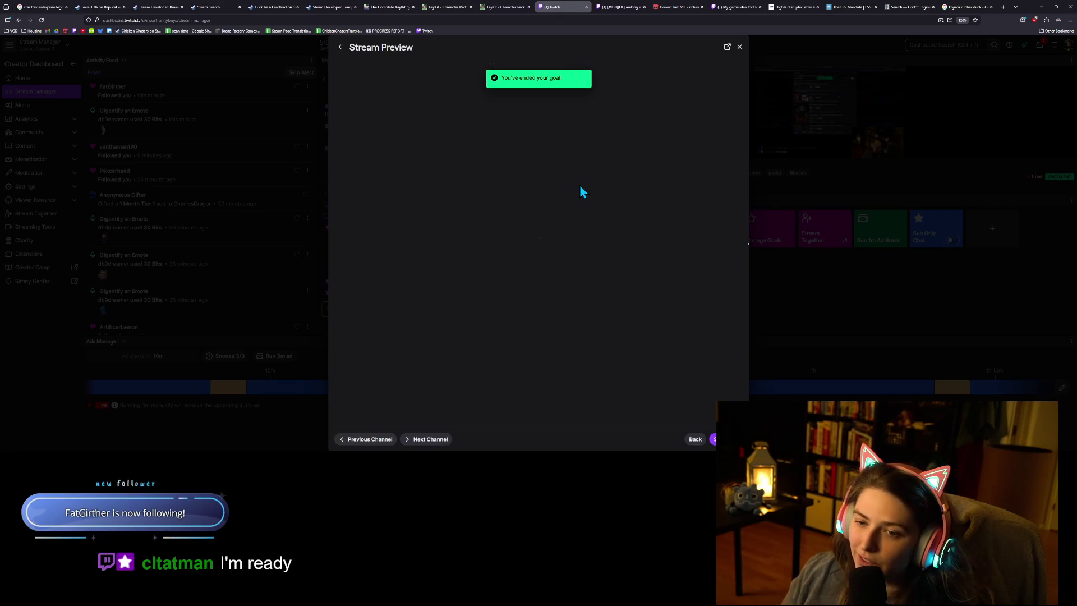